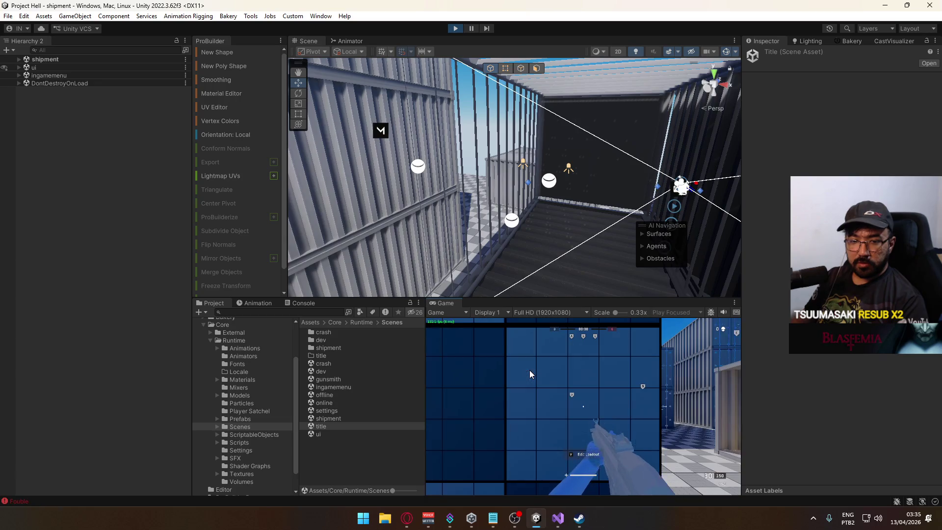
- Inspect the Gunsmith, FPS Display and Loading Screen canvases under DontDestroyOnLoad, then expand the ui scene's Canvas: HUD
{"action": "key", "text": "super"}
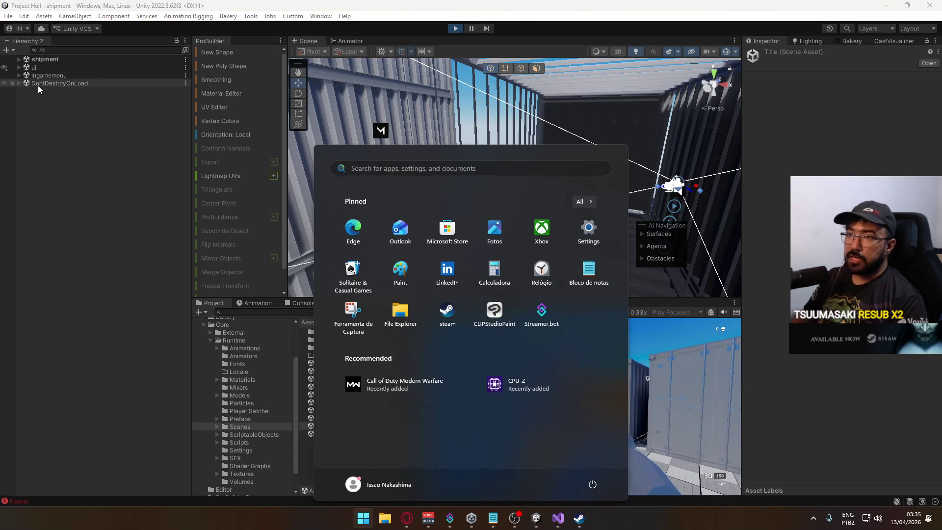
{"action": "left_click", "coordinate": [20, 83]}
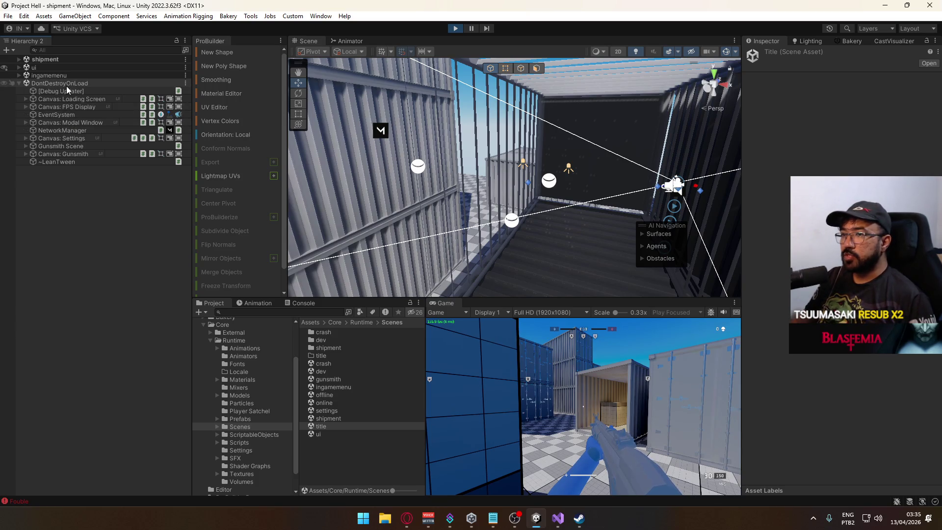
{"action": "left_click", "coordinate": [79, 156]}
{"action": "left_click", "coordinate": [84, 146]}
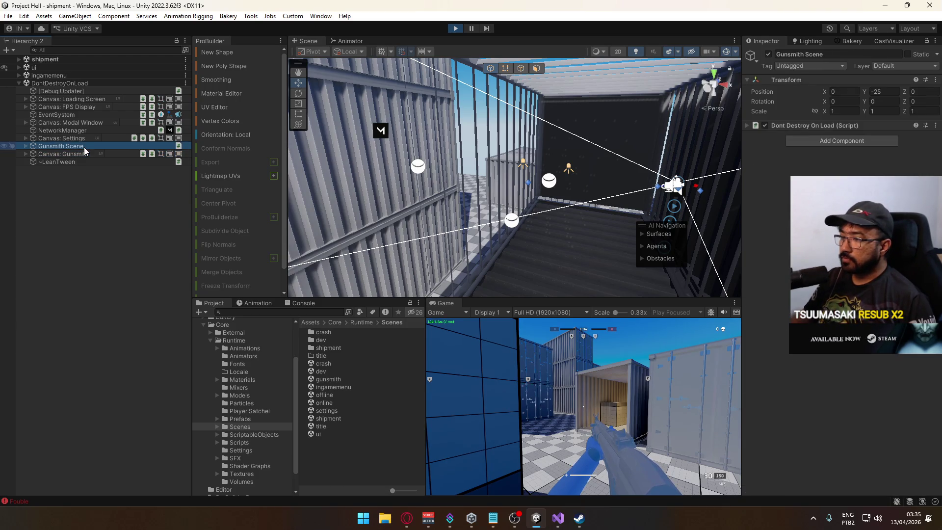
{"action": "left_click", "coordinate": [74, 107]}
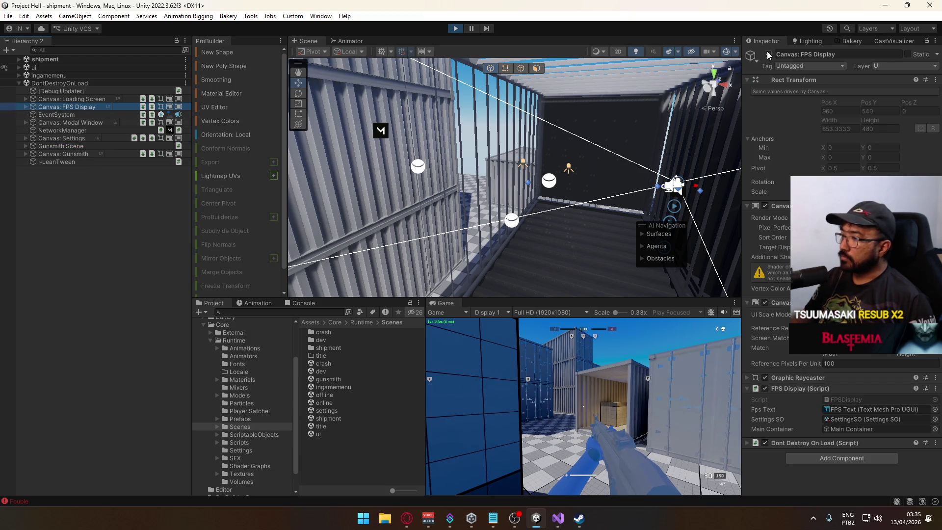
{"action": "left_click", "coordinate": [58, 99]}
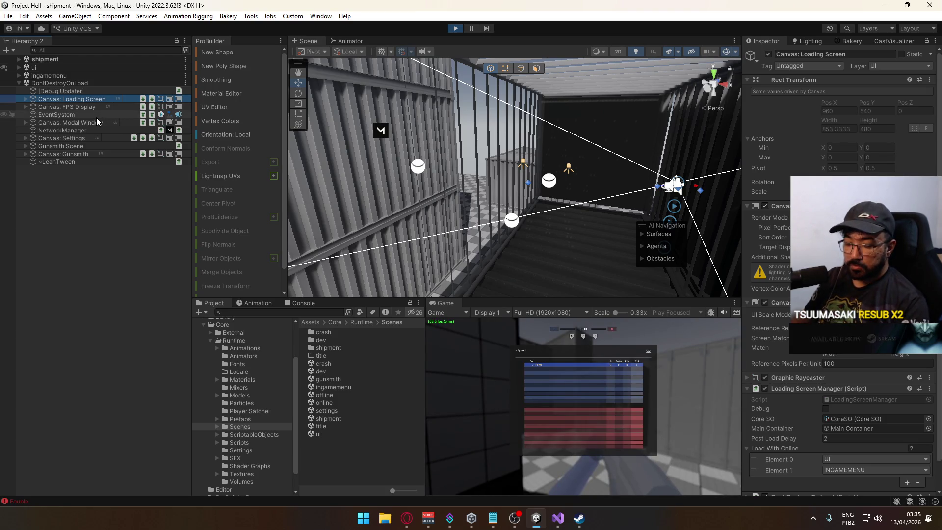
{"action": "left_click", "coordinate": [19, 68]}
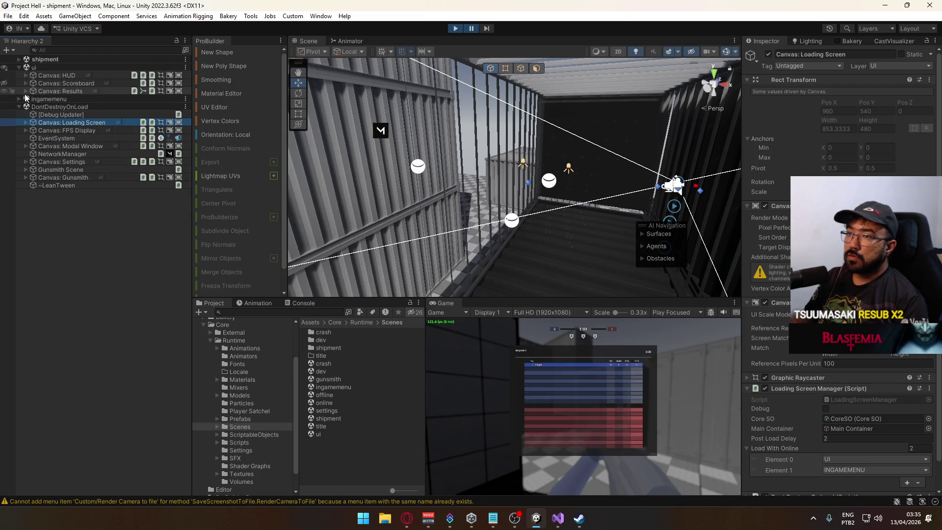
{"action": "left_click", "coordinate": [24, 81]}
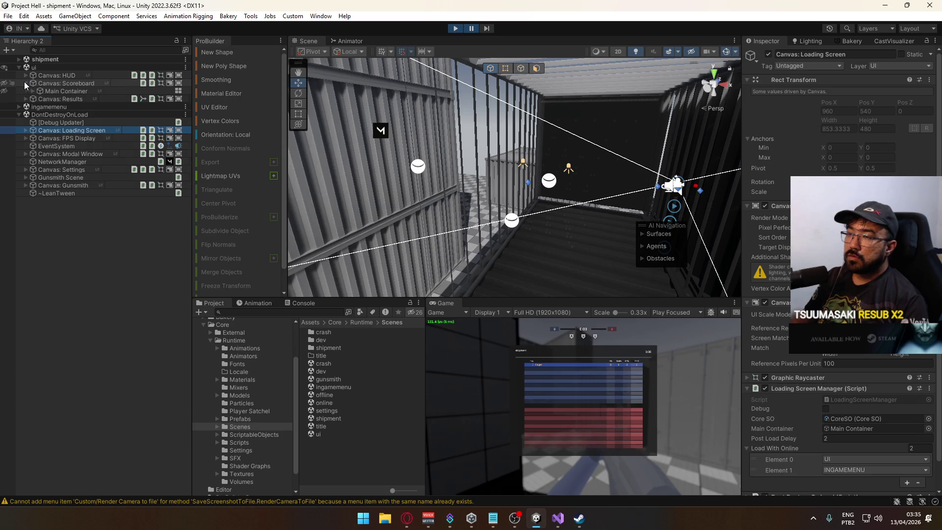
{"action": "left_click", "coordinate": [25, 82]}
{"action": "left_click", "coordinate": [26, 74]}
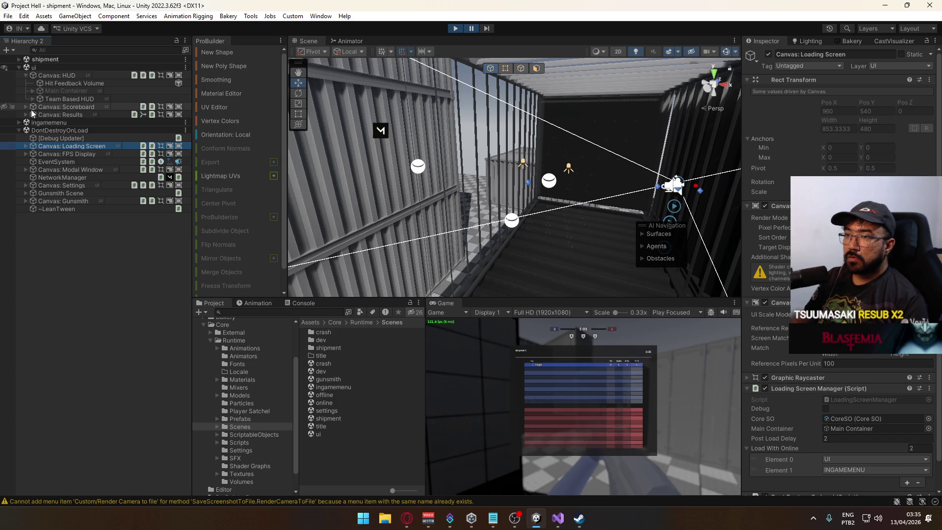
- Read the Fouble error's stack trace in the Console and stop the running game
{"action": "left_click", "coordinate": [305, 303]}
{"action": "left_click", "coordinate": [349, 399]}
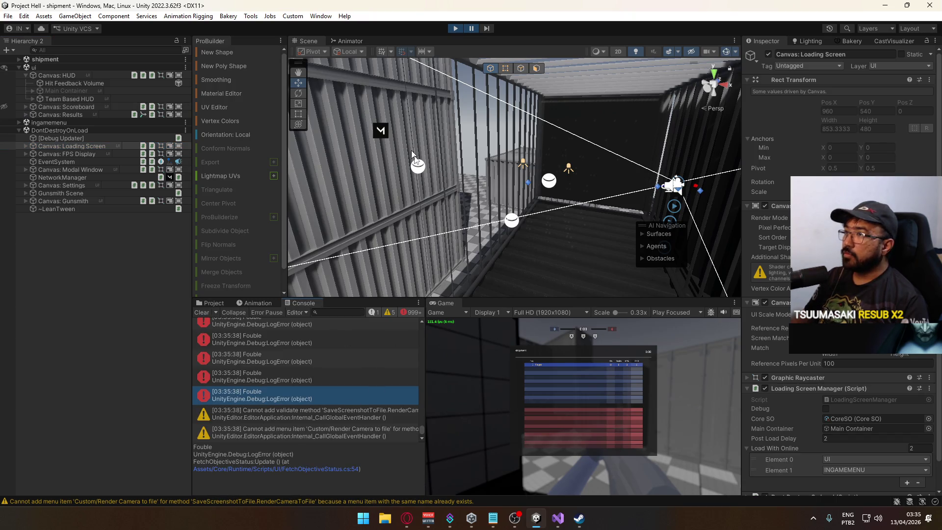
{"action": "left_click", "coordinate": [452, 30]}
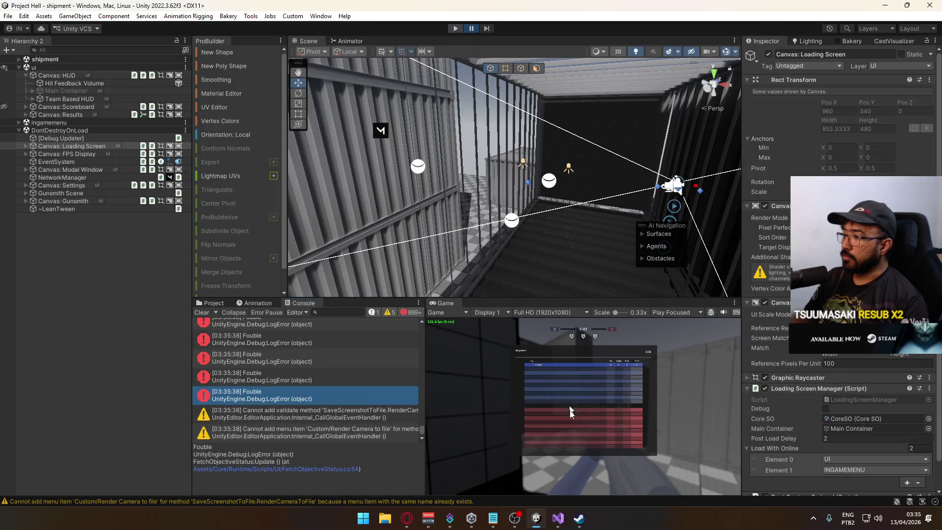
{"action": "key", "text": "alt+Tab"}
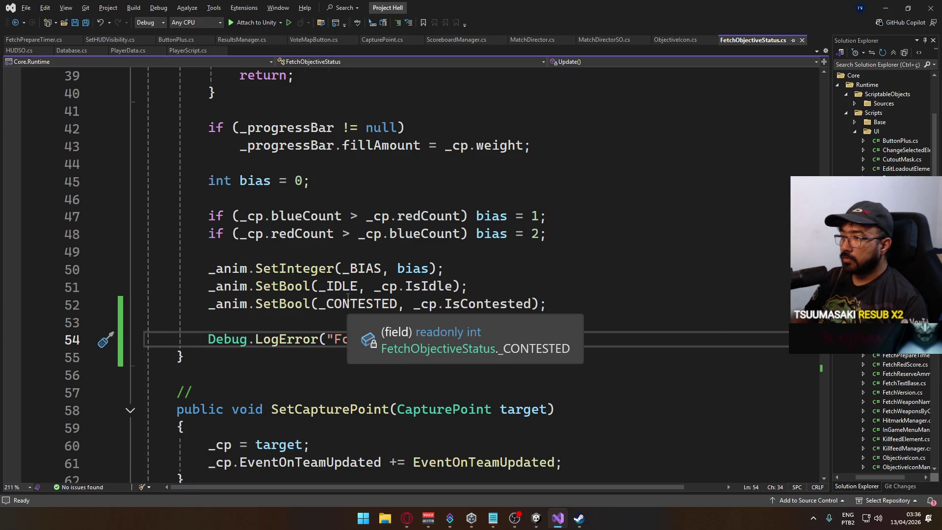
- Select the _anim update lines 50–53 in FetchObjectiveStatus.cs's Update(), then return to Unity
{"action": "scroll", "coordinate": [359, 307], "scroll_direction": "up", "scroll_amount": 2}
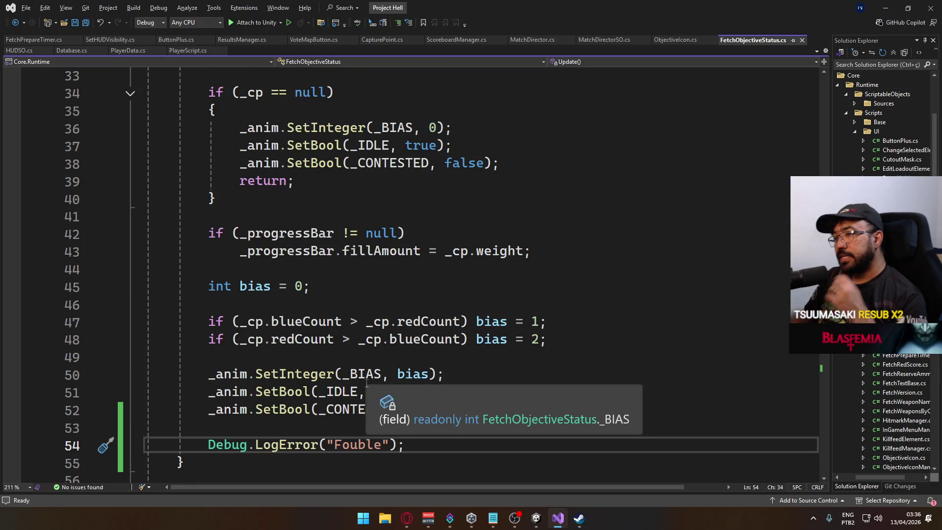
{"action": "left_click_drag", "start_coordinate": [615, 428], "coordinate": [216, 375]}
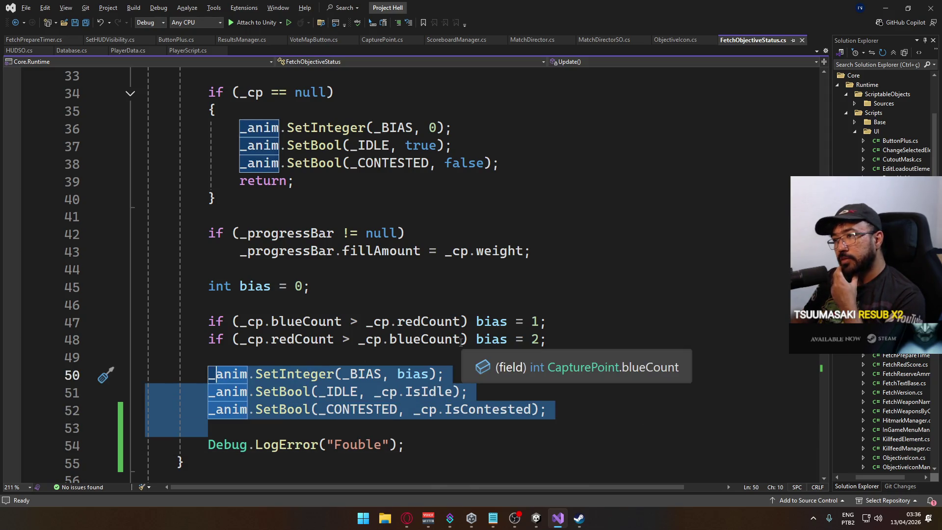
{"action": "scroll", "coordinate": [462, 342], "scroll_direction": "up", "scroll_amount": 3}
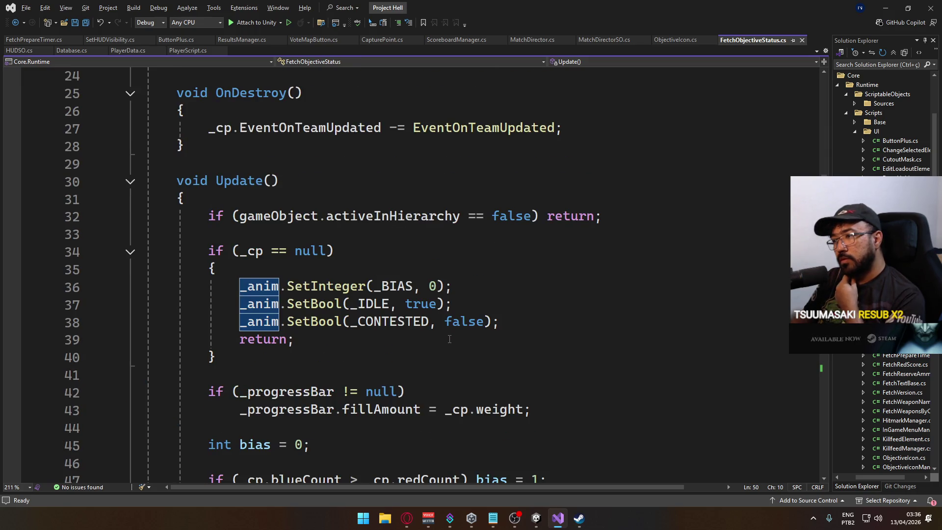
{"action": "left_click", "coordinate": [536, 518]}
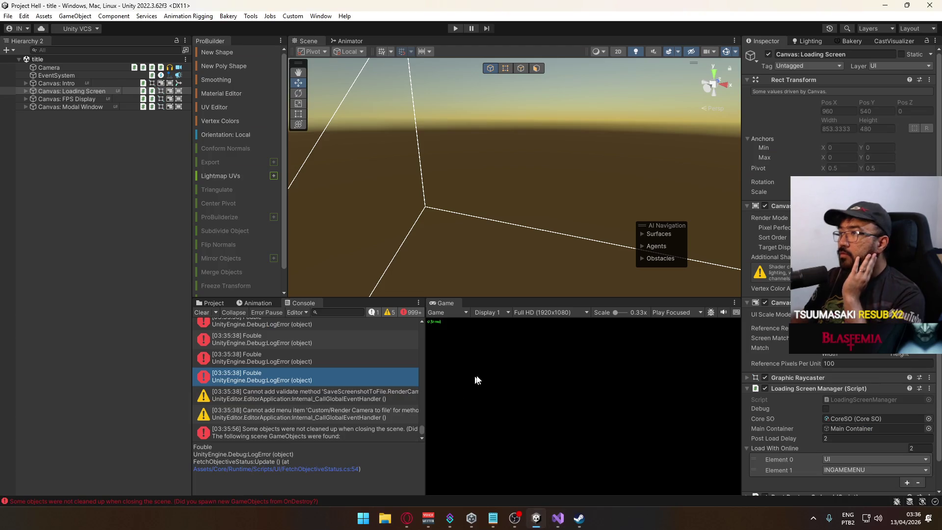
- Clear the console, enter Play mode, and host and start a Shipment Domination match
{"action": "left_click", "coordinate": [206, 312]}
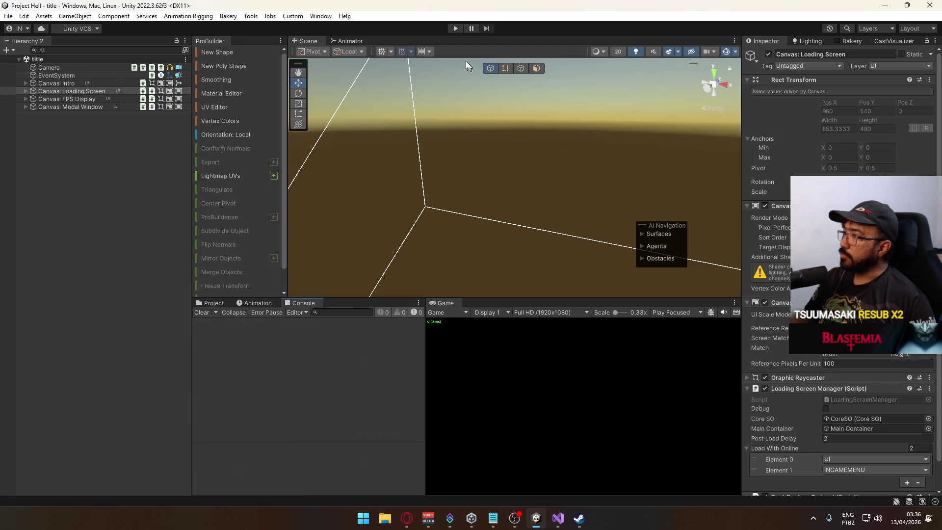
{"action": "left_click", "coordinate": [454, 29]}
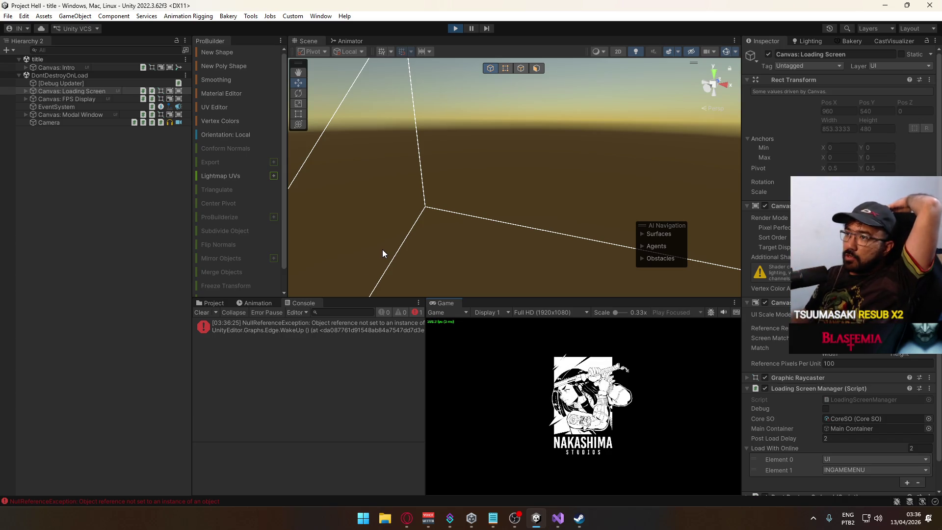
{"action": "left_click", "coordinate": [202, 313]}
{"action": "left_click", "coordinate": [206, 302]}
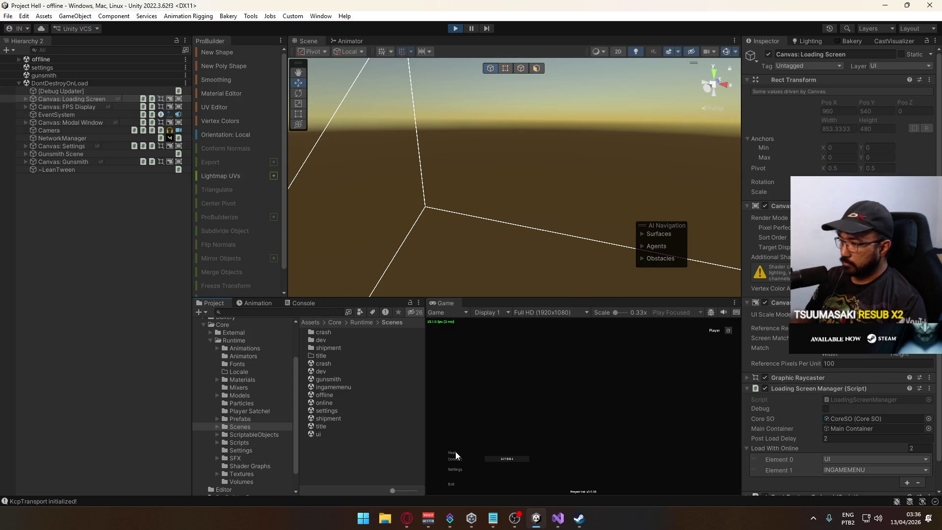
{"action": "left_click", "coordinate": [455, 452]}
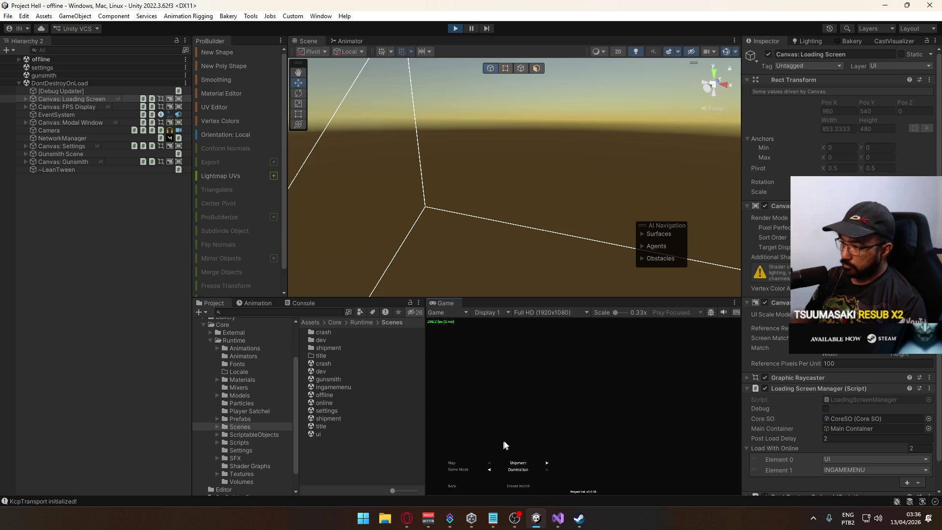
{"action": "left_click", "coordinate": [536, 483]}
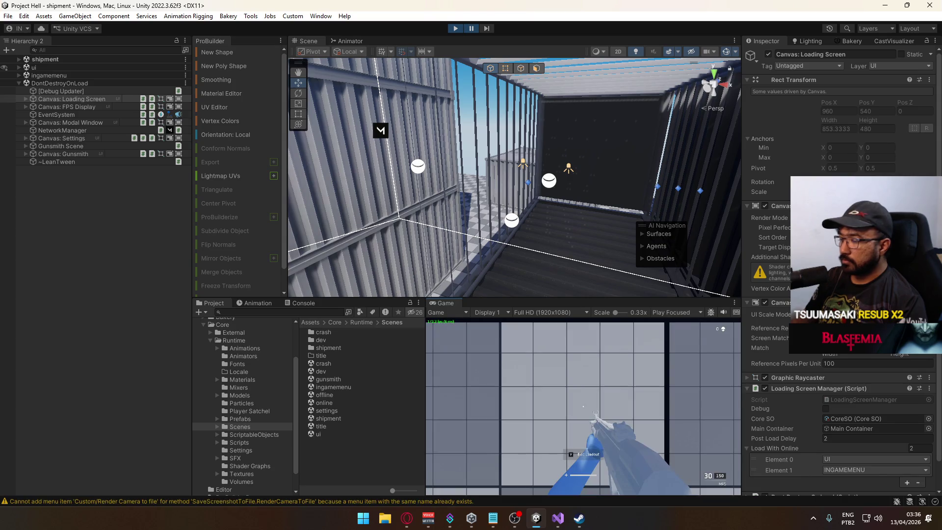
{"action": "key", "text": "super"}
{"action": "key", "text": "super"}
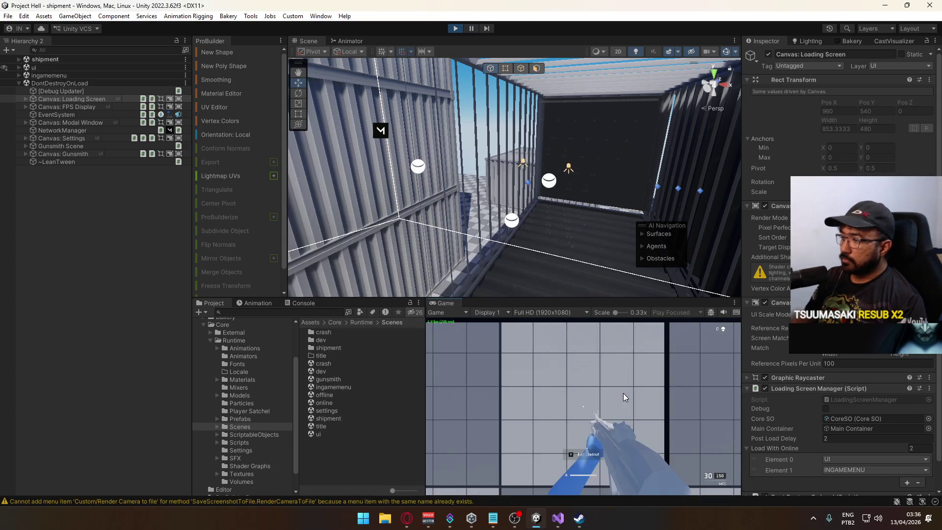
{"action": "key", "text": "Escape"}
{"action": "left_click", "coordinate": [472, 442]}
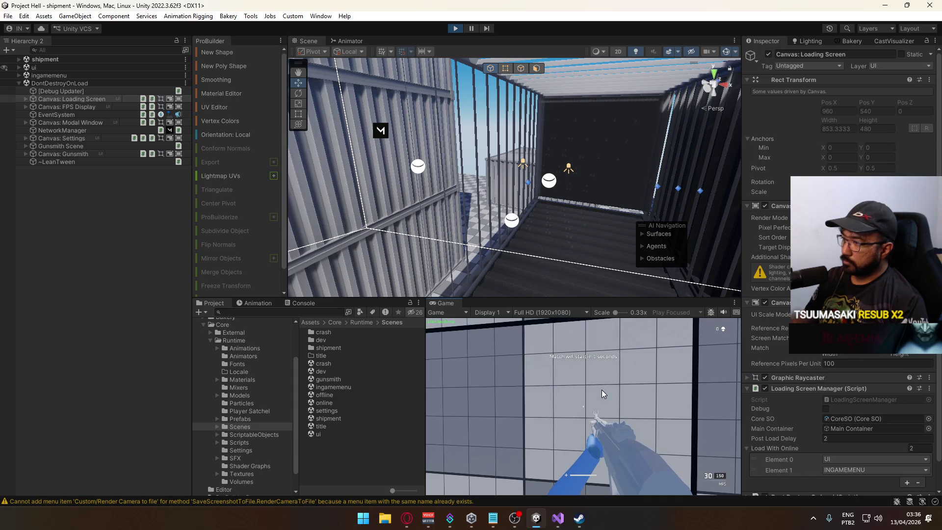
- Walk the player through the container lanes past the checkered block, then pause the game
{"action": "key", "text": "w"}
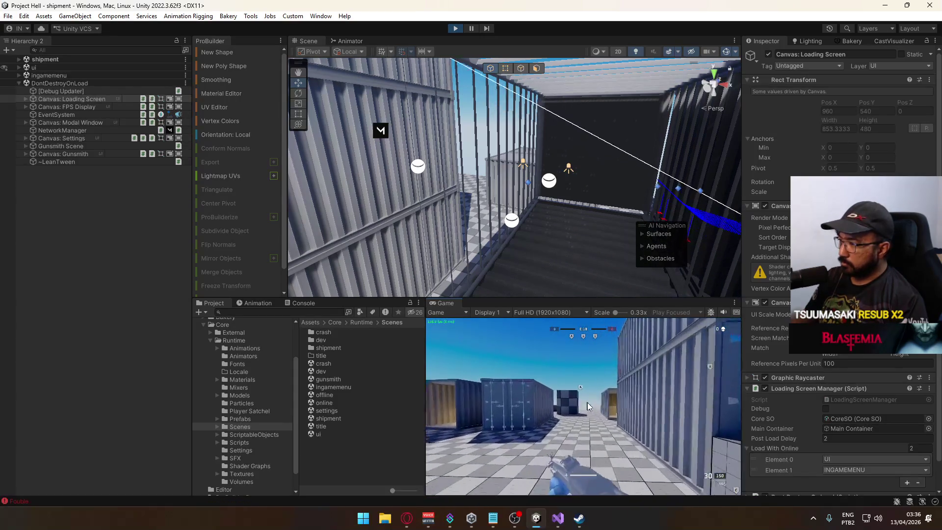
{"action": "key", "text": "w"}
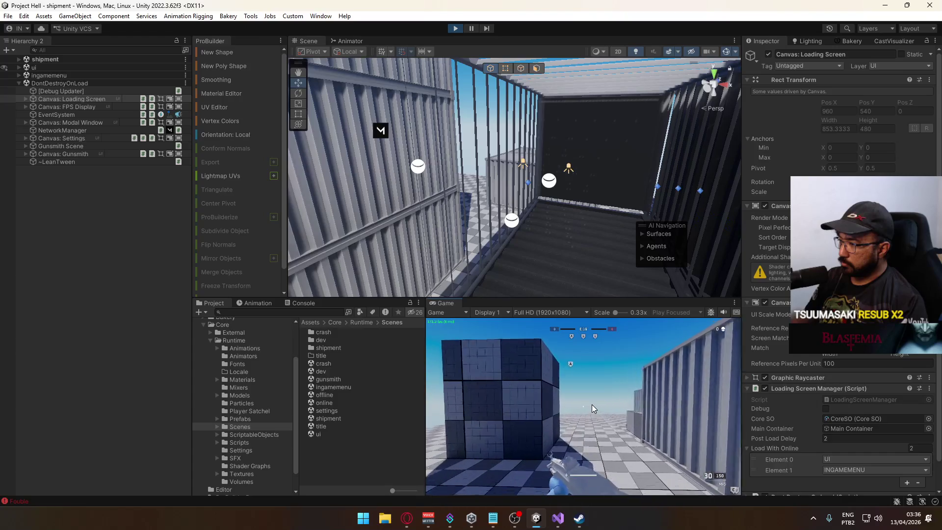
{"action": "key", "text": "w"}
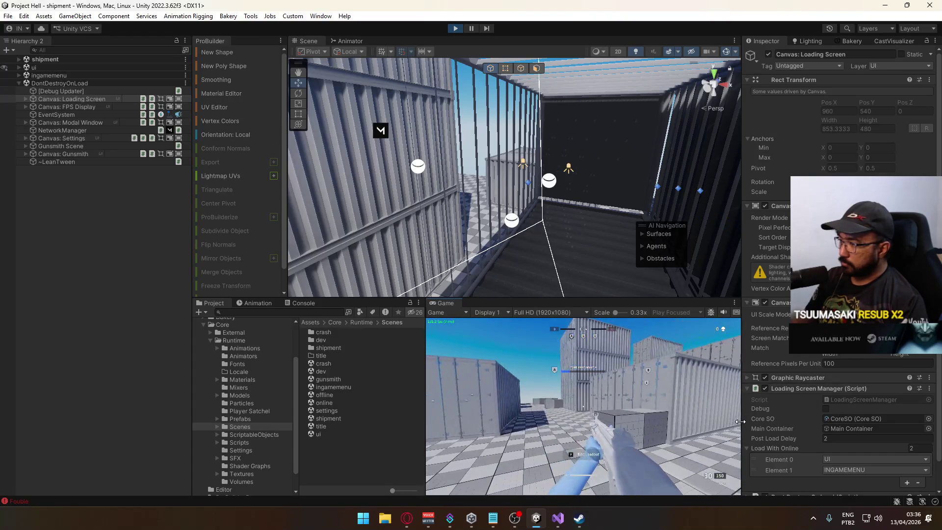
{"action": "key", "text": "w"}
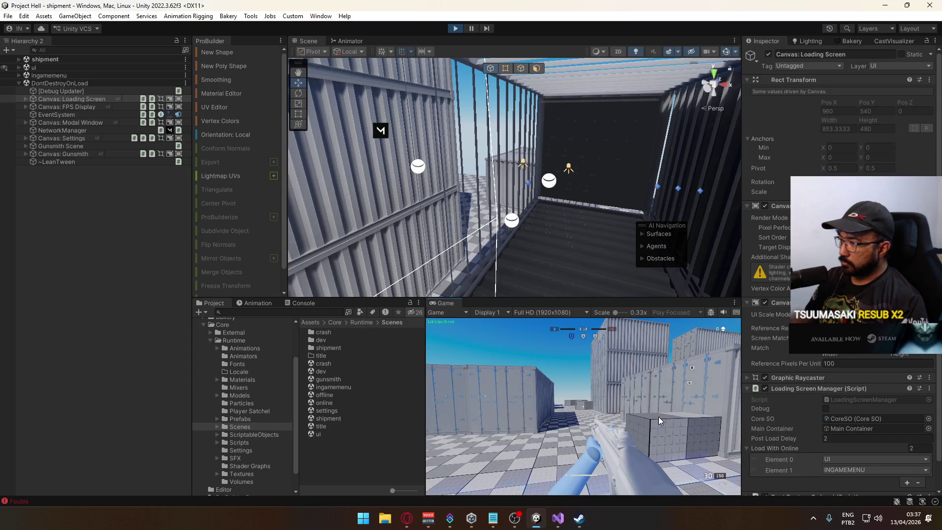
{"action": "key", "text": "ctrl+shift+p"}
{"action": "key", "text": "super"}
- Inspect the Results and Scoreboard canvases, revealing the scoreboard's Header and team panels
{"action": "left_click", "coordinate": [28, 75]}
{"action": "left_click", "coordinate": [19, 67]}
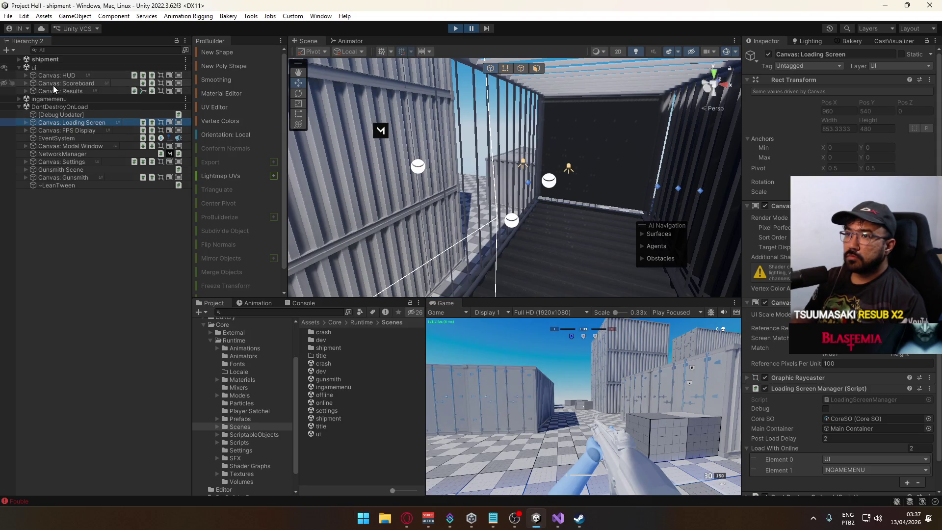
{"action": "left_click", "coordinate": [48, 92]}
{"action": "left_click", "coordinate": [25, 84]}
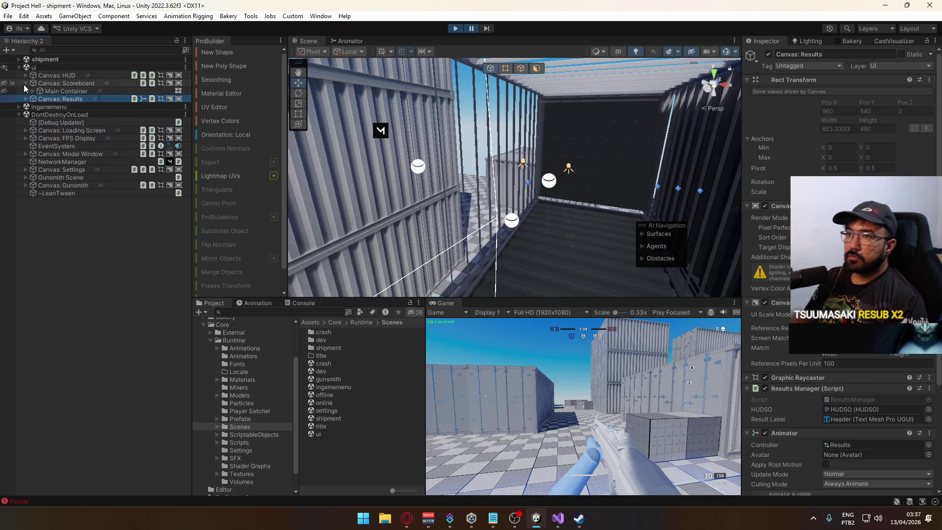
{"action": "left_click", "coordinate": [47, 92]}
{"action": "left_click", "coordinate": [32, 91]}
{"action": "left_click", "coordinate": [40, 98]}
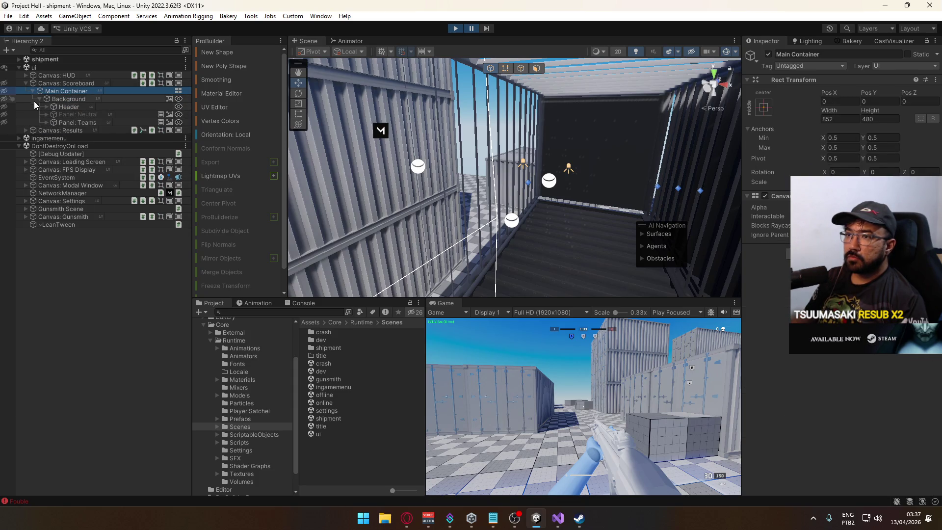
{"action": "left_click", "coordinate": [26, 83]}
- Select Objective A under Canvas: HUD > Team Based HUD > Main Container > Objectives Overview
{"action": "left_click", "coordinate": [25, 76]}
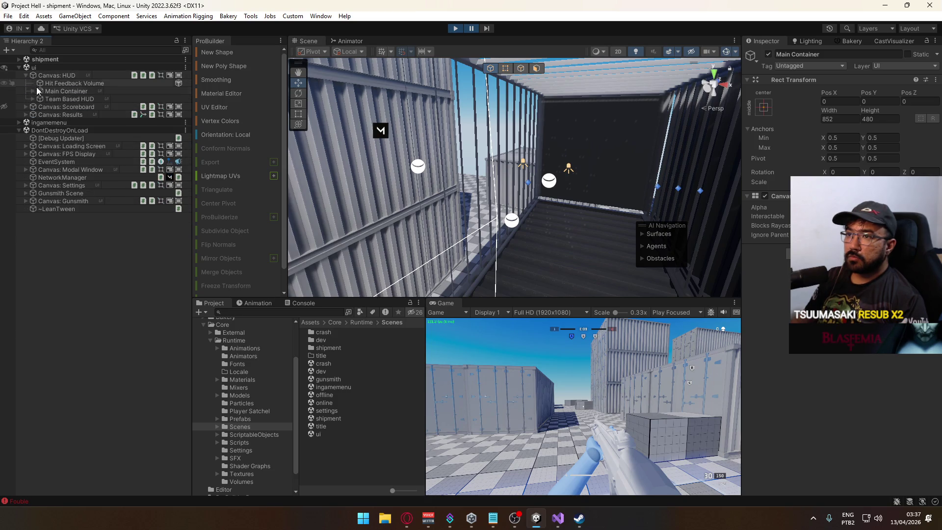
{"action": "left_click", "coordinate": [33, 98]}
{"action": "left_click", "coordinate": [52, 106]}
{"action": "left_click", "coordinate": [39, 107]}
{"action": "left_click", "coordinate": [84, 121]}
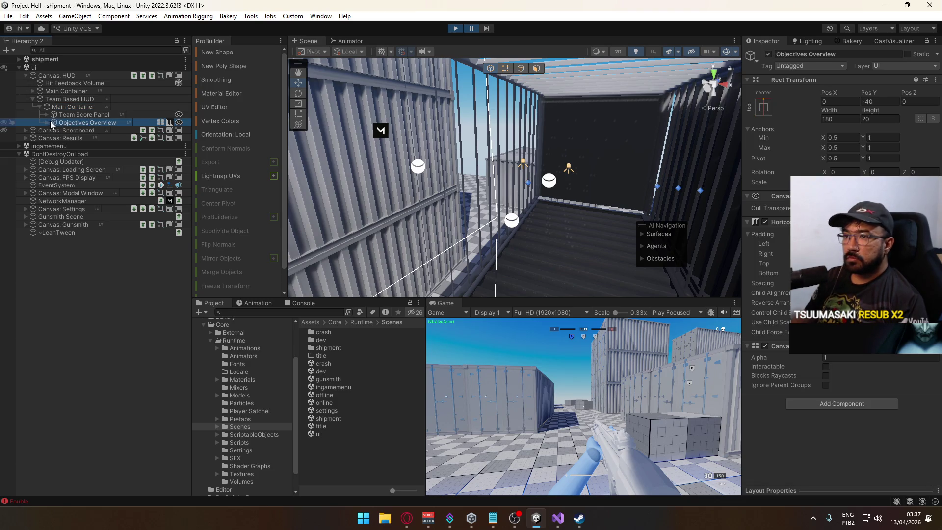
{"action": "left_click", "coordinate": [48, 123]}
{"action": "left_click", "coordinate": [70, 130]}
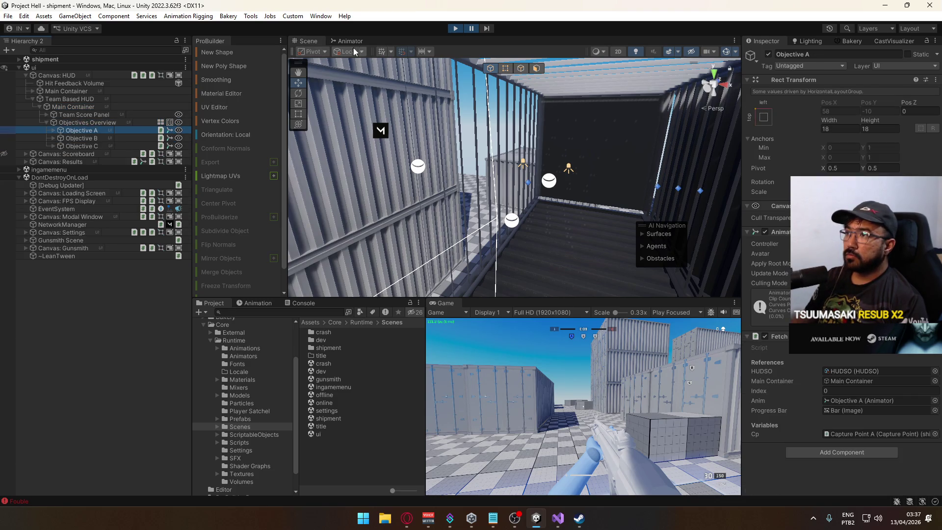
- Show Objective A's Animator parameters and step the paused game one frame so bias becomes 1
{"action": "left_click", "coordinate": [356, 43]}
{"action": "left_click", "coordinate": [332, 50]}
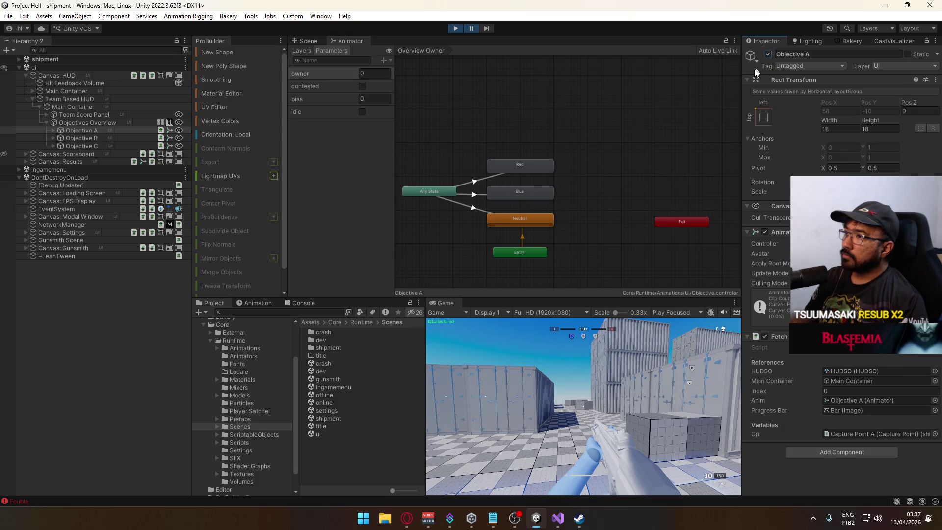
{"action": "left_click", "coordinate": [486, 28]}
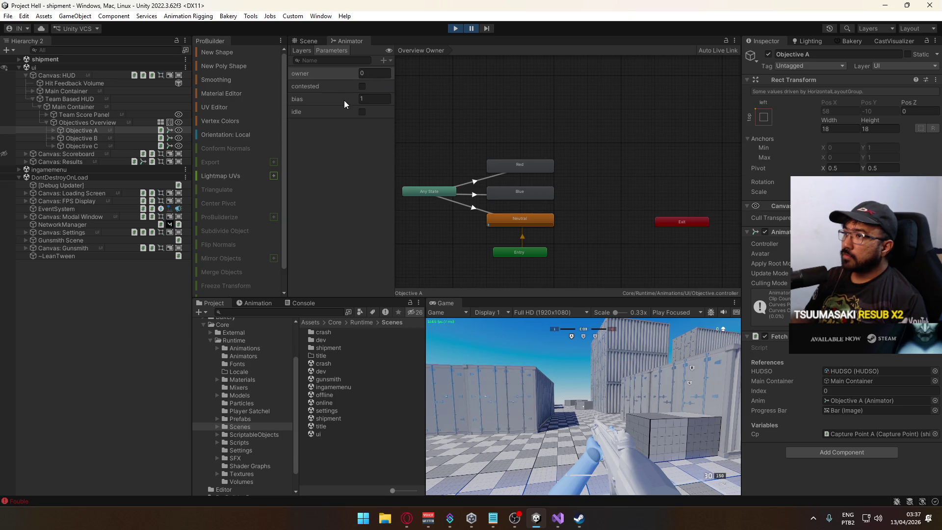
{"action": "key", "text": "super"}
- Look over FetchObjectiveStatus.cs in Visual Studio and stop the running game in Unity
{"action": "key", "text": "alt+Tab"}
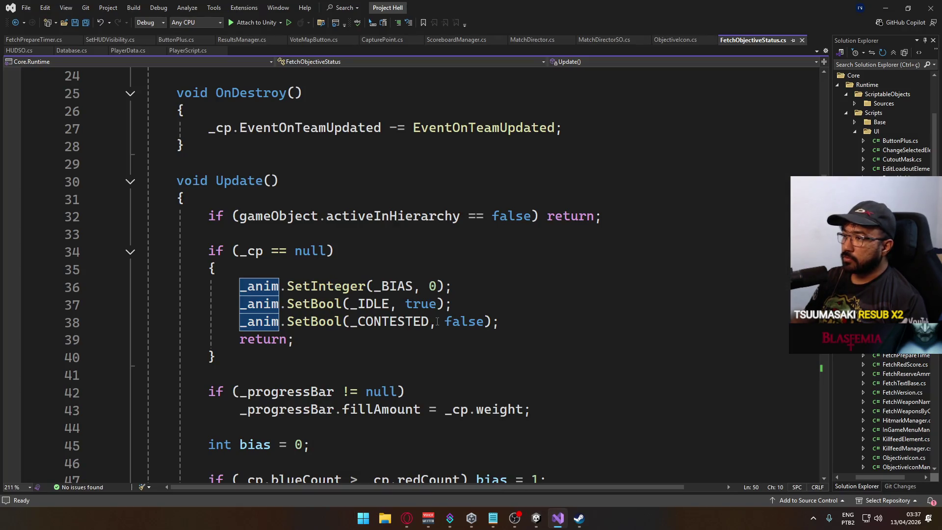
{"action": "scroll", "coordinate": [439, 359], "scroll_direction": "down", "scroll_amount": 4}
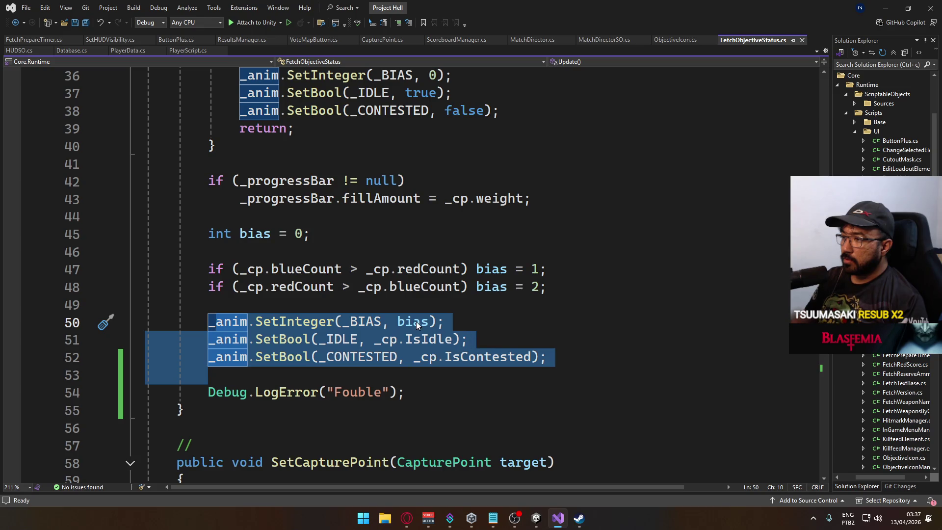
{"action": "key", "text": "alt+Tab"}
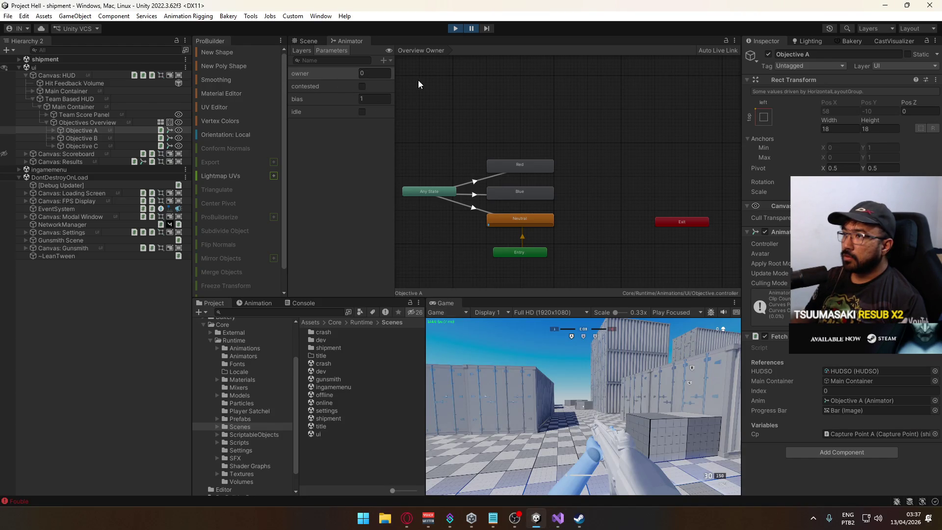
{"action": "key", "text": "alt+Tab"}
{"action": "scroll", "coordinate": [429, 269], "scroll_direction": "down", "scroll_amount": 4}
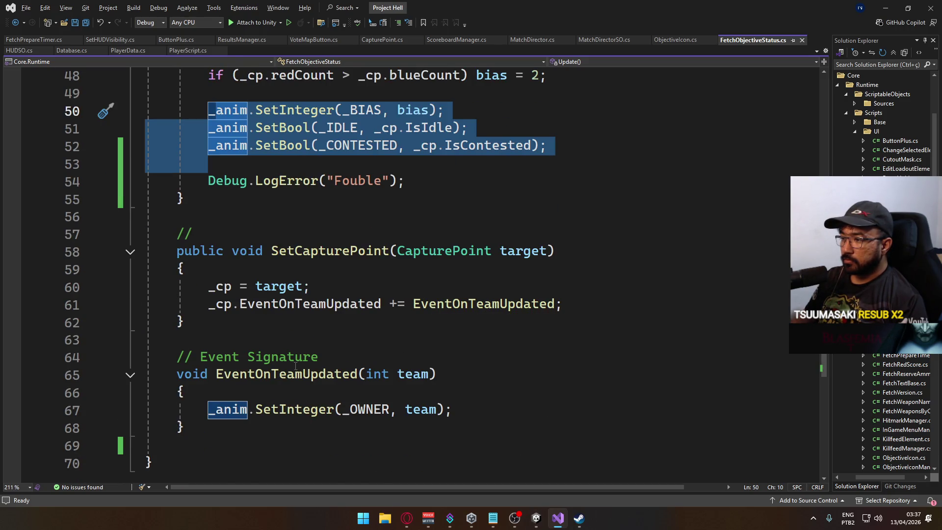
{"action": "scroll", "coordinate": [438, 380], "scroll_direction": "up", "scroll_amount": 2}
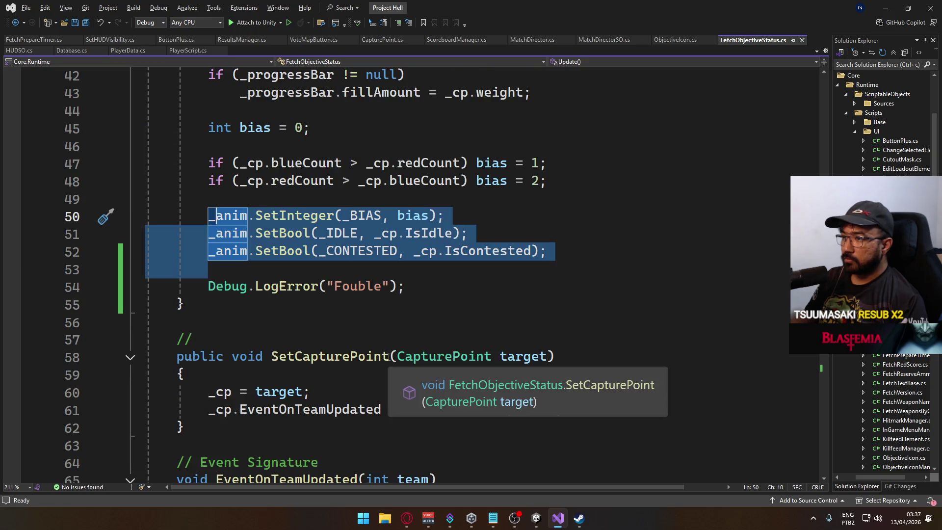
{"action": "scroll", "coordinate": [384, 354], "scroll_direction": "up", "scroll_amount": 8}
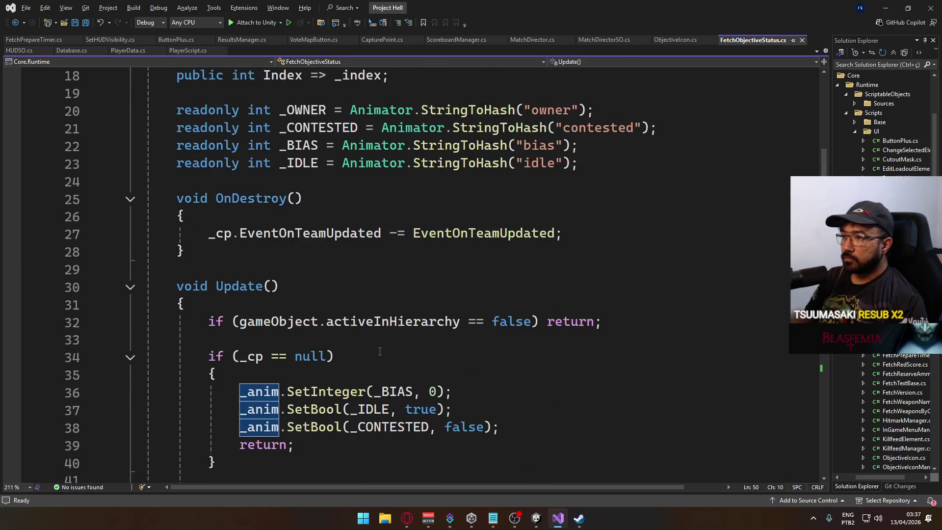
{"action": "scroll", "coordinate": [379, 351], "scroll_direction": "up", "scroll_amount": 2}
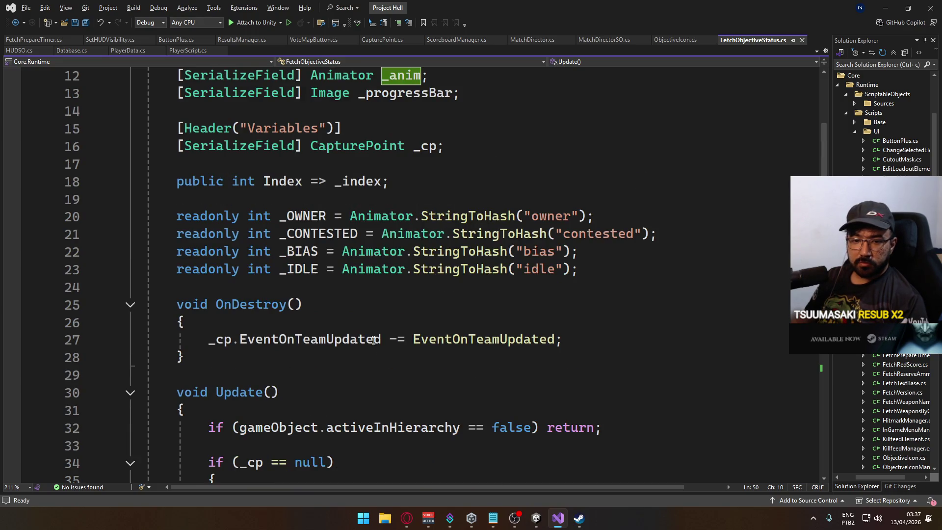
{"action": "key", "text": "alt+Tab"}
{"action": "left_click", "coordinate": [456, 28]}
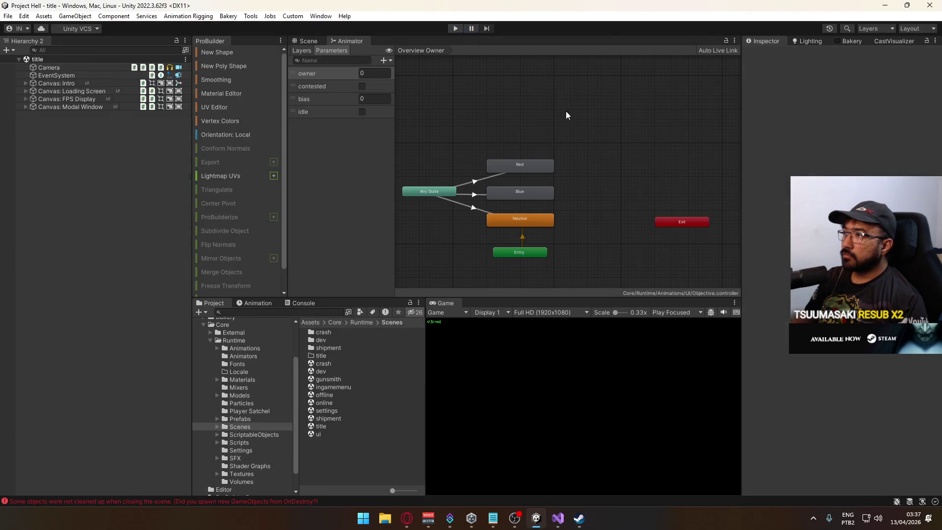
{"action": "key", "text": "alt+Tab"}
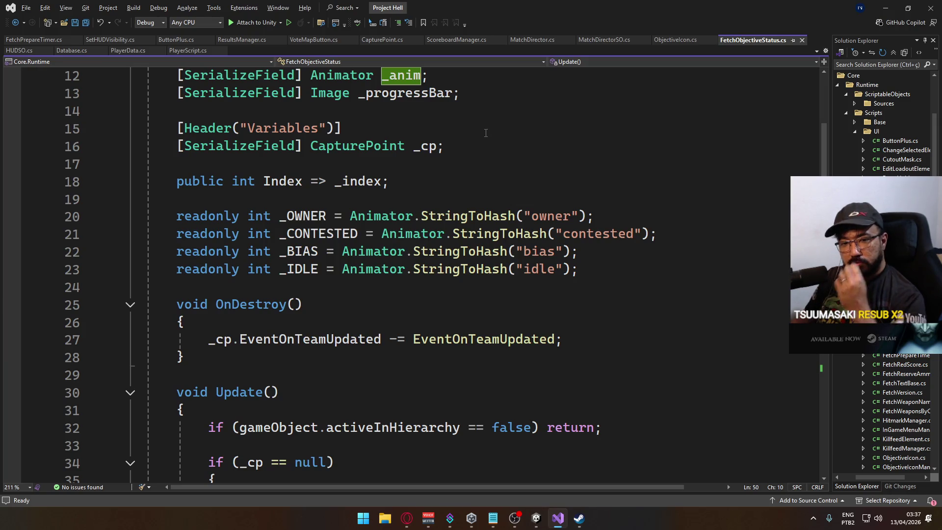
- Read through Update() in FetchObjectiveStatus.cs, from the _BIAS info to the Debug.LogError("Fouble") line
{"action": "left_click", "coordinate": [416, 176]}
{"action": "scroll", "coordinate": [480, 326], "scroll_direction": "down", "scroll_amount": 3}
{"action": "scroll", "coordinate": [481, 325], "scroll_direction": "down", "scroll_amount": 9}
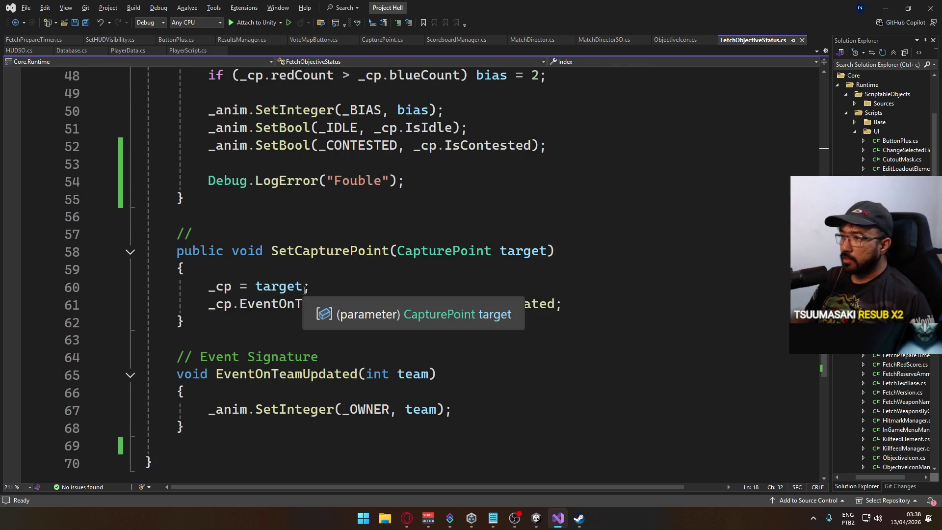
{"action": "scroll", "coordinate": [306, 290], "scroll_direction": "up", "scroll_amount": 8}
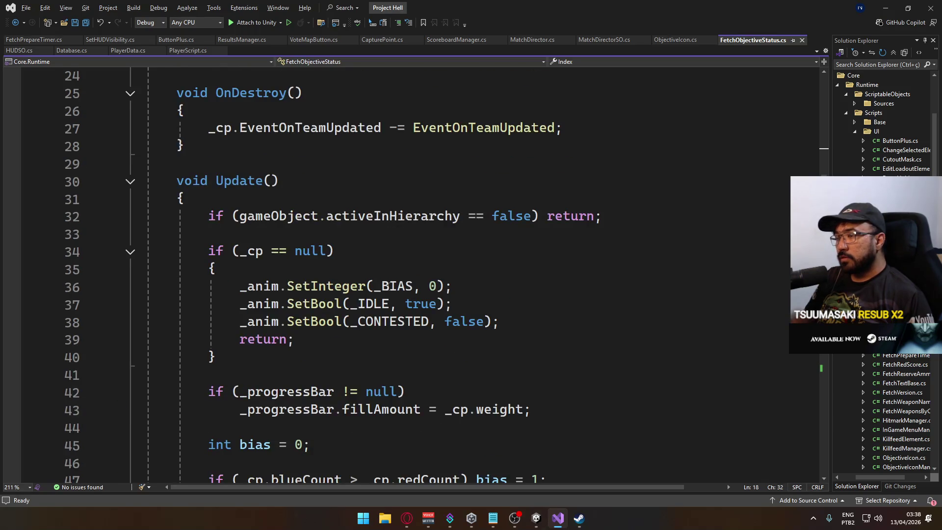
{"action": "mouse_move", "coordinate": [378, 287]}
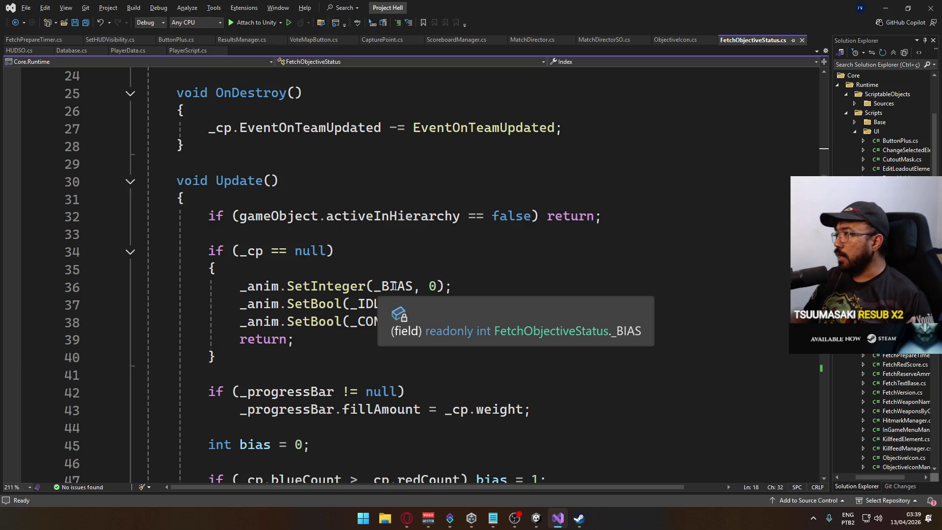
{"action": "left_click", "coordinate": [340, 176]}
{"action": "scroll", "coordinate": [416, 259], "scroll_direction": "up", "scroll_amount": 2}
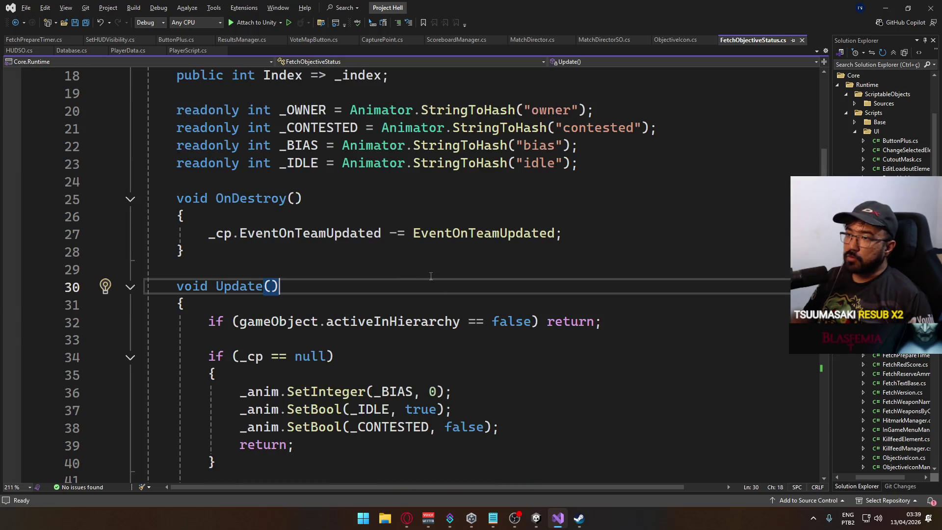
{"action": "scroll", "coordinate": [415, 259], "scroll_direction": "up", "scroll_amount": 5}
{"action": "scroll", "coordinate": [493, 322], "scroll_direction": "down", "scroll_amount": 7}
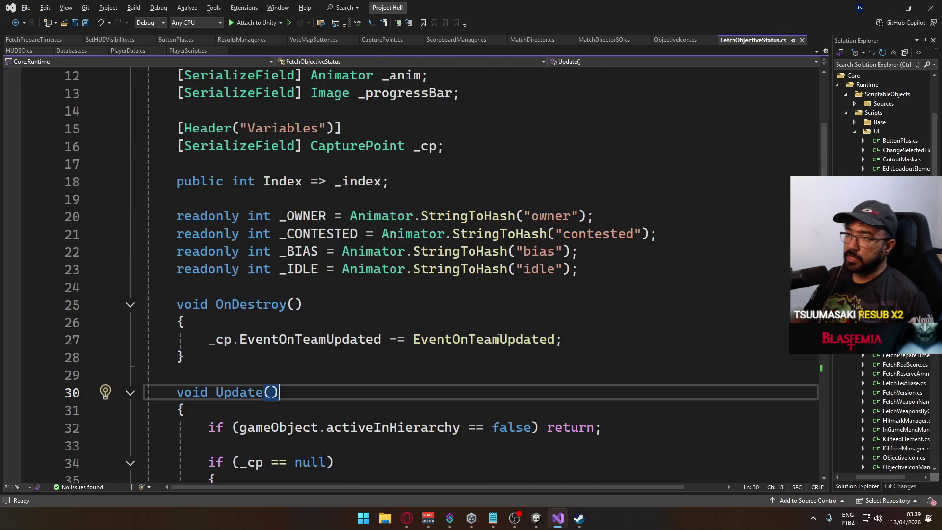
{"action": "scroll", "coordinate": [493, 322], "scroll_direction": "down", "scroll_amount": 7}
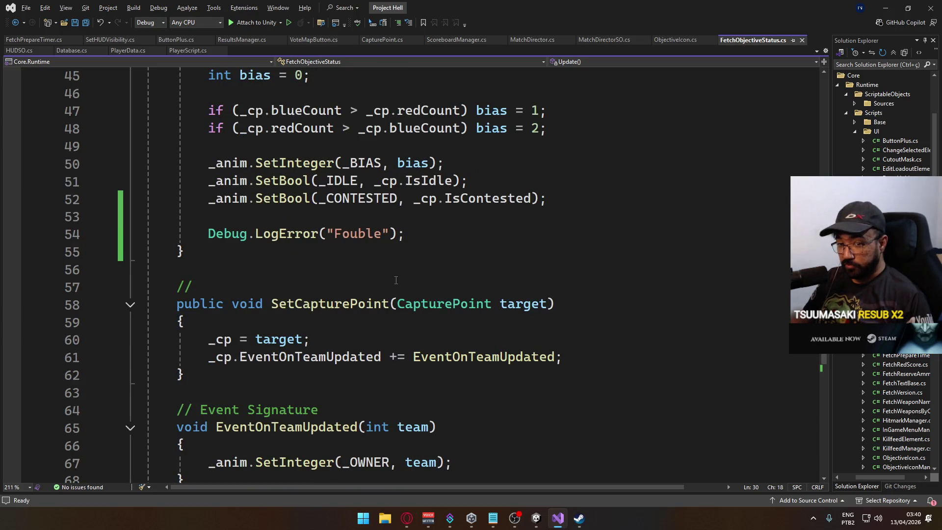
{"action": "left_click", "coordinate": [451, 231]}
{"action": "scroll", "coordinate": [453, 332], "scroll_direction": "down", "scroll_amount": 4}
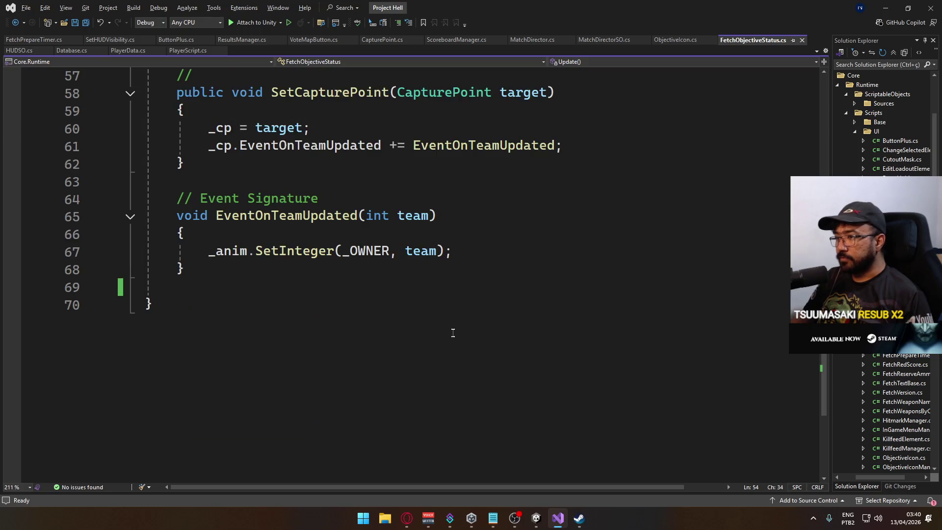
{"action": "scroll", "coordinate": [457, 319], "scroll_direction": "up", "scroll_amount": 3}
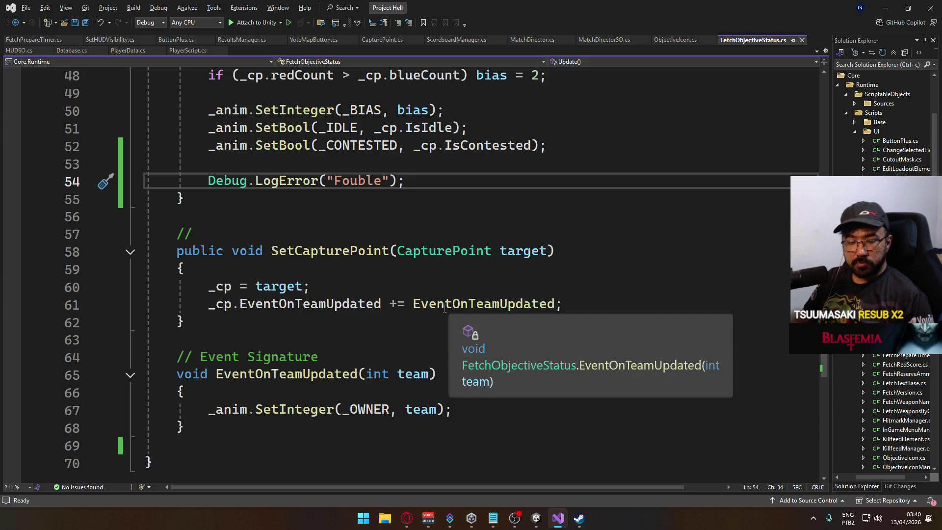
{"action": "scroll", "coordinate": [445, 308], "scroll_direction": "up", "scroll_amount": 2}
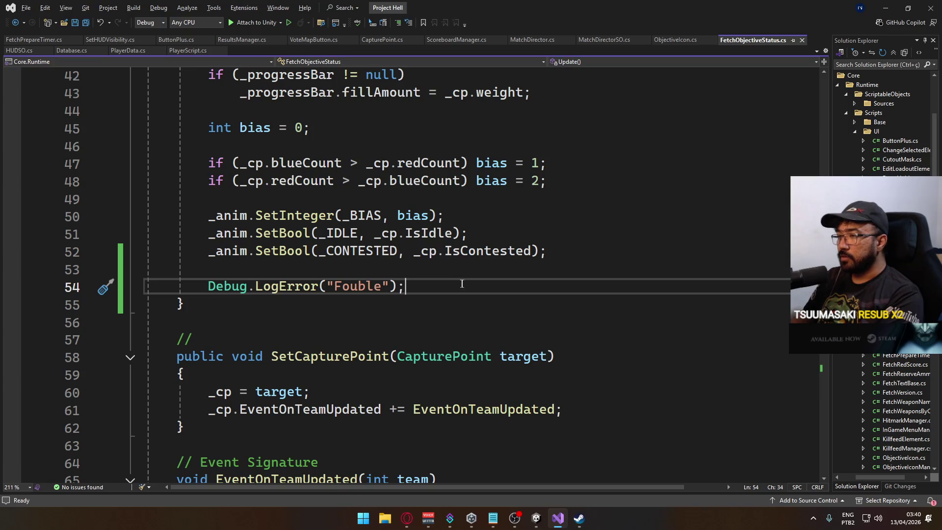
- Cut the Debug.LogError("Fouble") line, keep one blank line after line 52, and save the script
{"action": "key", "text": "ctrl+x"}
{"action": "left_click", "coordinate": [591, 260]}
{"action": "key", "text": "Delete"}
{"action": "key", "text": "Return"}
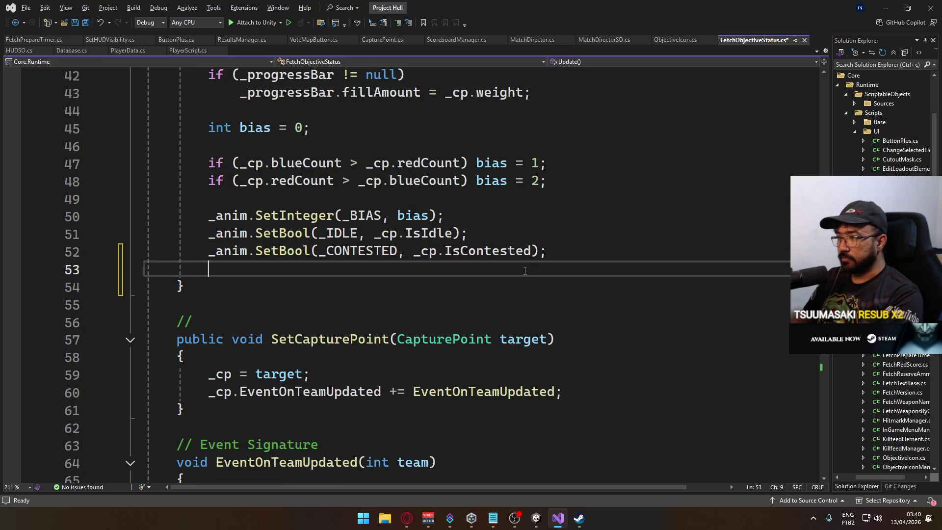
{"action": "scroll", "coordinate": [509, 375], "scroll_direction": "up", "scroll_amount": 2}
{"action": "key", "text": "ctrl+s"}
{"action": "scroll", "coordinate": [488, 362], "scroll_direction": "up", "scroll_amount": 2}
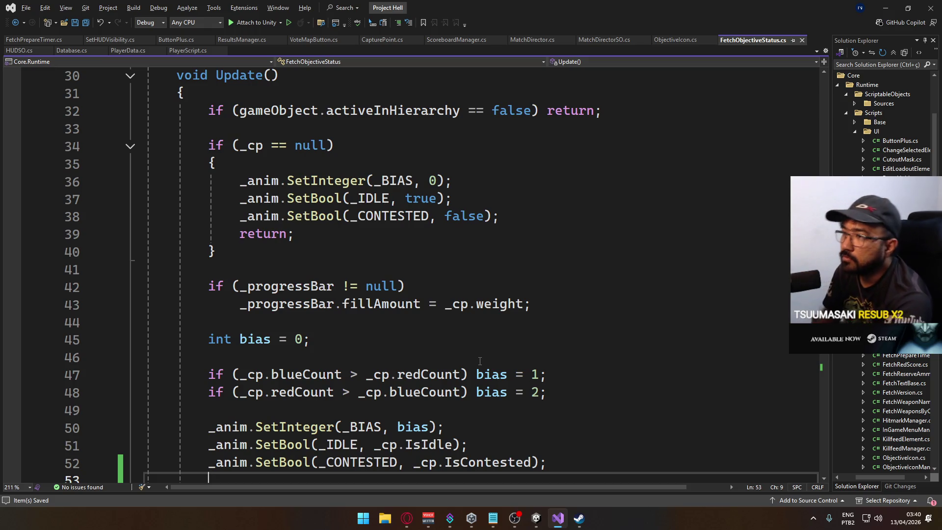
{"action": "scroll", "coordinate": [589, 393], "scroll_direction": "down", "scroll_amount": 4}
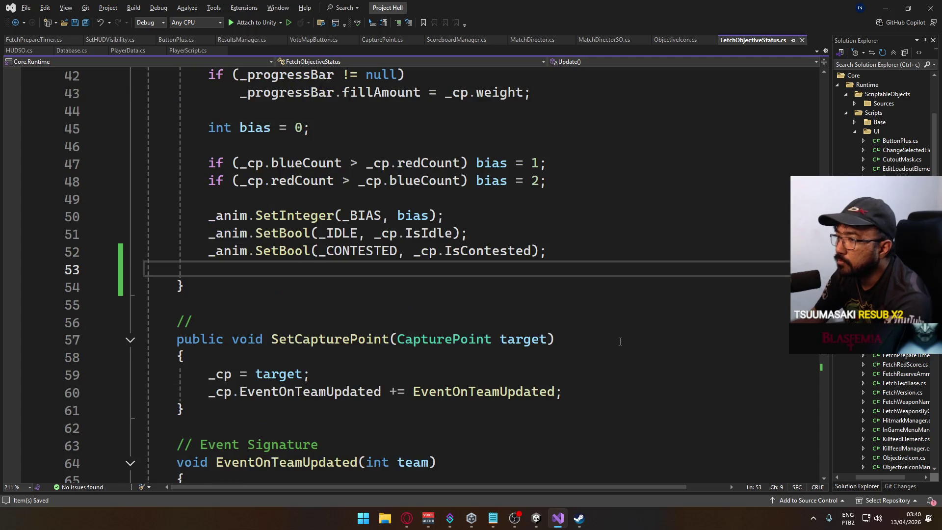
{"action": "scroll", "coordinate": [622, 342], "scroll_direction": "down", "scroll_amount": 3}
{"action": "scroll", "coordinate": [619, 344], "scroll_direction": "up", "scroll_amount": 3}
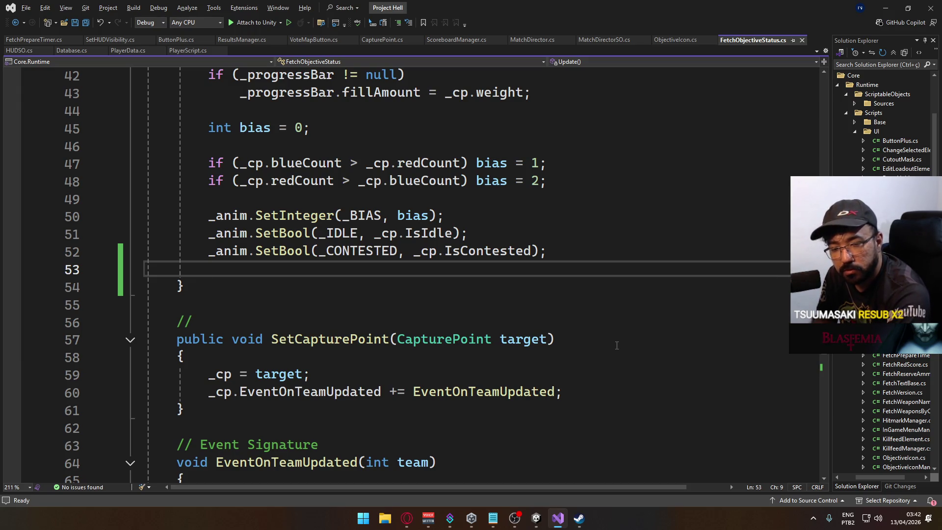
{"action": "scroll", "coordinate": [586, 374], "scroll_direction": "down", "scroll_amount": 2}
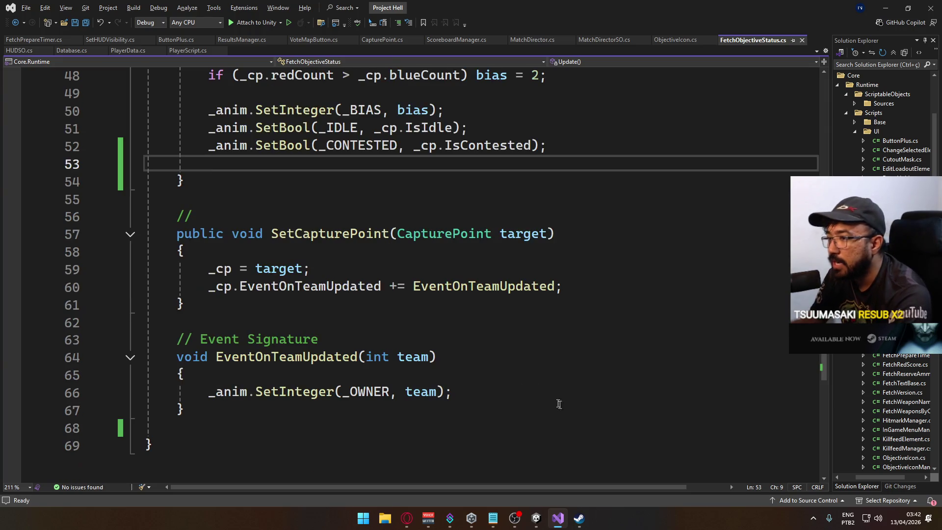
{"action": "scroll", "coordinate": [453, 407], "scroll_direction": "up", "scroll_amount": 12}
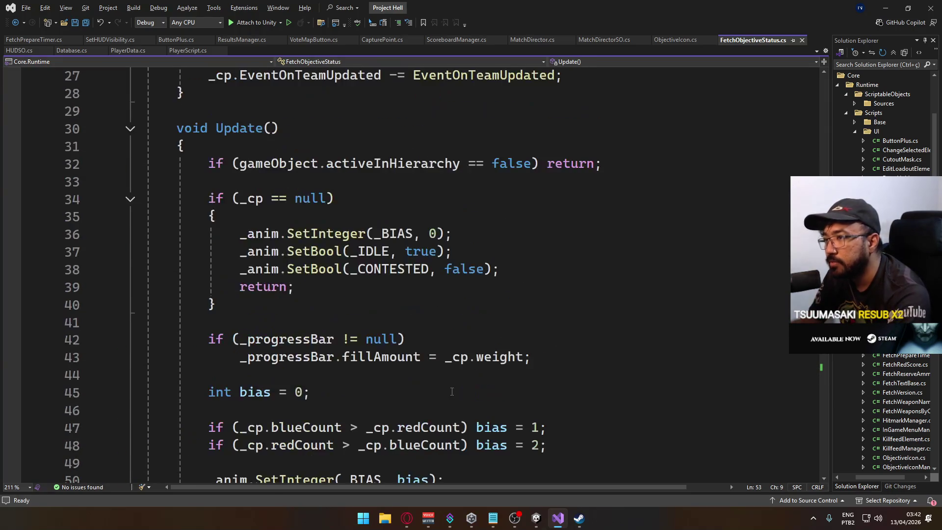
{"action": "scroll", "coordinate": [442, 388], "scroll_direction": "up", "scroll_amount": 3}
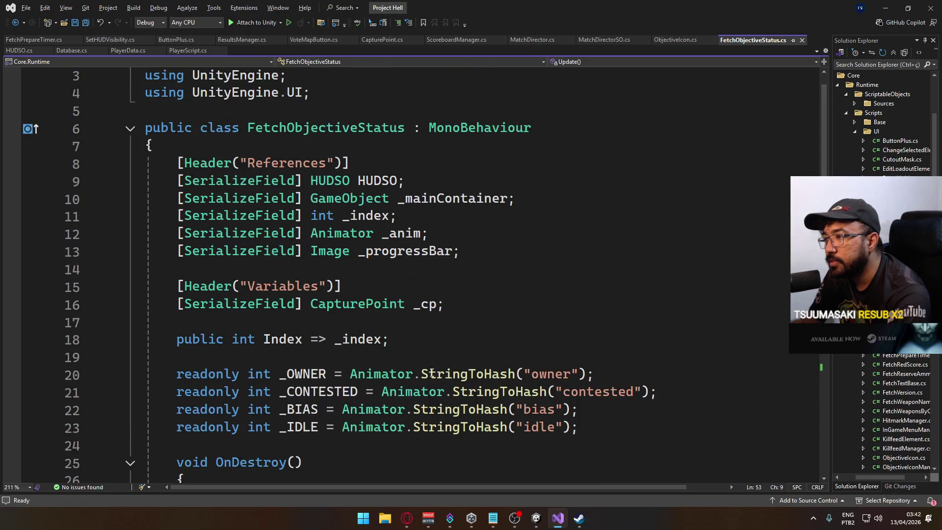
{"action": "scroll", "coordinate": [442, 373], "scroll_direction": "down", "scroll_amount": 3}
{"action": "scroll", "coordinate": [442, 371], "scroll_direction": "down", "scroll_amount": 4}
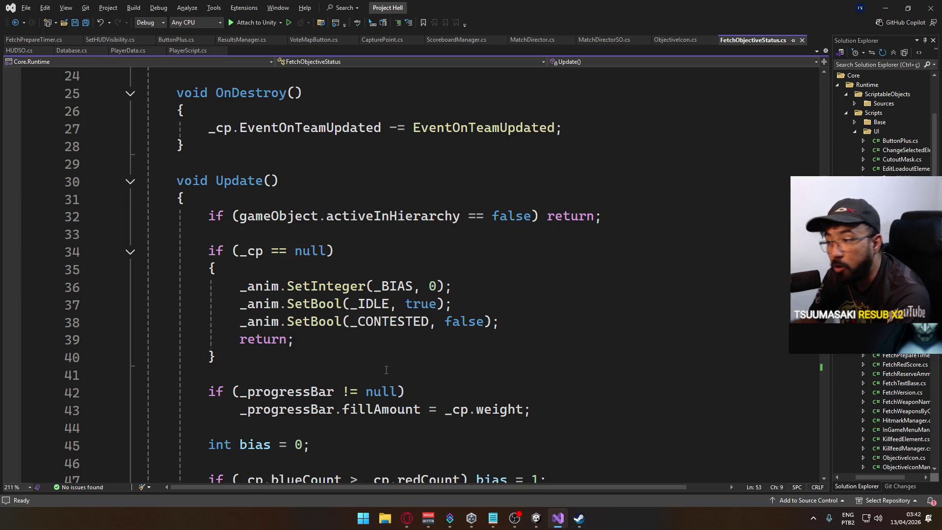
{"action": "scroll", "coordinate": [387, 370], "scroll_direction": "down", "scroll_amount": 4}
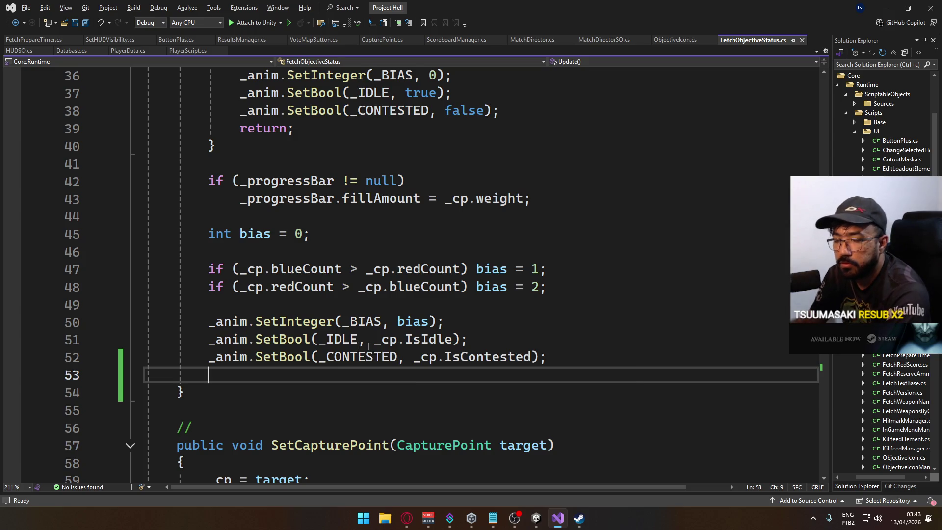
{"action": "scroll", "coordinate": [501, 355], "scroll_direction": "up", "scroll_amount": 2}
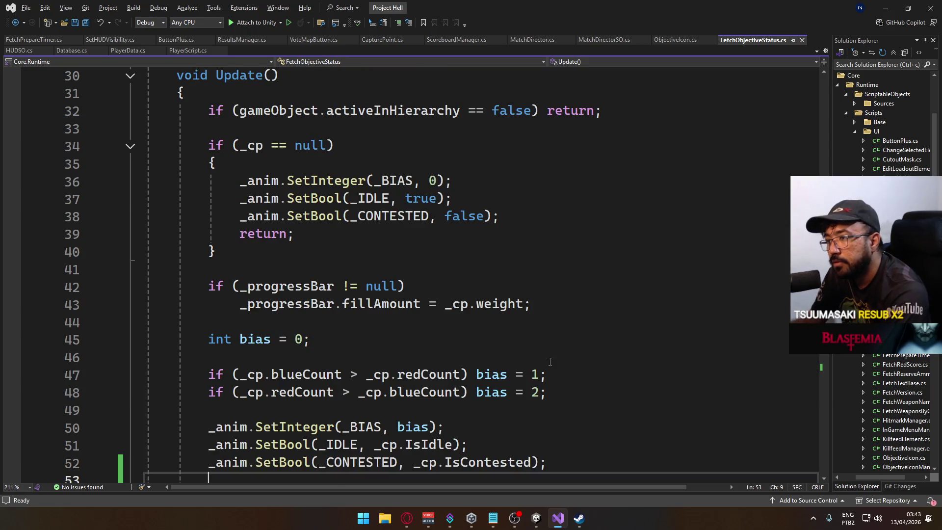
{"action": "scroll", "coordinate": [538, 394], "scroll_direction": "up", "scroll_amount": 3}
{"action": "scroll", "coordinate": [539, 395], "scroll_direction": "up", "scroll_amount": 2}
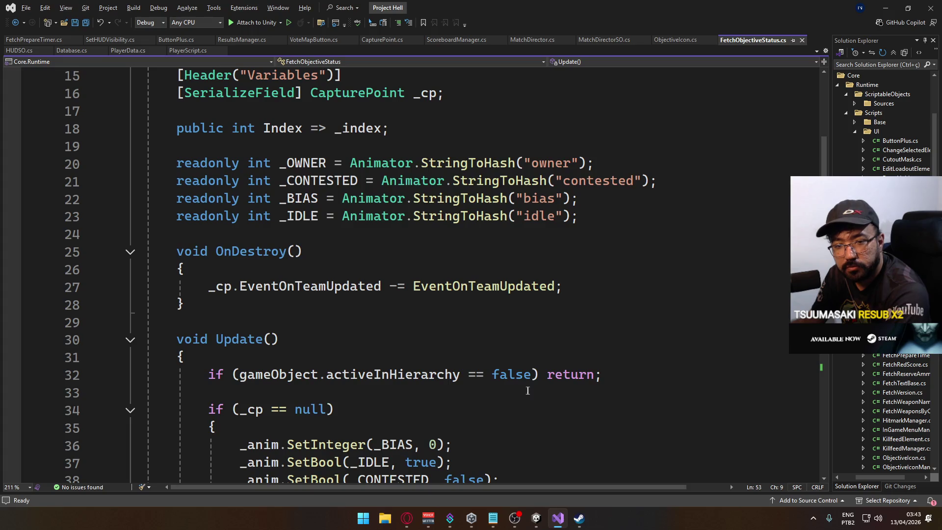
{"action": "scroll", "coordinate": [456, 389], "scroll_direction": "down", "scroll_amount": 5}
{"action": "scroll", "coordinate": [456, 389], "scroll_direction": "down", "scroll_amount": 3}
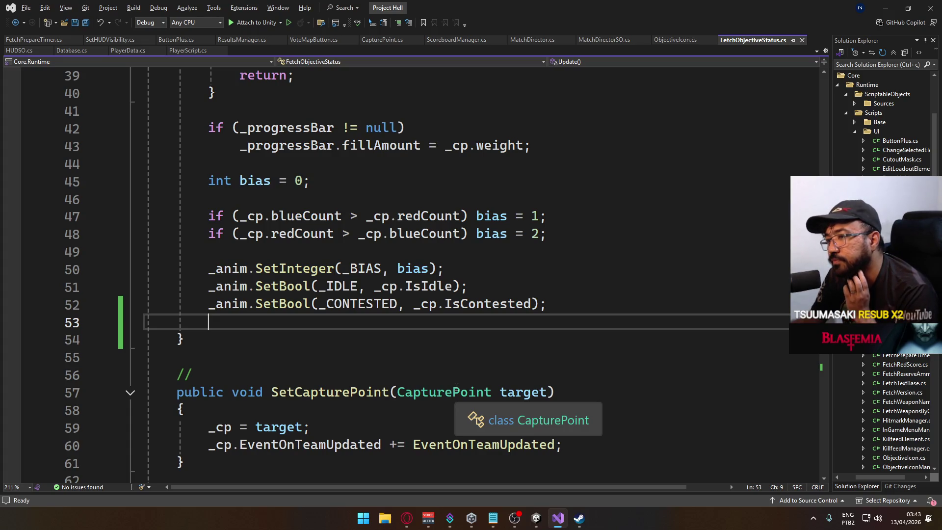
{"action": "scroll", "coordinate": [457, 387], "scroll_direction": "up", "scroll_amount": 6}
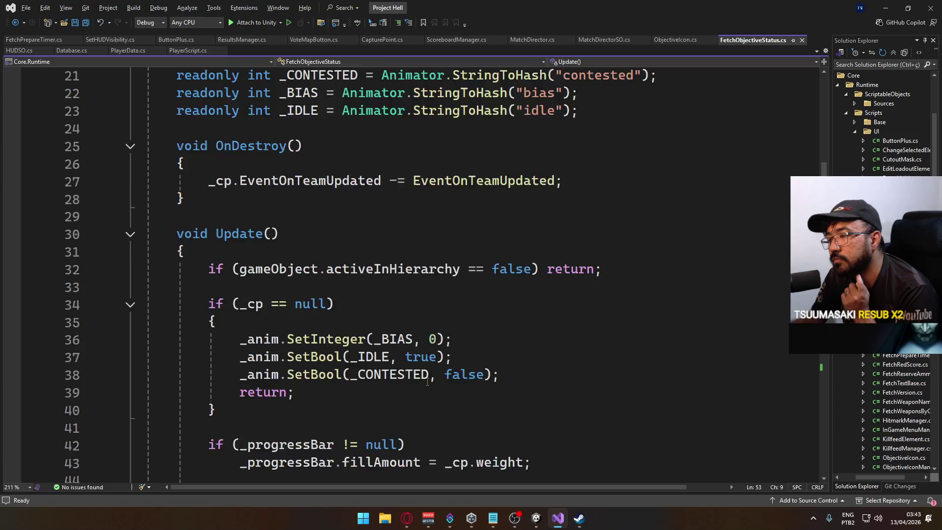
{"action": "scroll", "coordinate": [429, 382], "scroll_direction": "down", "scroll_amount": 4}
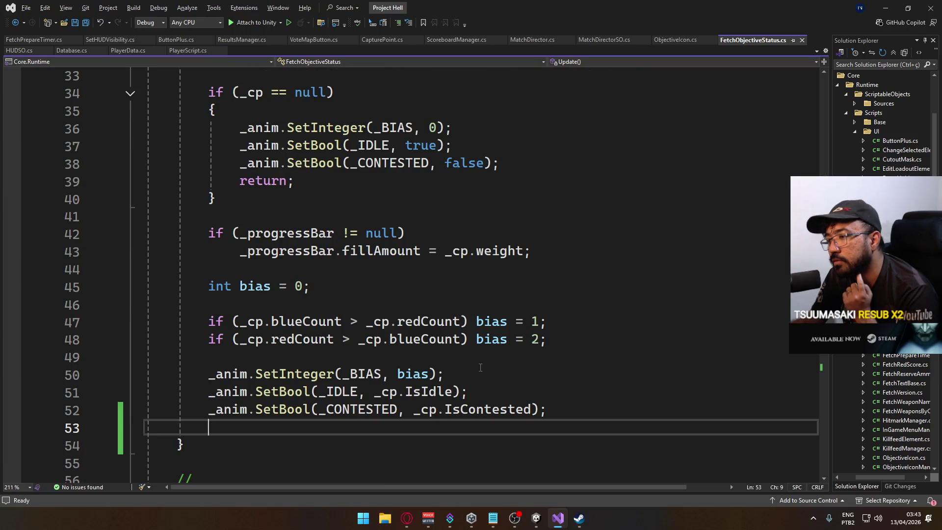
{"action": "scroll", "coordinate": [461, 366], "scroll_direction": "up", "scroll_amount": 3}
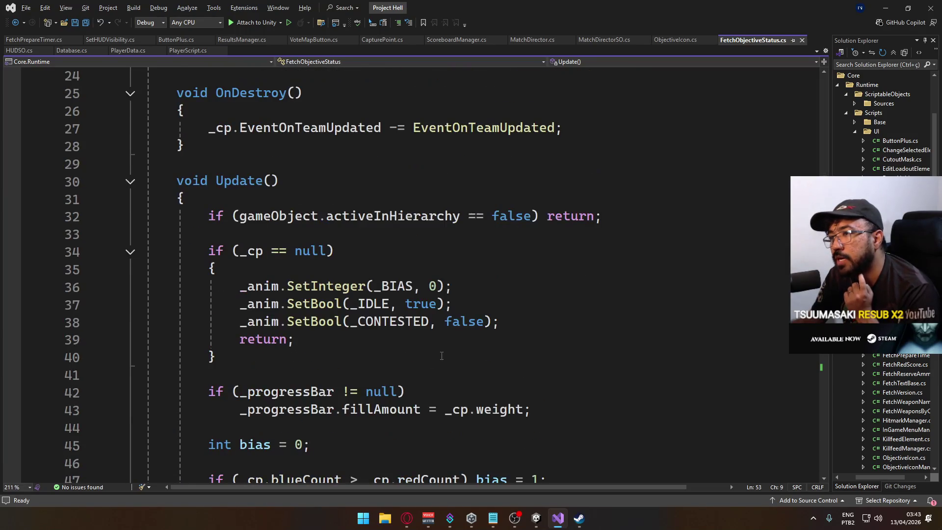
{"action": "scroll", "coordinate": [443, 333], "scroll_direction": "up", "scroll_amount": 2}
{"action": "left_click", "coordinate": [359, 255]}
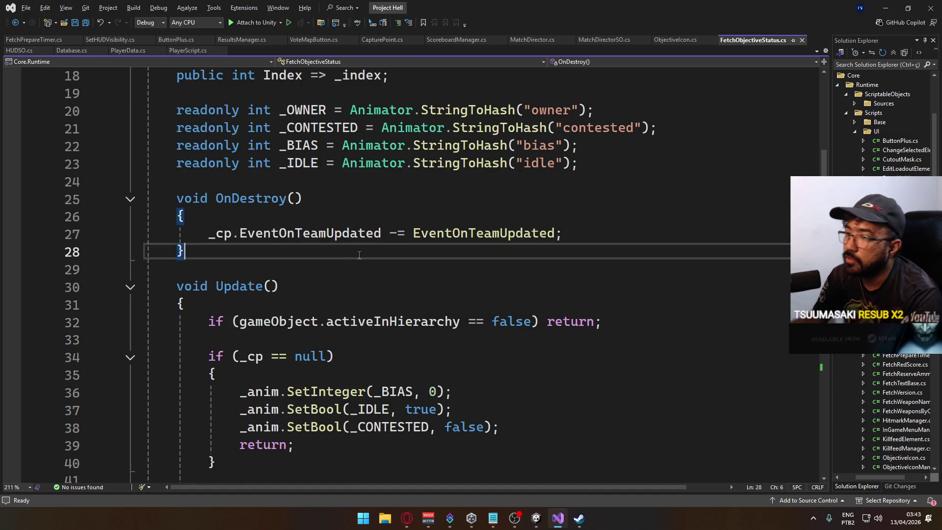
- Add an empty OnEnable() method after OnDestroy, without the private modifier, and save FetchObjectiveStatus.cs
{"action": "key", "text": "Return"}
{"action": "key", "text": "Return"}
{"action": "type", "text": "void On"}
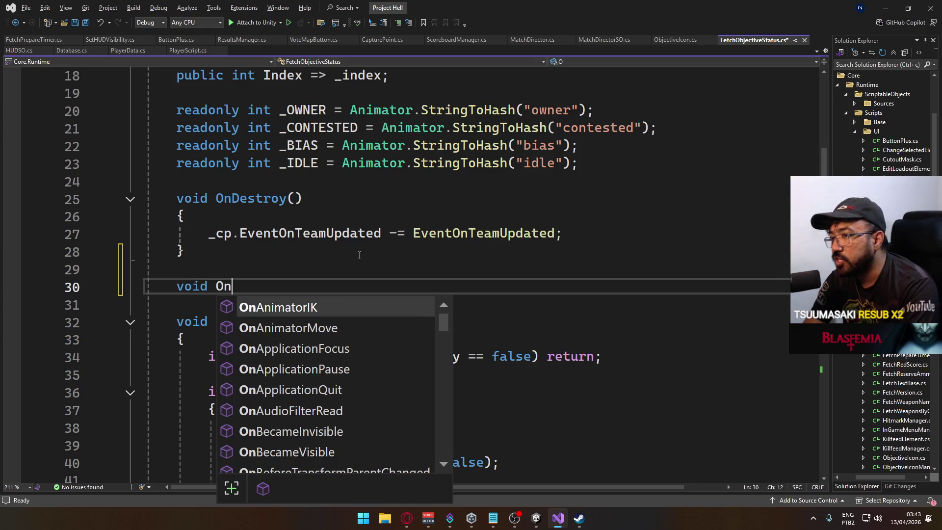
{"action": "type", "text": "Enable"}
{"action": "key", "text": "Tab"}
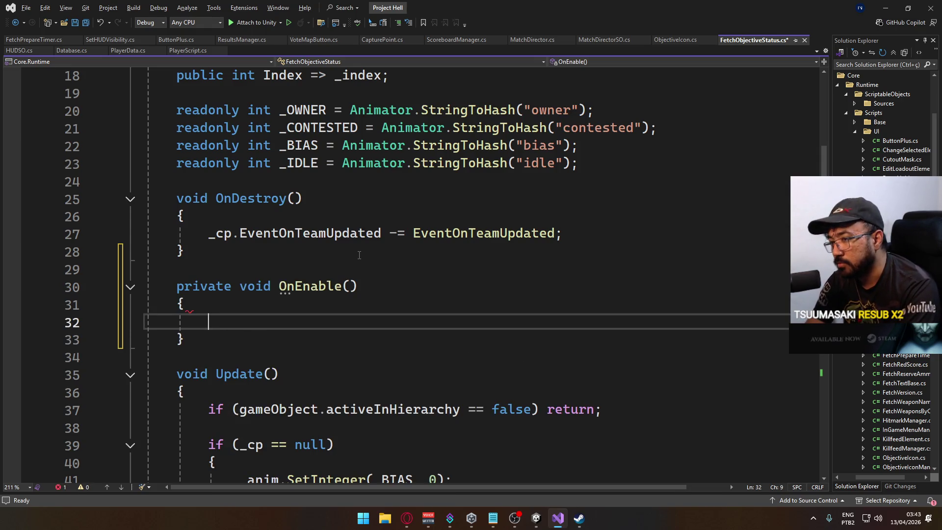
{"action": "double_click", "coordinate": [203, 286]}
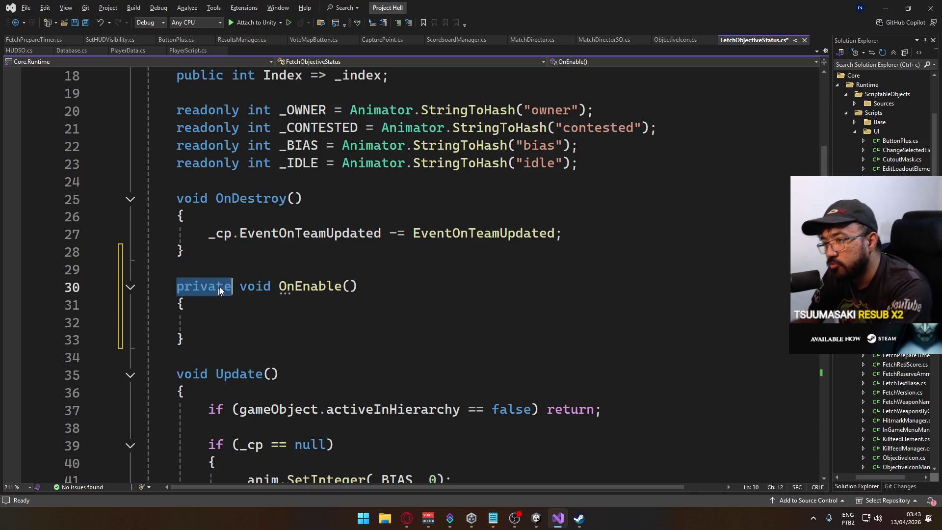
{"action": "key", "text": "Delete"}
{"action": "left_click", "coordinate": [262, 322]}
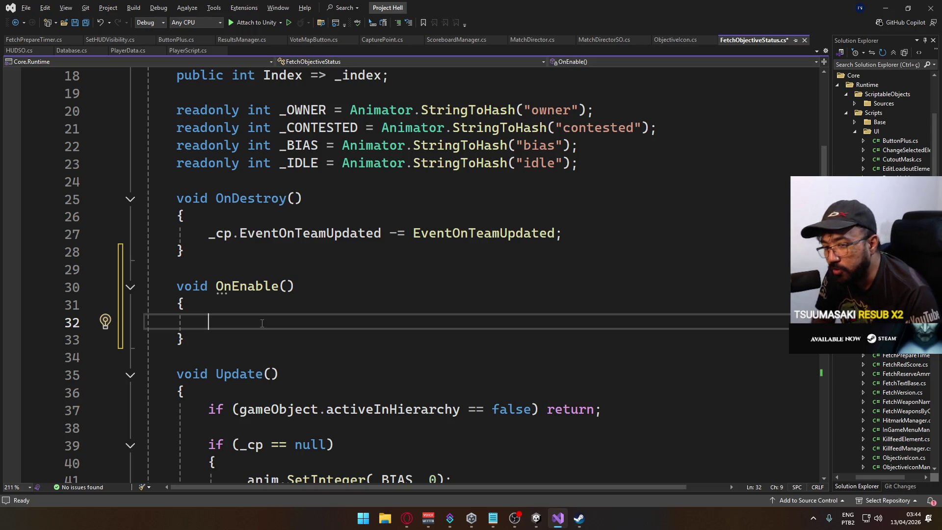
{"action": "key", "text": "alt+Tab"}
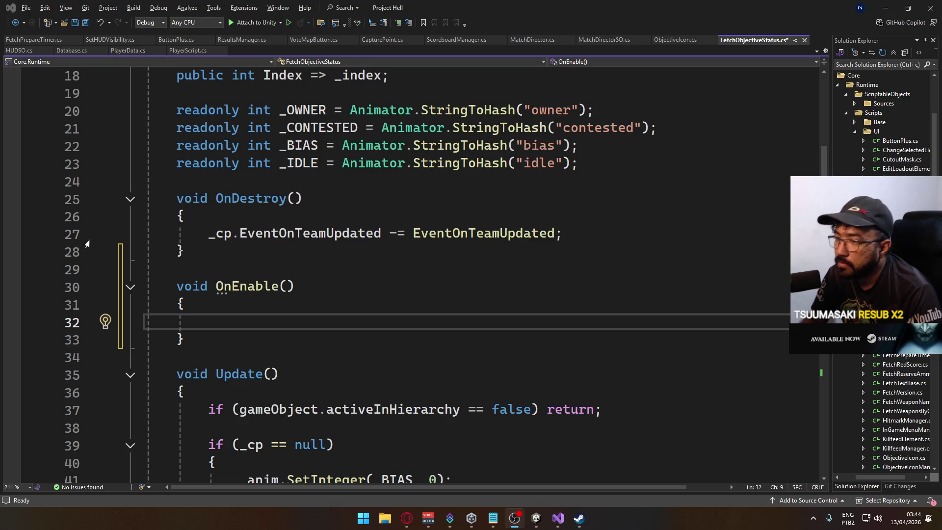
{"action": "mouse_move", "coordinate": [267, 232]}
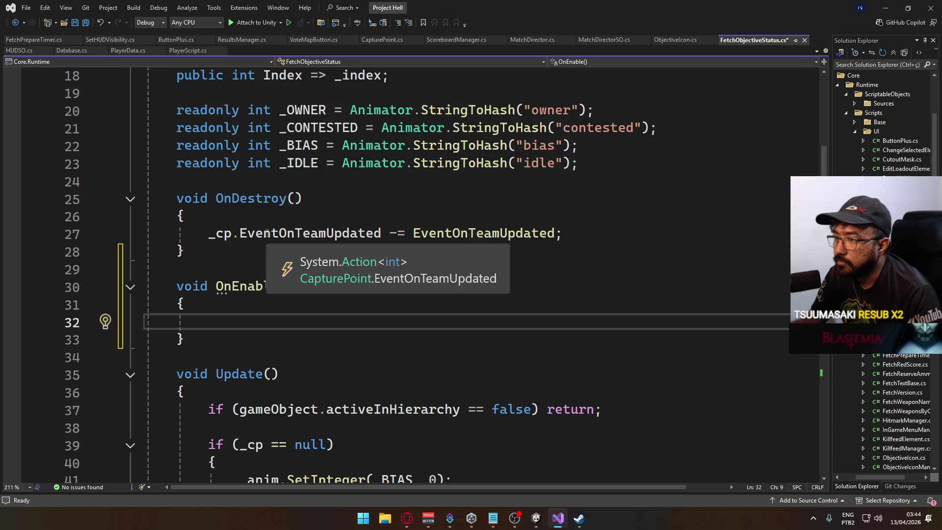
{"action": "key", "text": "ctrl+s"}
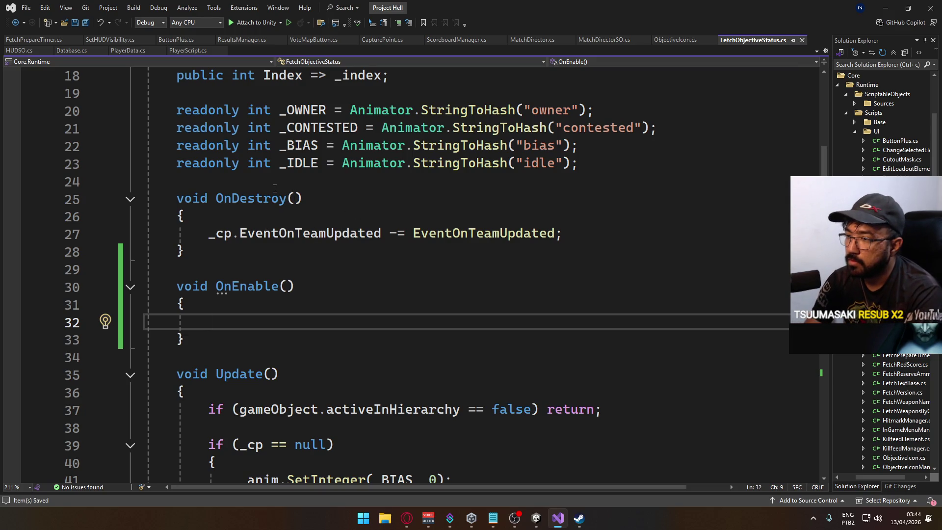
- Add 'if (_cp == null) return;' to OnEnable, then switch to Unity and enter Play mode
{"action": "type", "text": "_cp"}
{"action": "key", "text": "BackSpace"}
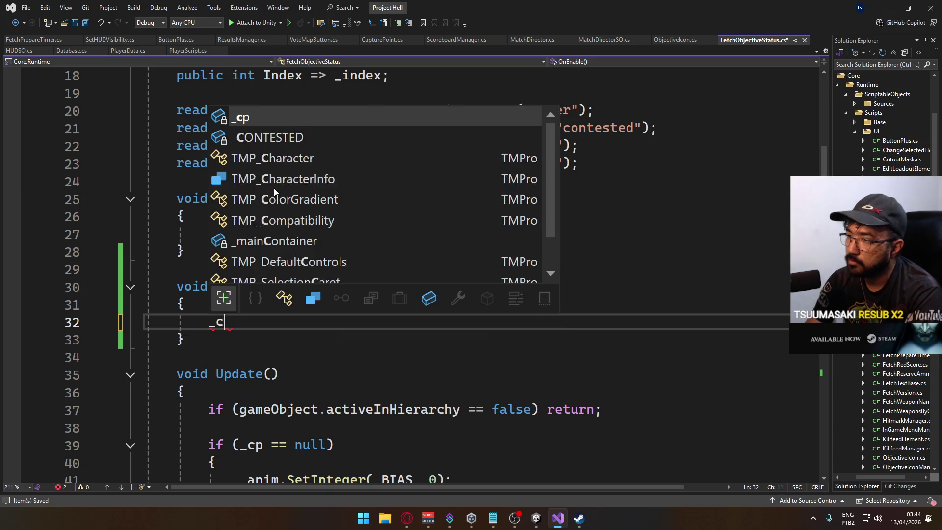
{"action": "key", "text": "BackSpace"}
{"action": "key", "text": "BackSpace"}
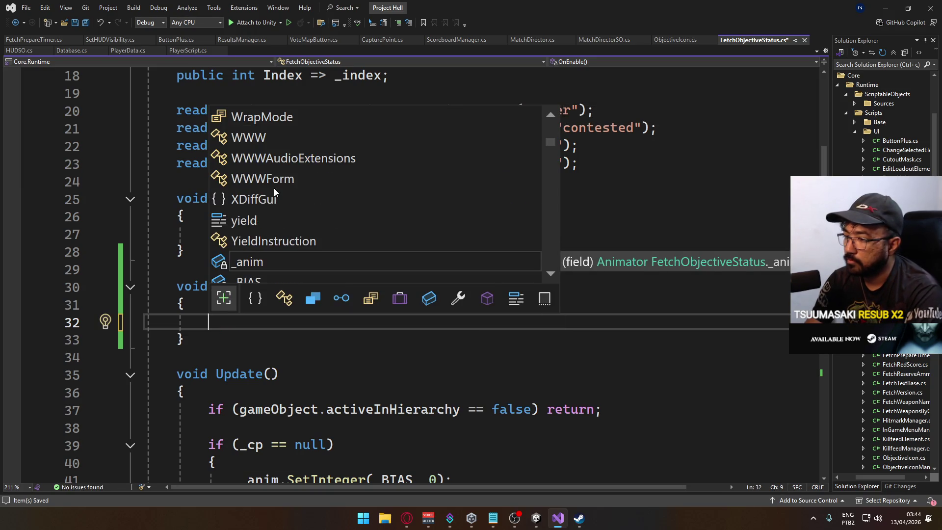
{"action": "type", "text": "if (_cp == null"}
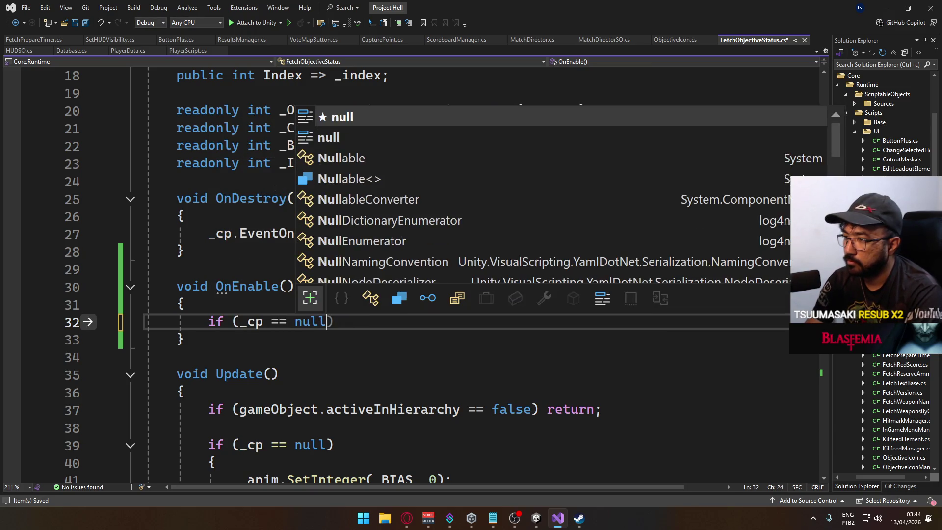
{"action": "type", "text": ") return;"}
{"action": "key", "text": "Return"}
{"action": "key", "text": "Return"}
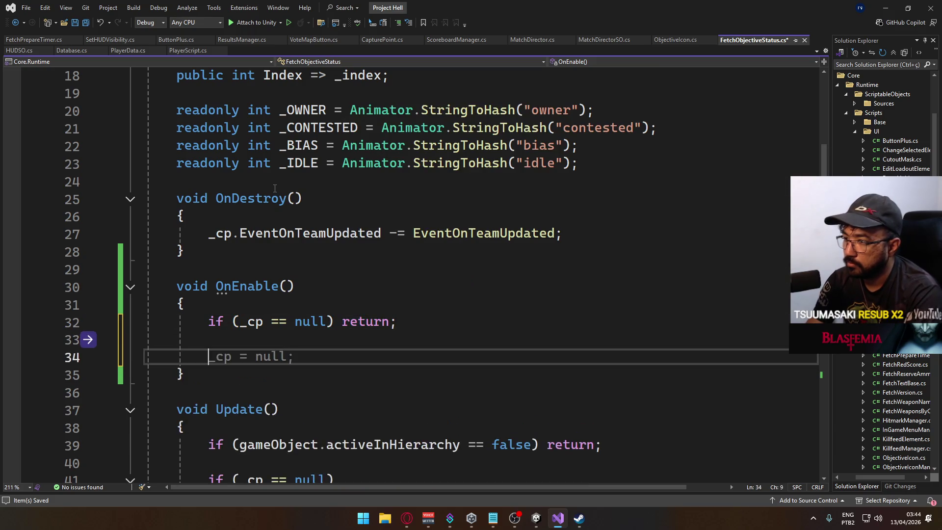
{"action": "type", "text": "_cp."}
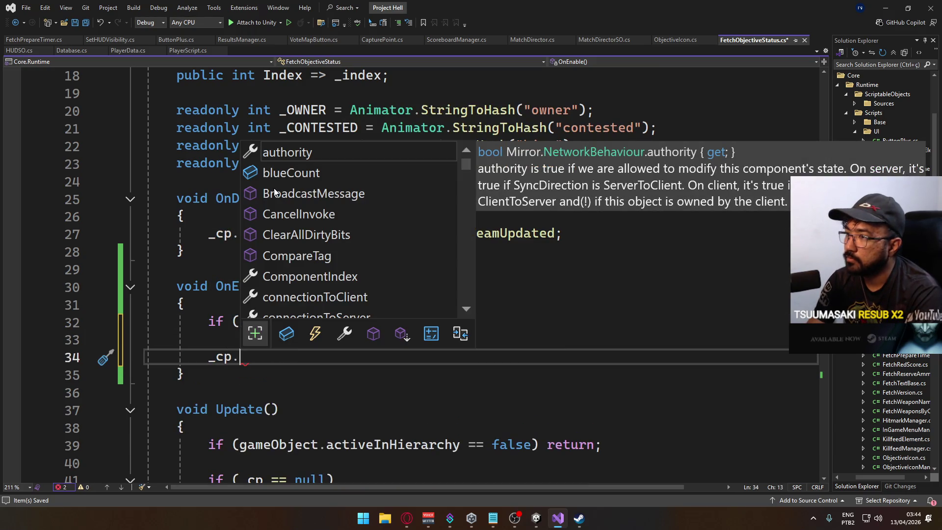
{"action": "key", "text": "alt+Tab"}
{"action": "key", "text": "ctrl+p"}
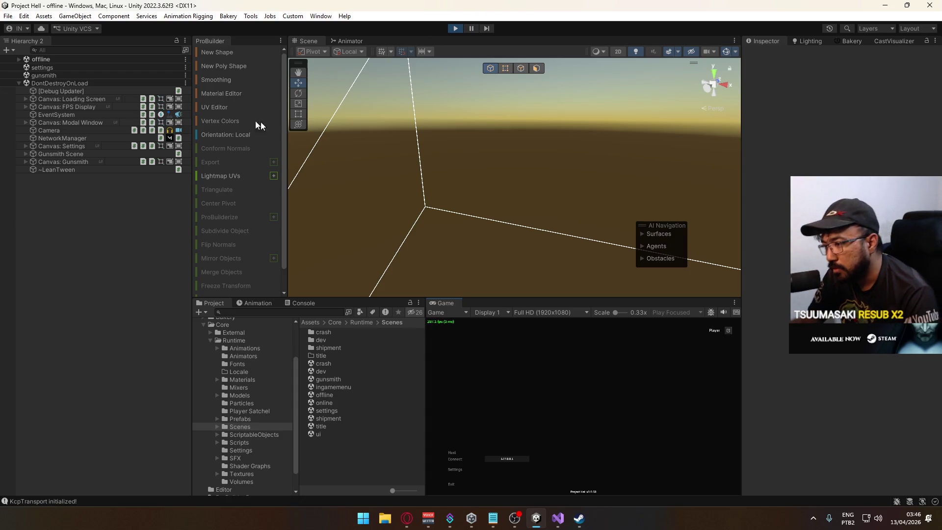
- Host and create the Shipment Domination match, then walk the player across the container map
{"action": "left_click", "coordinate": [454, 453]}
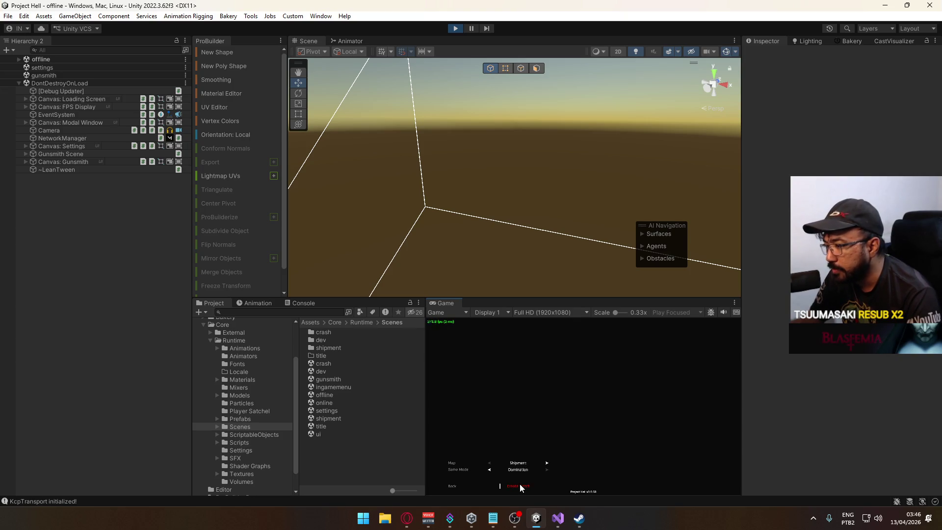
{"action": "left_click", "coordinate": [519, 484]}
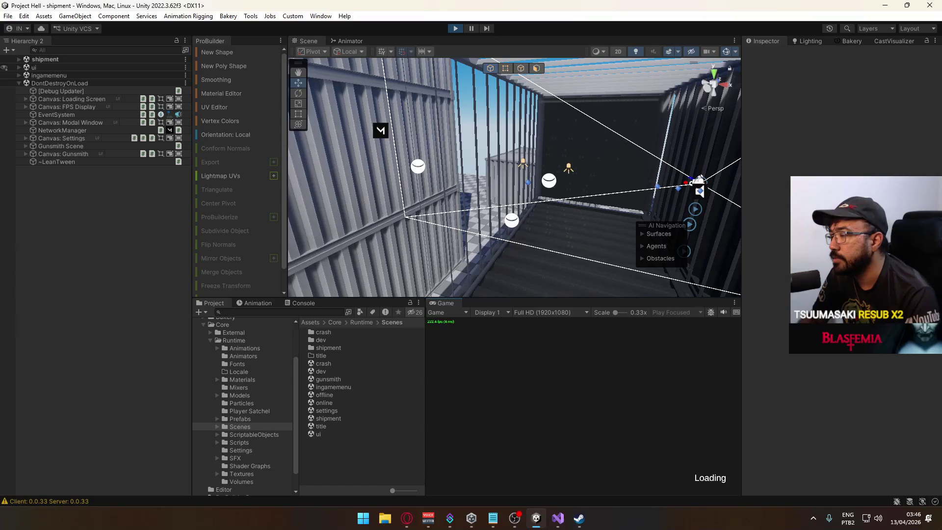
{"action": "mouse_move", "coordinate": [373, 187]}
{"action": "left_mouse_down"}
{"action": "mouse_move", "coordinate": [405, 202]}
{"action": "mouse_move", "coordinate": [166, 221]}
{"action": "left_mouse_up"}
{"action": "left_click", "coordinate": [558, 343]}
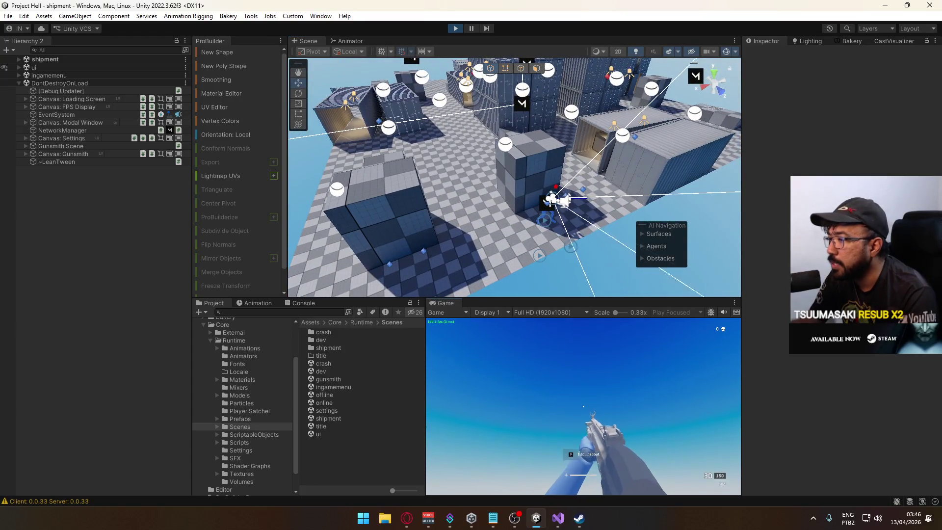
{"action": "key", "text": "w"}
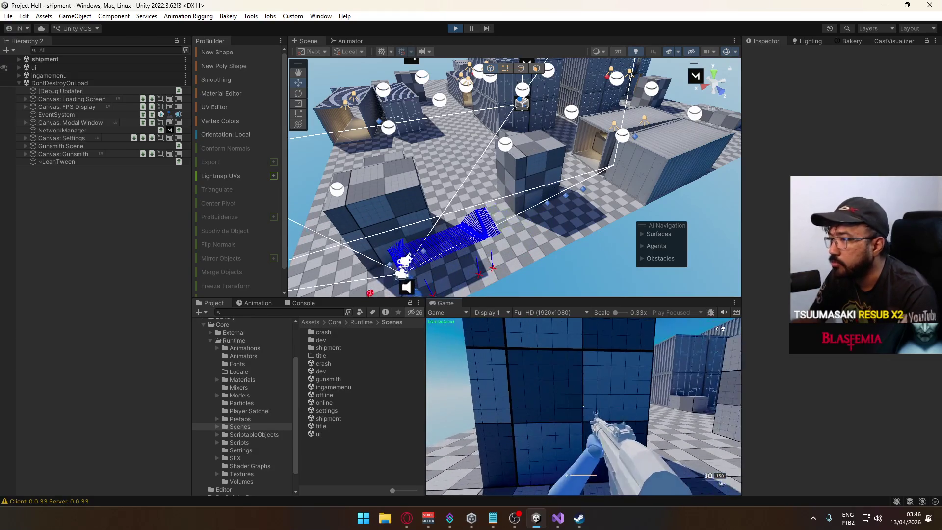
{"action": "key", "text": "super"}
{"action": "key", "text": "super"}
{"action": "left_click", "coordinate": [18, 59]}
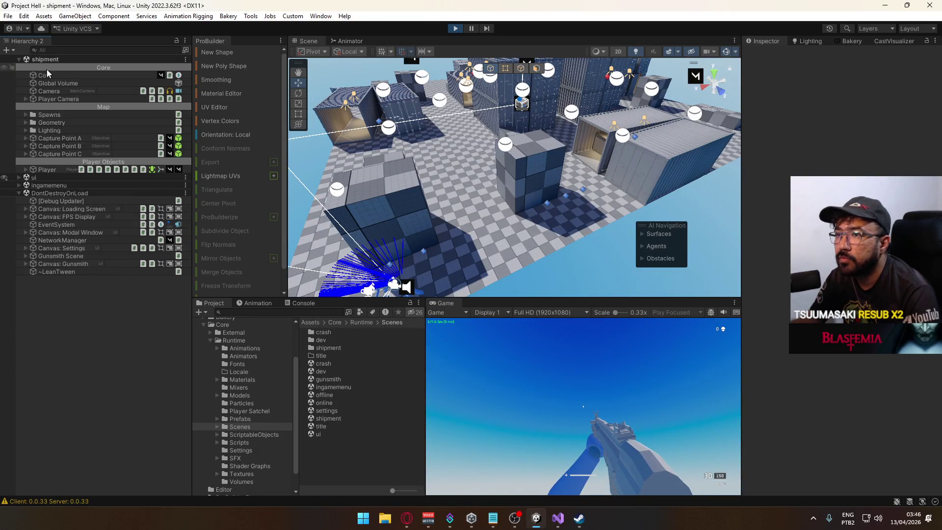
- Untick Post Processing on the shipment Camera during play, walk the player briefly, then stop Play mode
{"action": "left_click", "coordinate": [49, 91]}
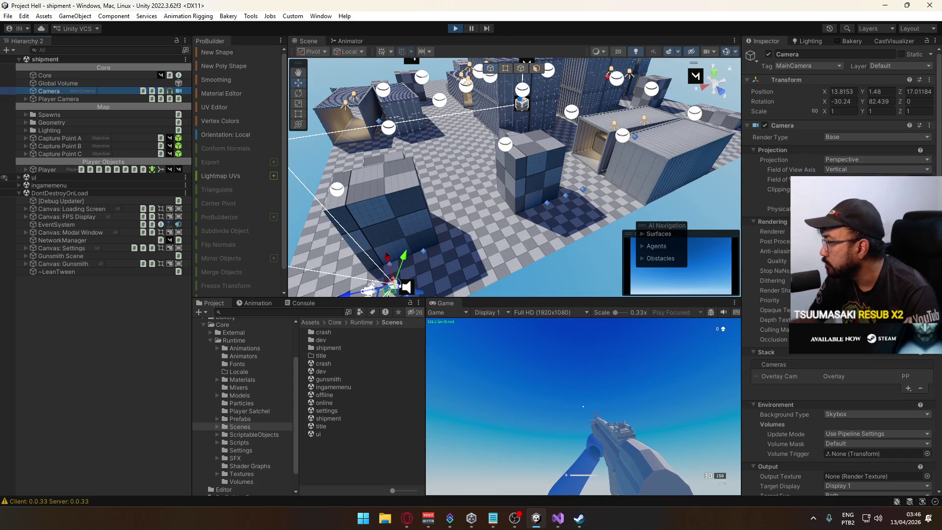
{"action": "scroll", "coordinate": [839, 270], "scroll_direction": "down", "scroll_amount": 10}
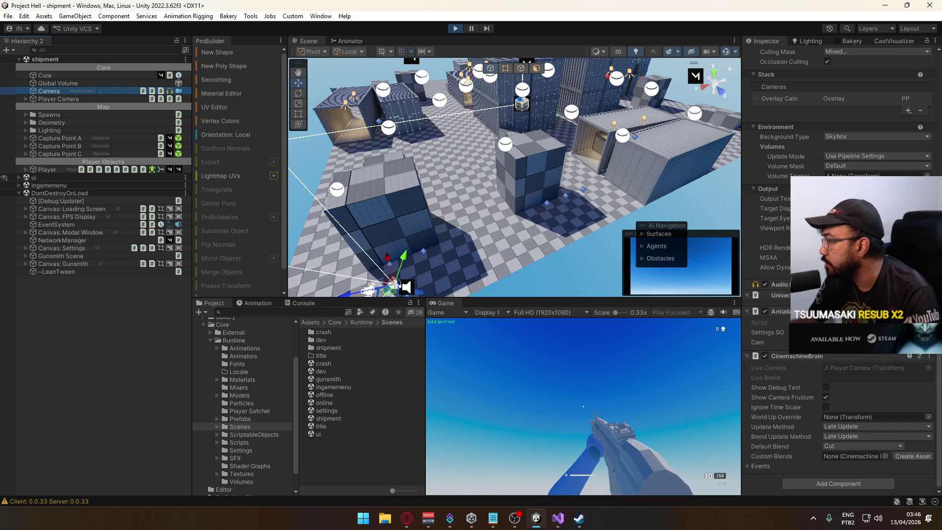
{"action": "scroll", "coordinate": [840, 270], "scroll_direction": "up", "scroll_amount": 10}
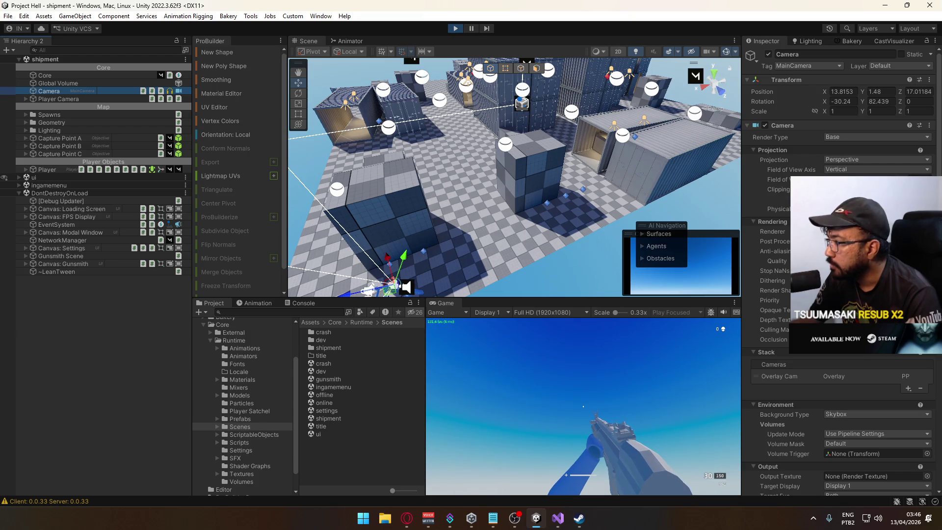
{"action": "scroll", "coordinate": [765, 270], "scroll_direction": "down", "scroll_amount": 10}
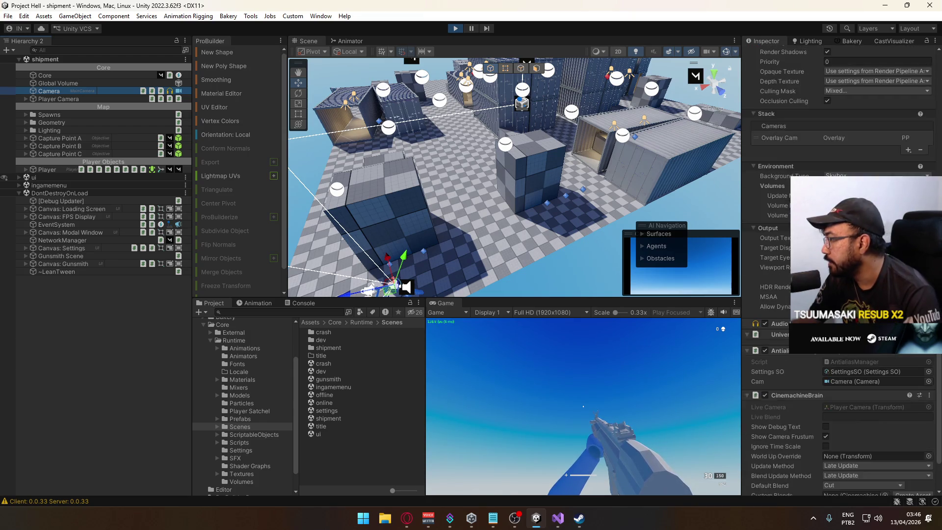
{"action": "scroll", "coordinate": [766, 270], "scroll_direction": "up", "scroll_amount": 3}
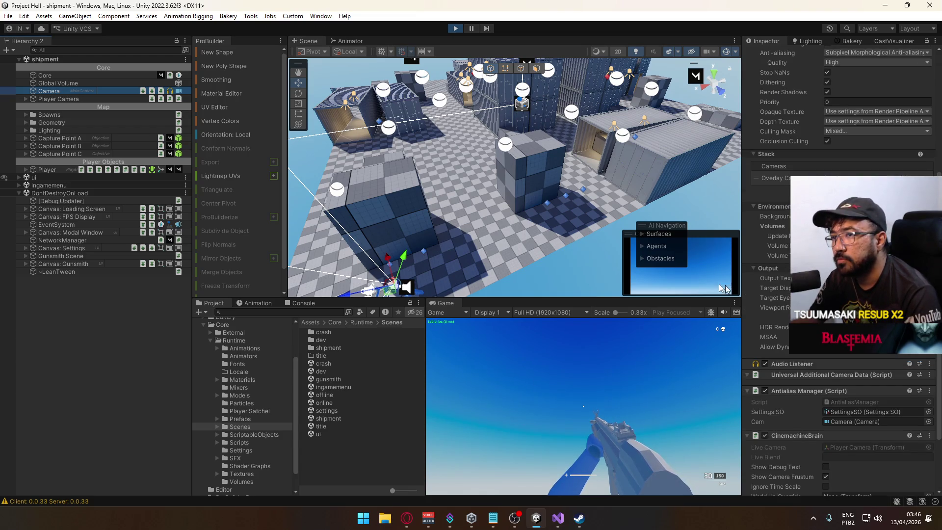
{"action": "scroll", "coordinate": [766, 274], "scroll_direction": "up", "scroll_amount": 3}
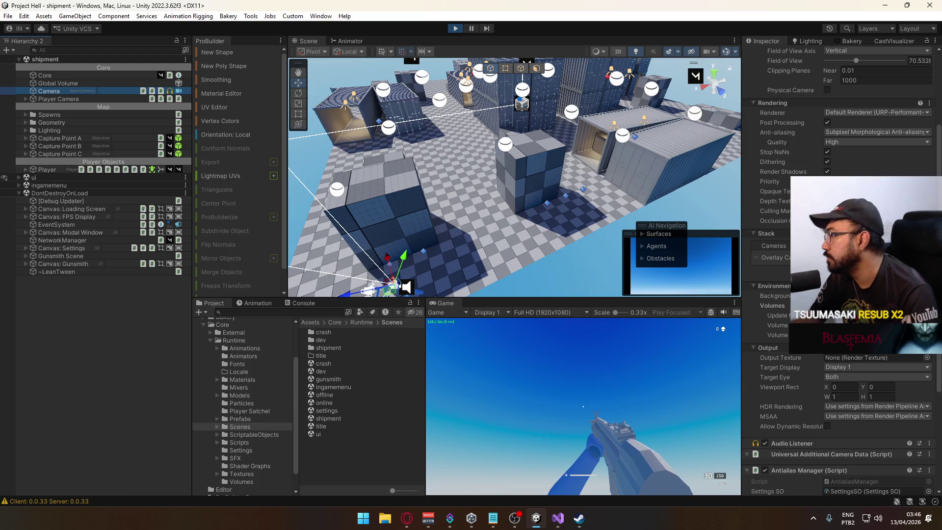
{"action": "left_click", "coordinate": [827, 122]}
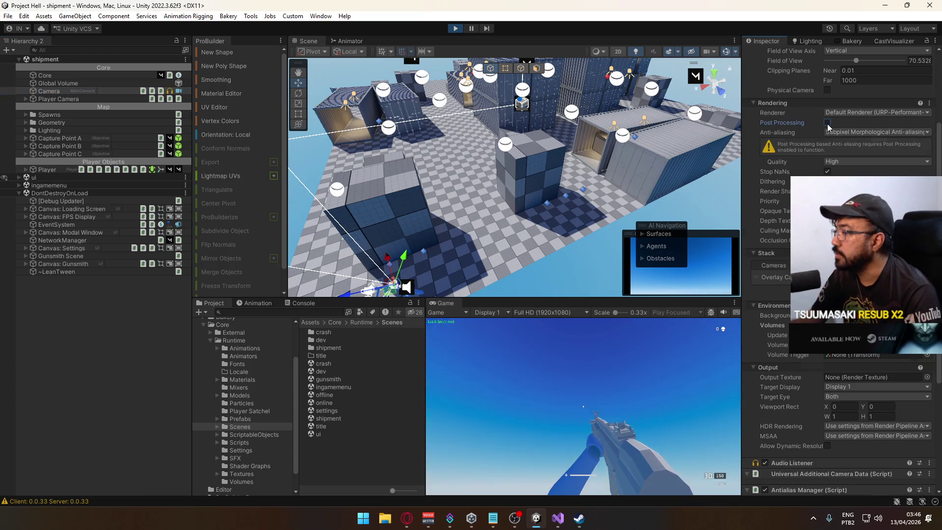
{"action": "left_click", "coordinate": [584, 340]}
{"action": "key", "text": "w"}
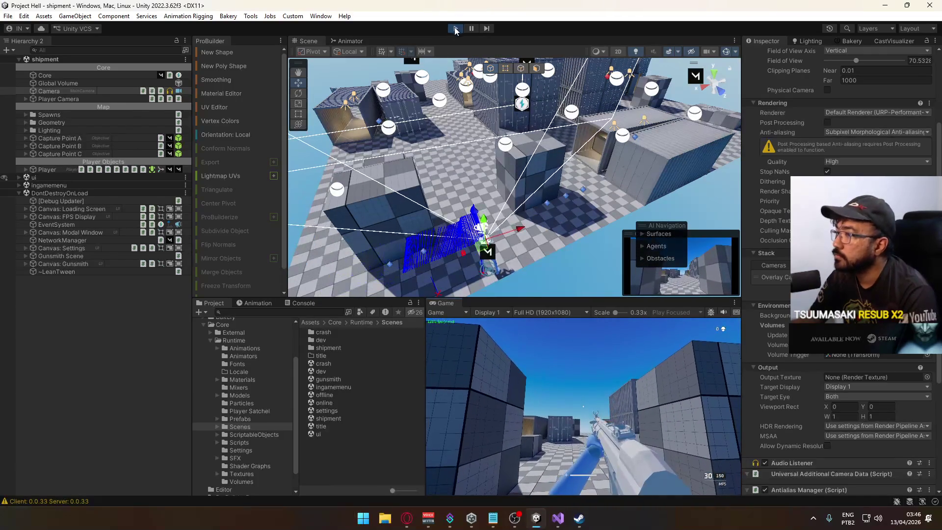
{"action": "key", "text": "ctrl+p"}
- Reopen the shipment scene, turn off the Camera's Post Processing there, and open the title scene
{"action": "double_click", "coordinate": [338, 418]}
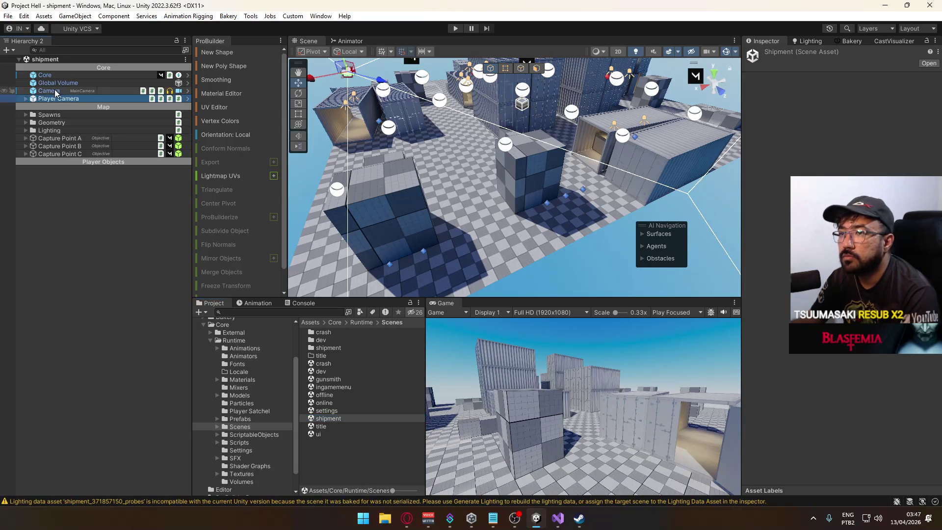
{"action": "left_click", "coordinate": [49, 91]}
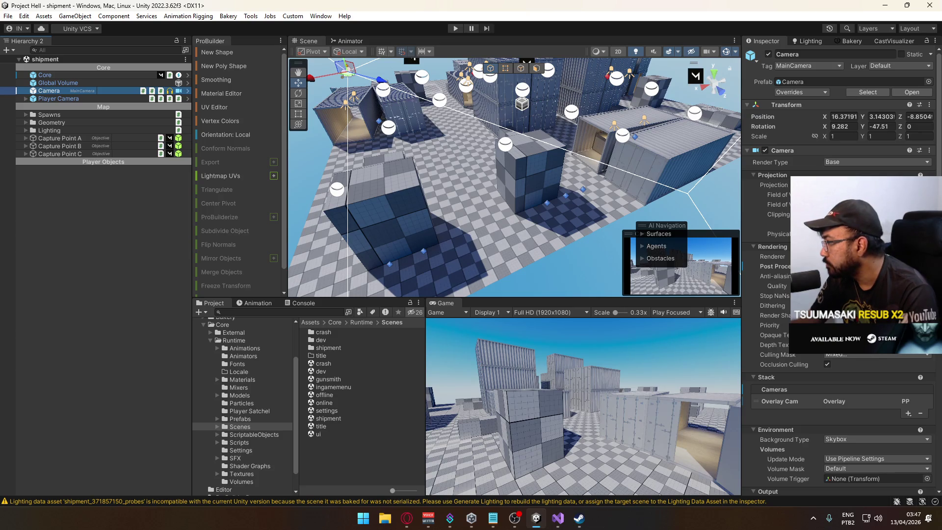
{"action": "scroll", "coordinate": [841, 270], "scroll_direction": "down", "scroll_amount": 4}
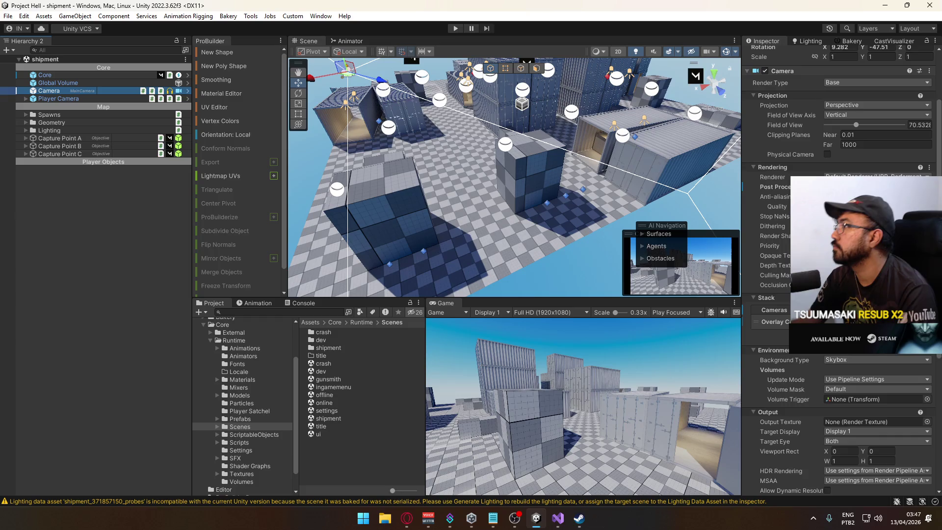
{"action": "scroll", "coordinate": [841, 270], "scroll_direction": "up", "scroll_amount": 3}
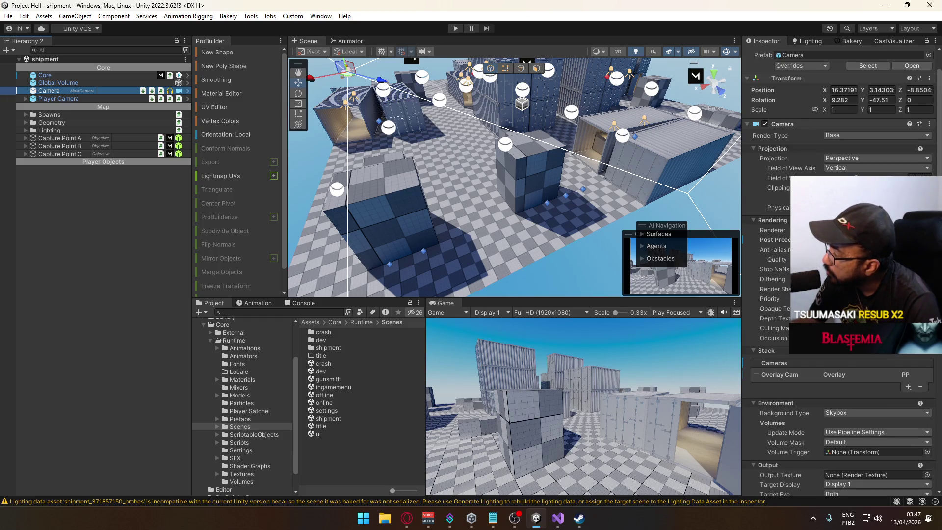
{"action": "left_click", "coordinate": [827, 240]}
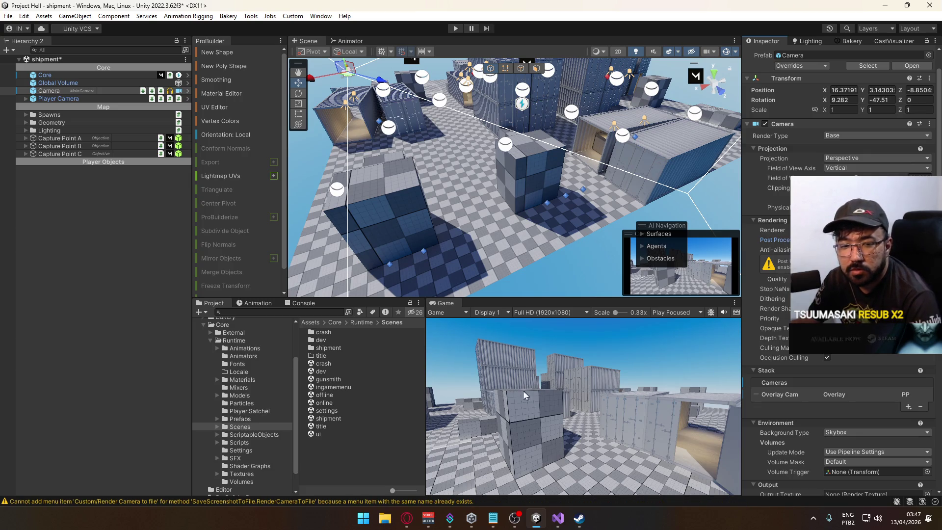
{"action": "double_click", "coordinate": [336, 426]}
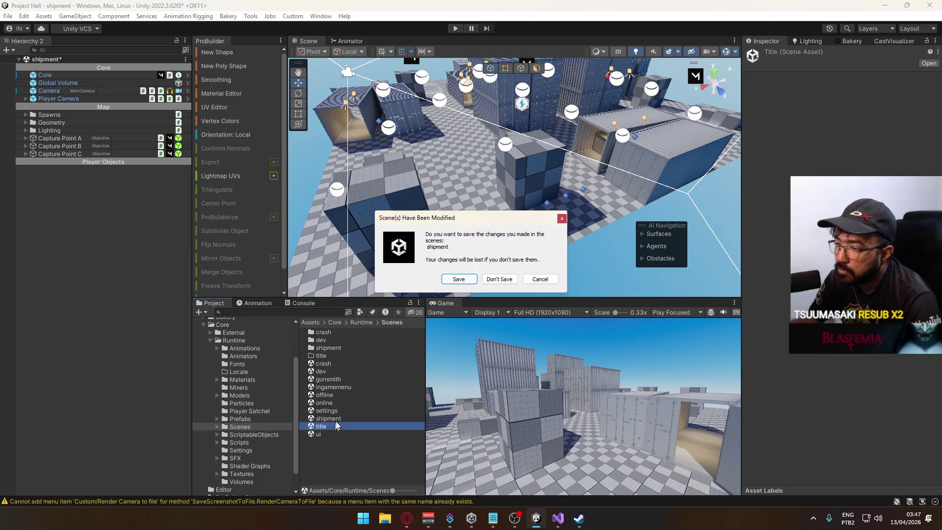
- Save the shipment scene, clear the Console, and host a new match on Shipment
{"action": "left_click", "coordinate": [472, 279]}
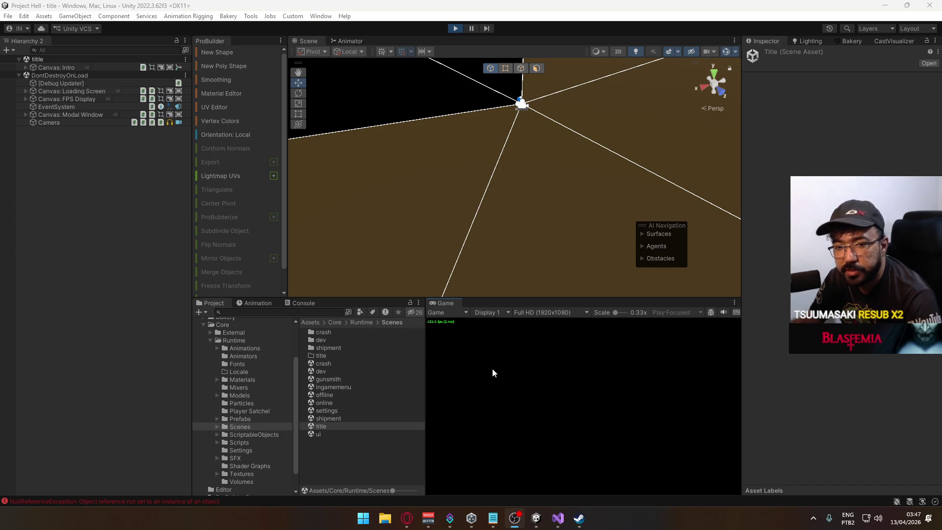
{"action": "left_click", "coordinate": [303, 303]}
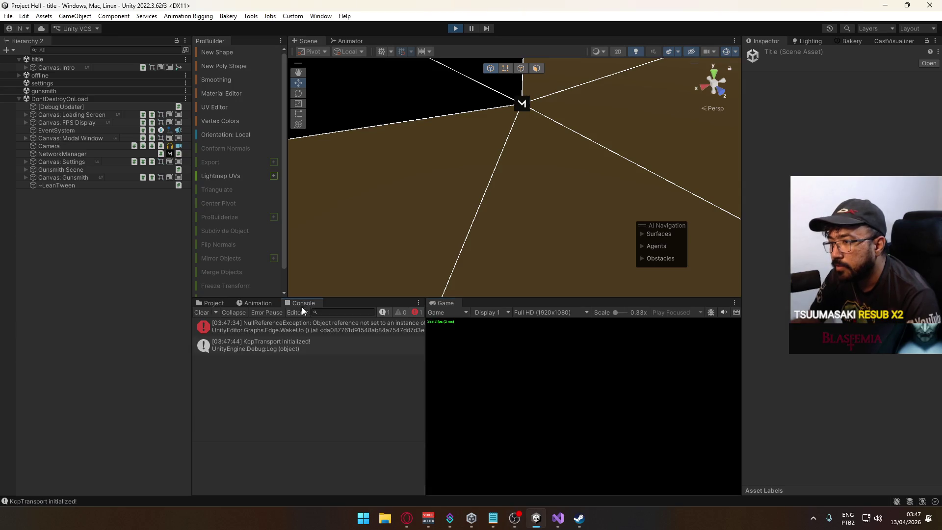
{"action": "left_click", "coordinate": [202, 313]}
{"action": "left_click", "coordinate": [455, 453]}
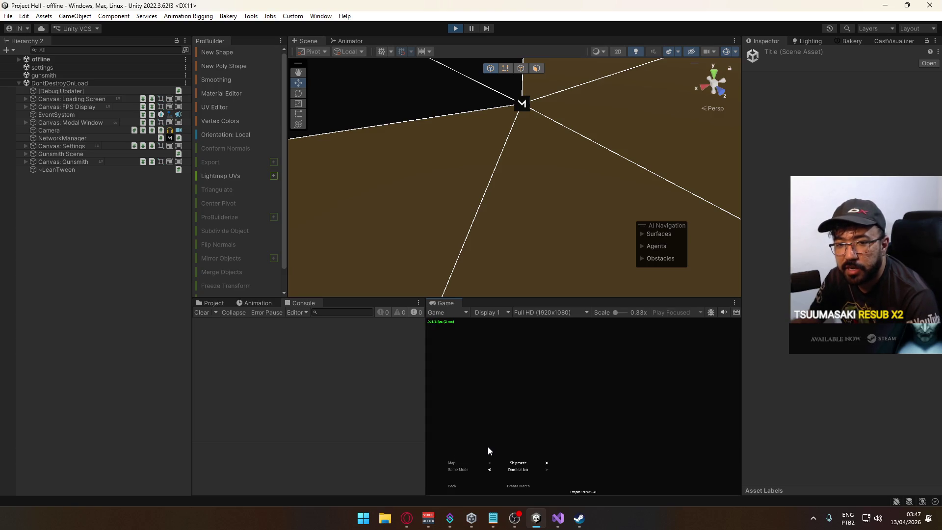
{"action": "left_click", "coordinate": [520, 485]}
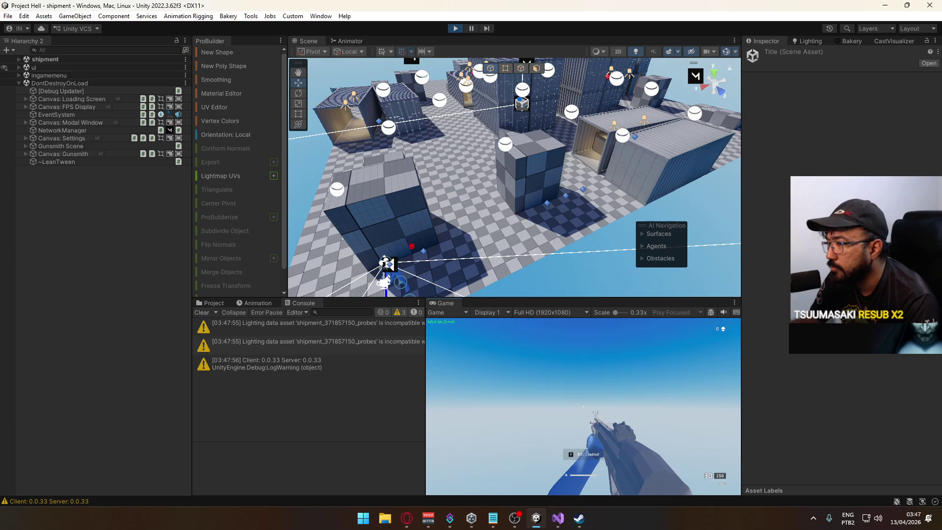
- Start the Shipment match from the in-game pause menu
{"action": "key", "text": "shift+w"}
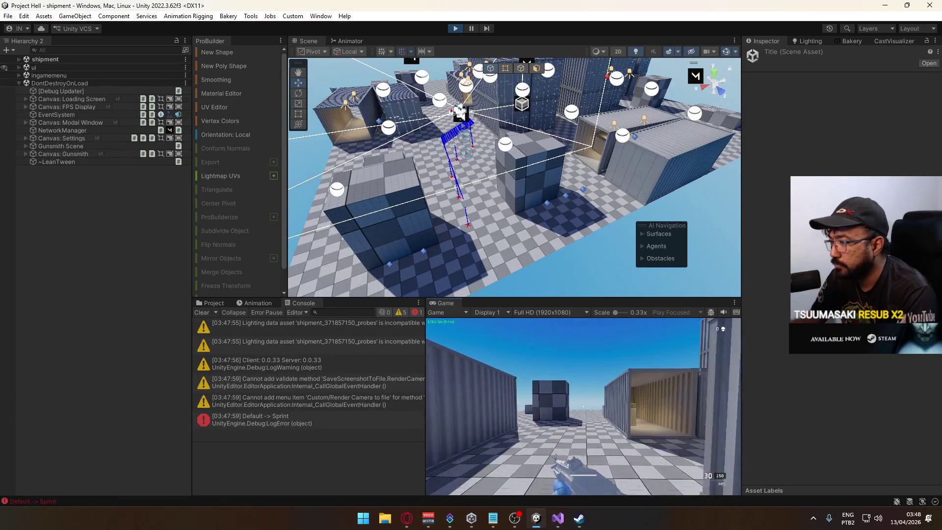
{"action": "key", "text": "Escape"}
{"action": "left_click", "coordinate": [458, 443]}
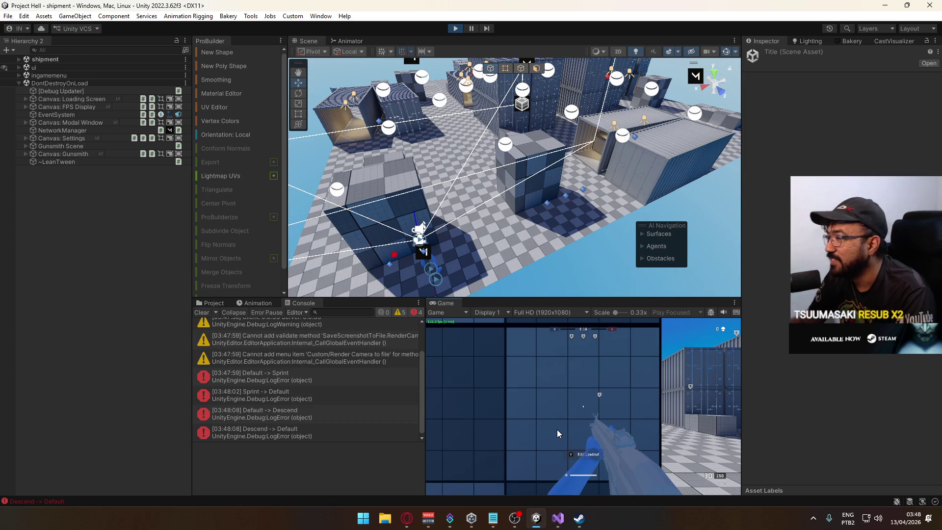
- Run through the level past the containers until victory, then vote for CRASH
{"action": "key", "text": "shift+w"}
{"action": "key", "text": "w"}
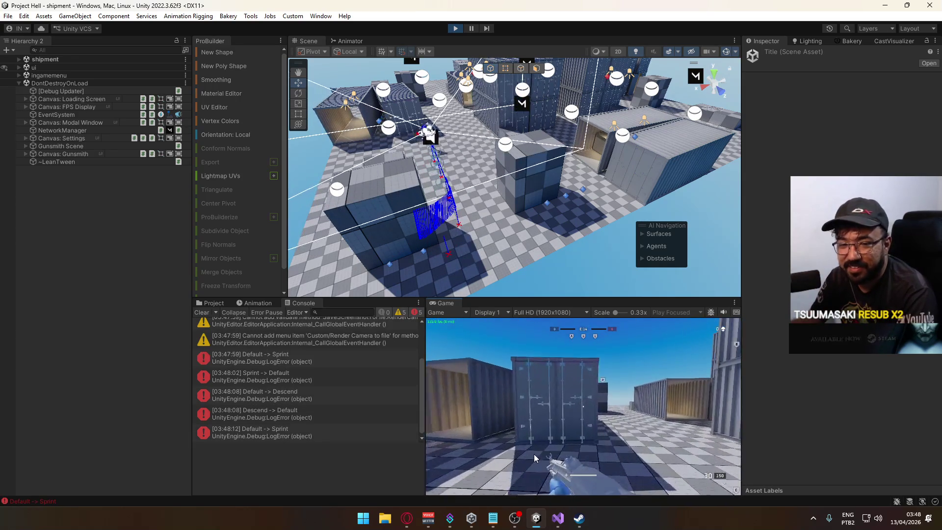
{"action": "key", "text": "w"}
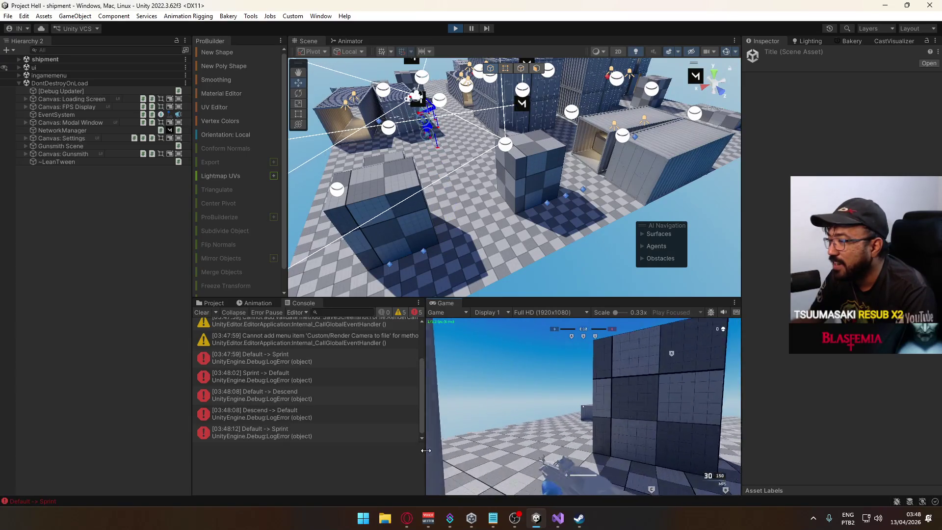
{"action": "key", "text": "w"}
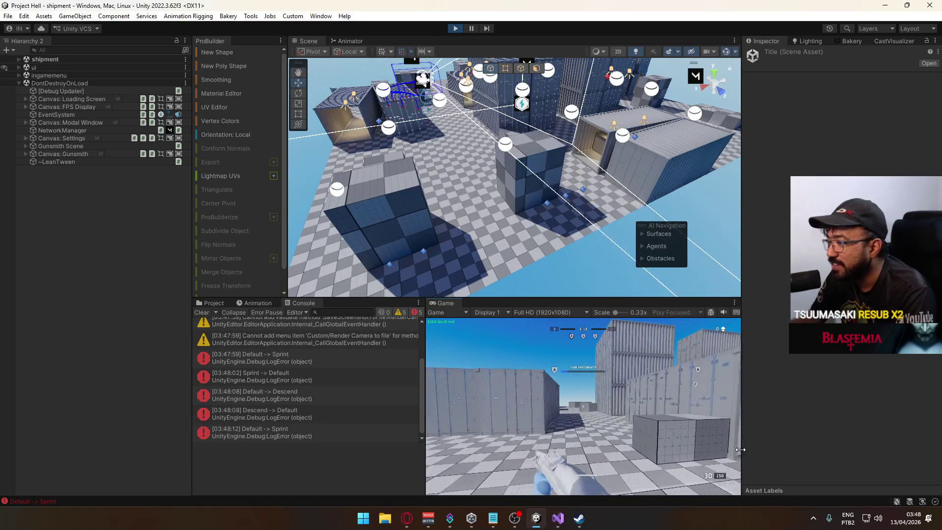
{"action": "key", "text": "w"}
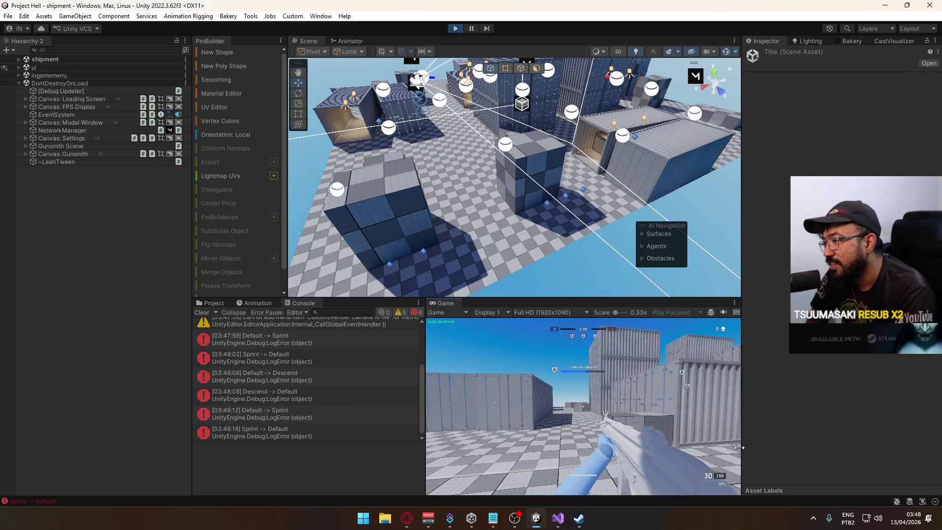
{"action": "key", "text": "w"}
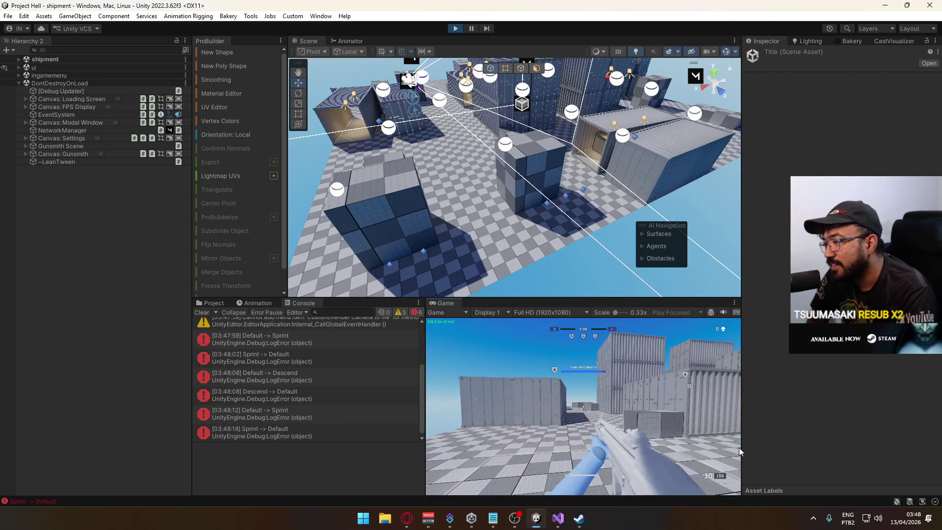
{"action": "key", "text": "w"}
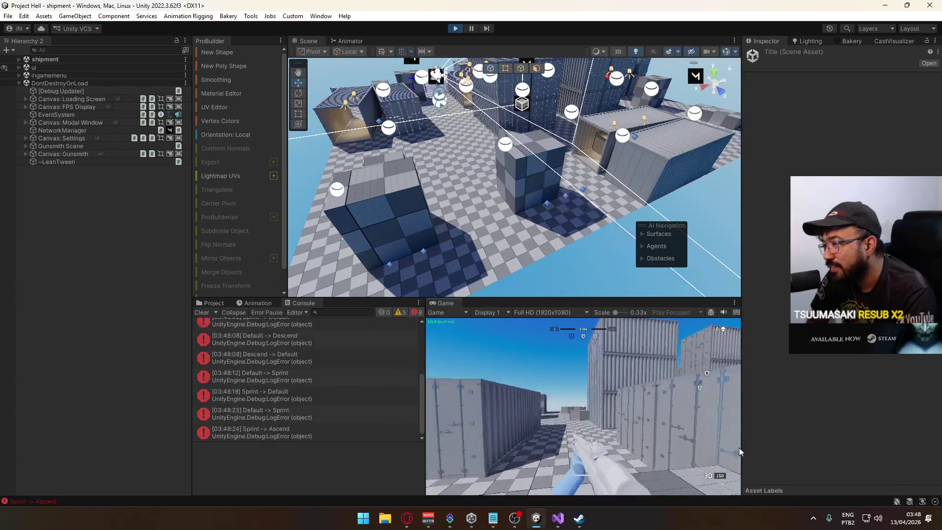
{"action": "key", "text": "w"}
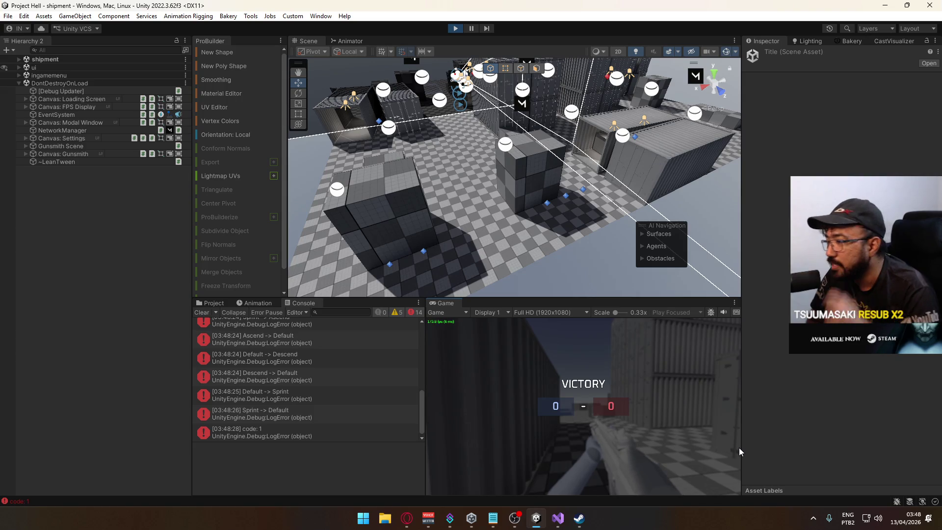
{"action": "key", "text": "Tab"}
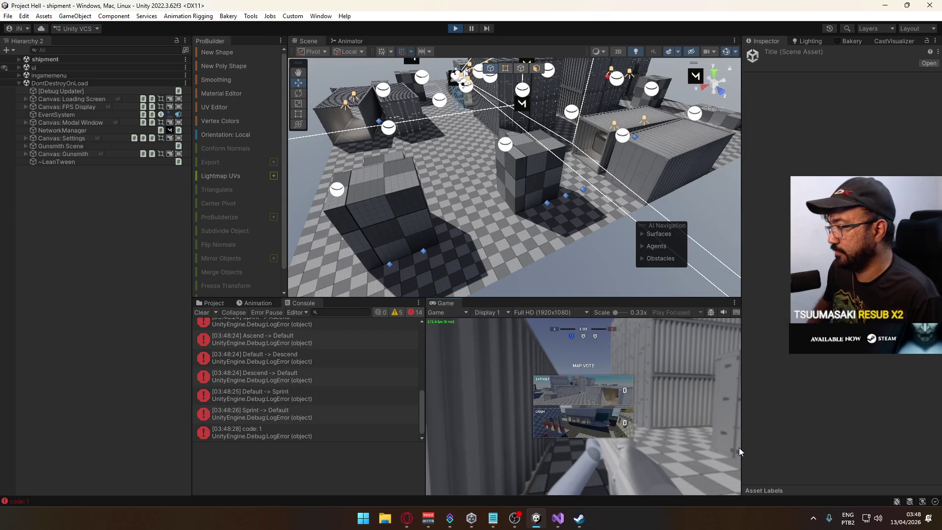
{"action": "left_click", "coordinate": [567, 432]}
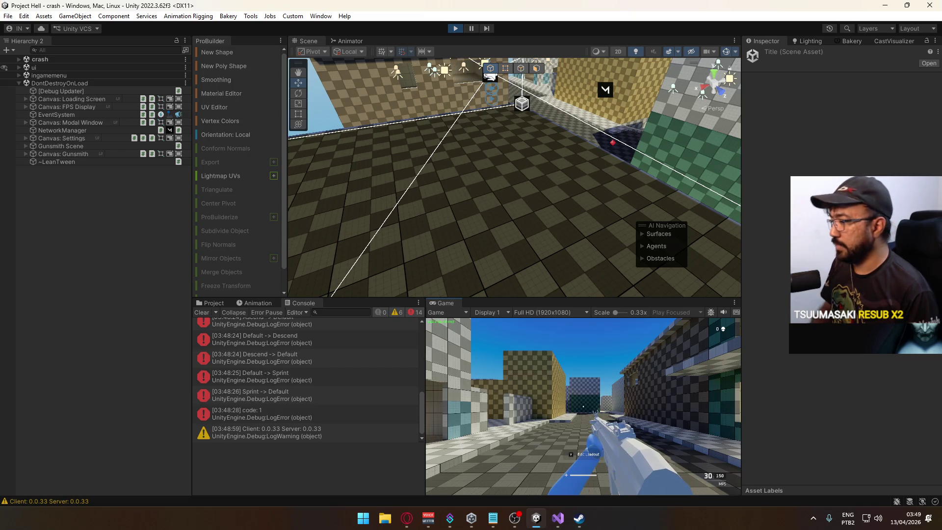
- Stop the play test, clear the Console, and list the Assets/Core/Runtime/Scenes folder
{"action": "key", "text": "space"}
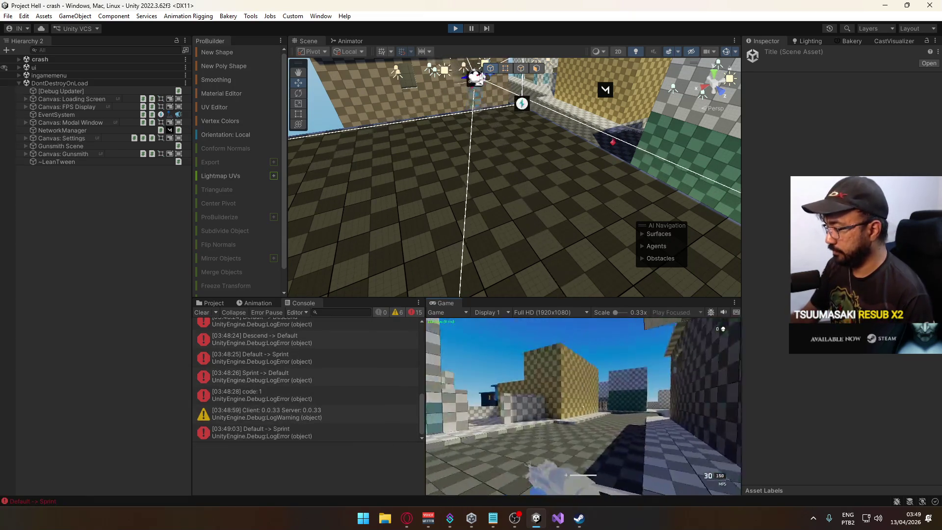
{"action": "key", "text": "w"}
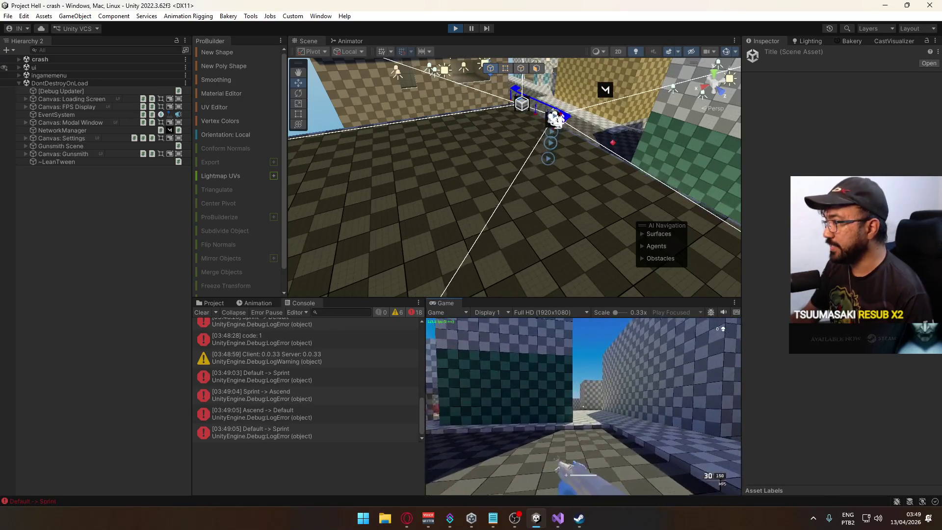
{"action": "key", "text": "super"}
{"action": "left_click", "coordinate": [455, 28]}
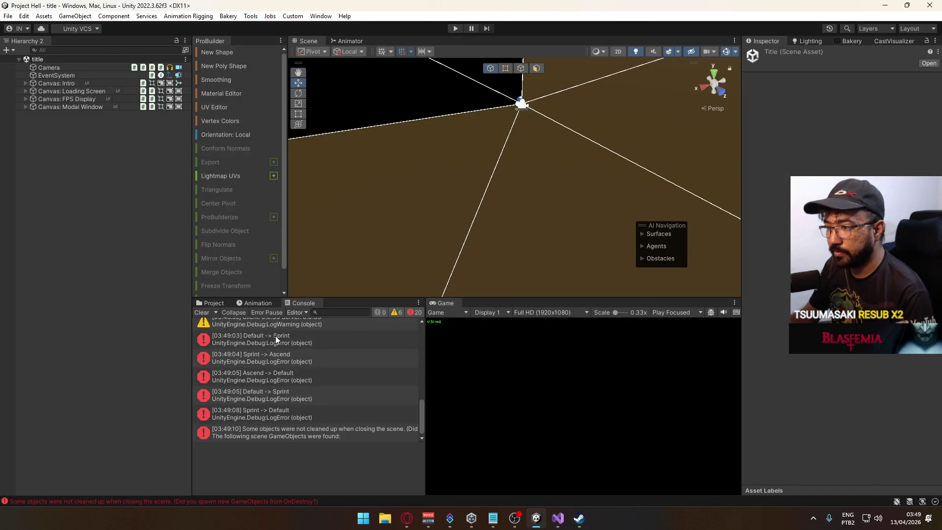
{"action": "left_click", "coordinate": [202, 312]}
{"action": "left_click", "coordinate": [214, 303]}
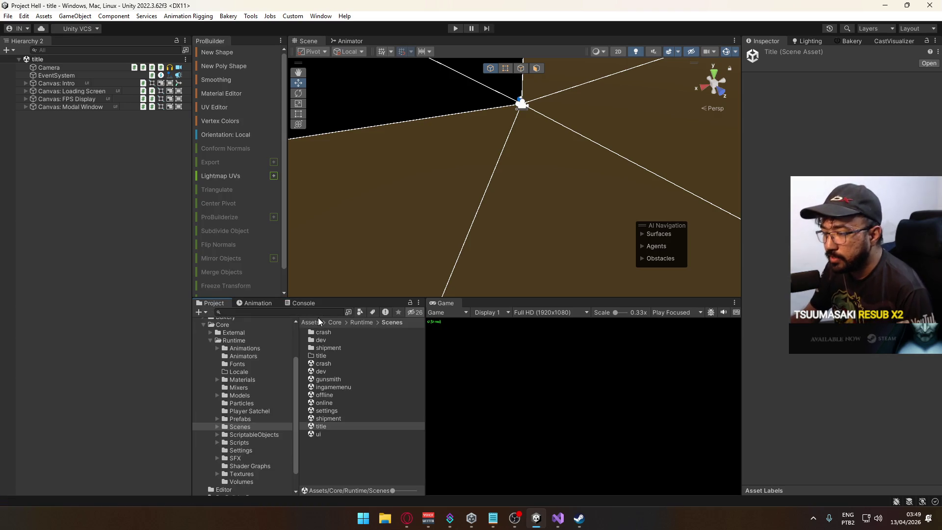
- Open the crash scene and browse the Settings, Scripts and Textures folders
{"action": "double_click", "coordinate": [335, 363]}
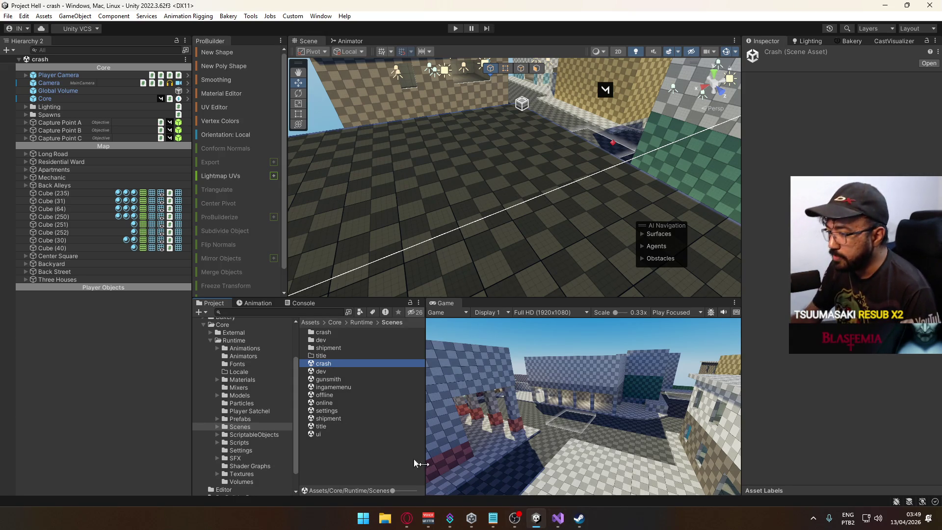
{"action": "left_click", "coordinate": [246, 451]}
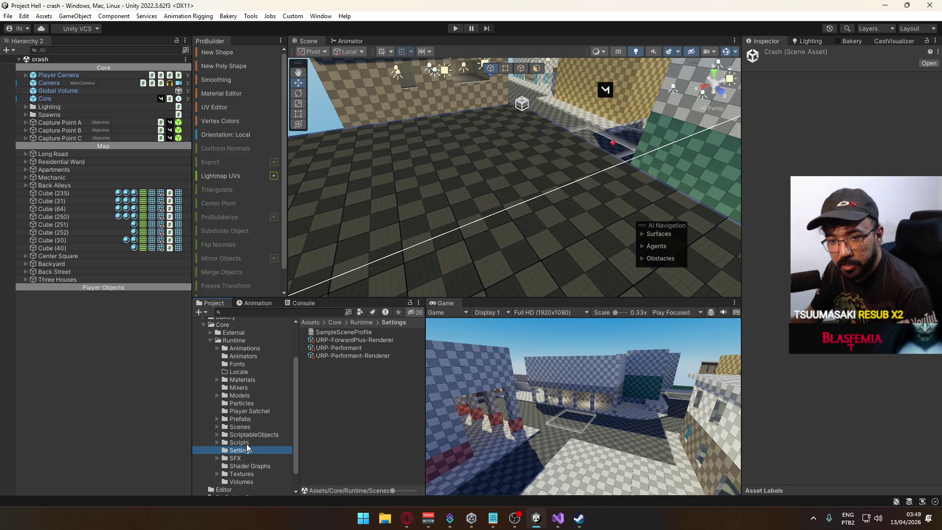
{"action": "left_click", "coordinate": [248, 444]}
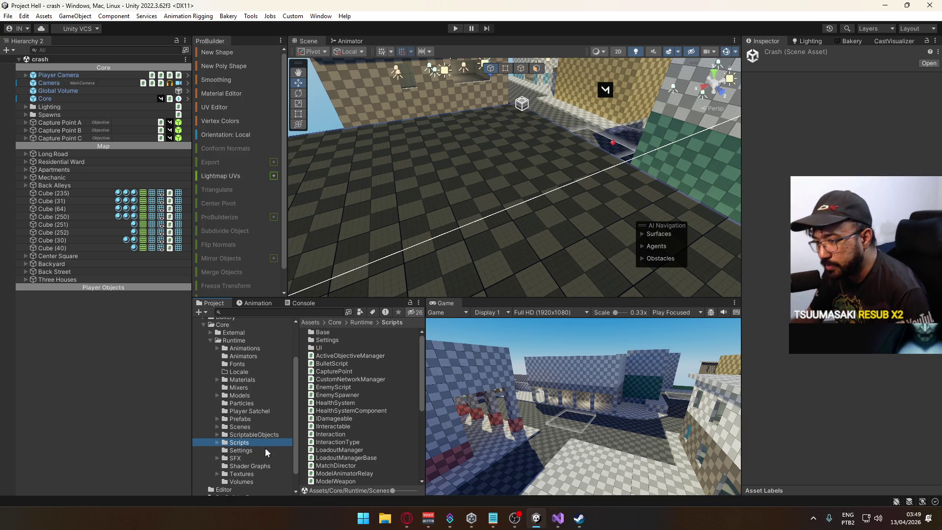
{"action": "left_click", "coordinate": [264, 451]}
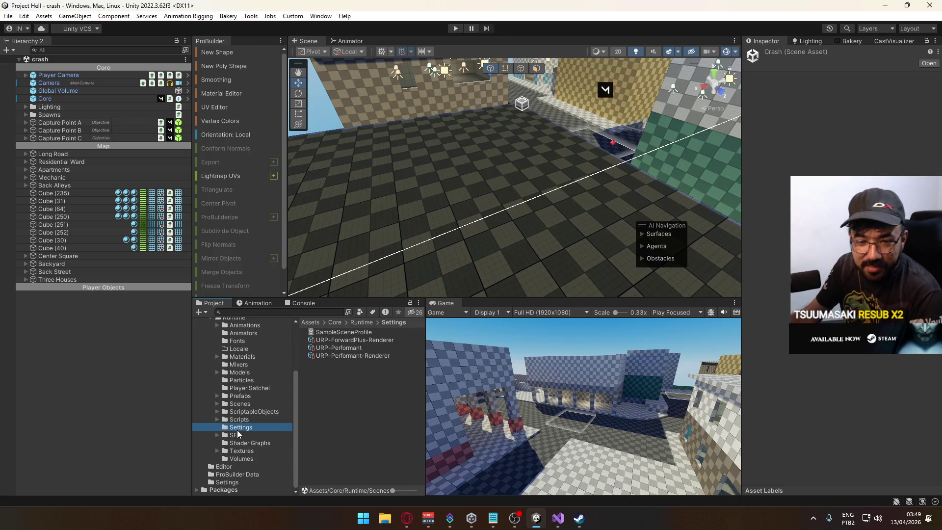
{"action": "left_click", "coordinate": [253, 452]}
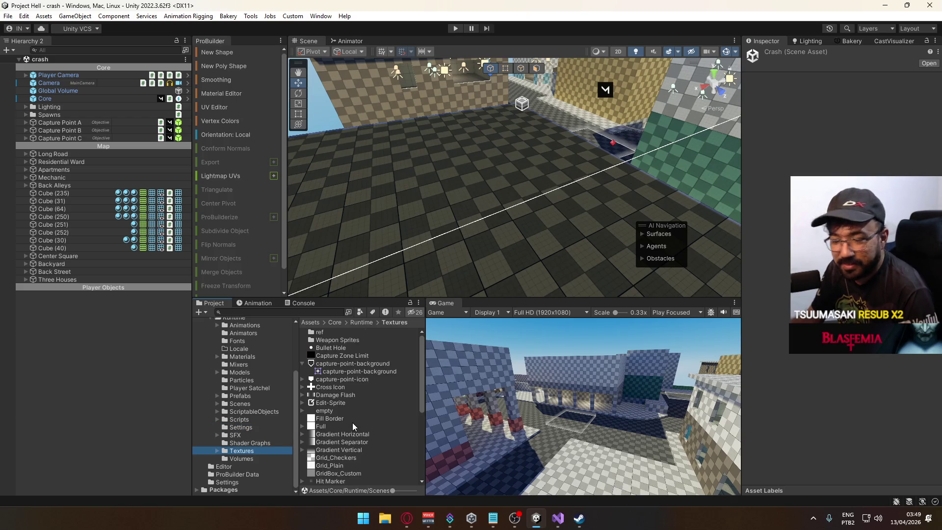
{"action": "scroll", "coordinate": [352, 425], "scroll_direction": "down", "scroll_amount": 3}
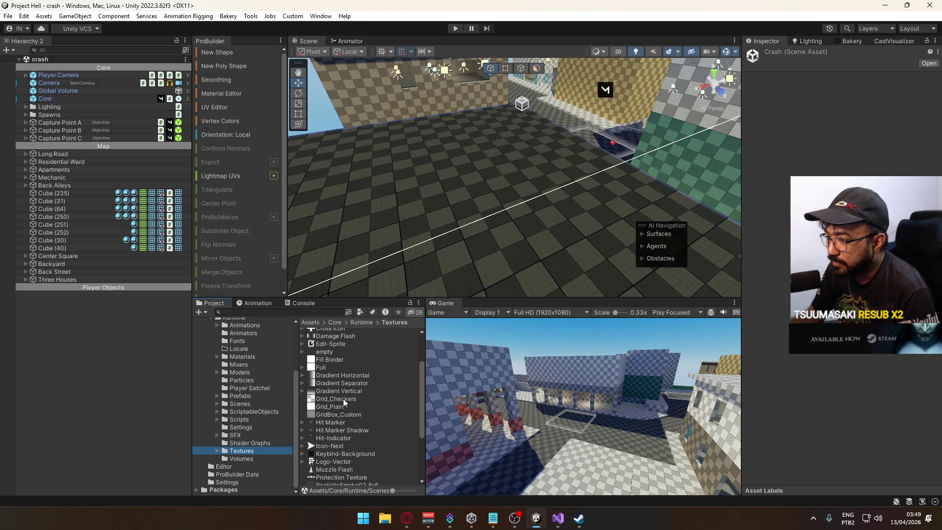
{"action": "scroll", "coordinate": [343, 398], "scroll_direction": "down", "scroll_amount": 3}
{"action": "scroll", "coordinate": [348, 439], "scroll_direction": "up", "scroll_amount": 6}
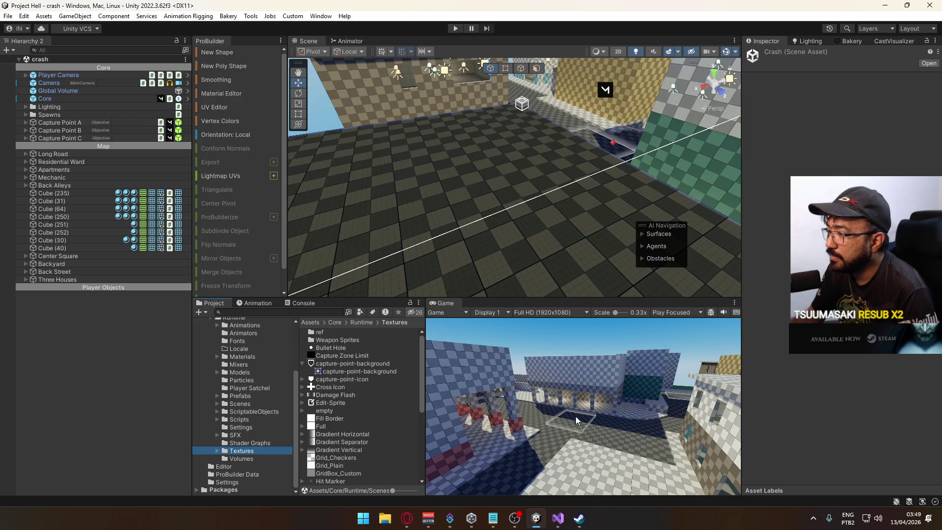
- Select Capture Zone Limit under Capture Point A and frame it in the Scene view
{"action": "left_click", "coordinate": [592, 423]}
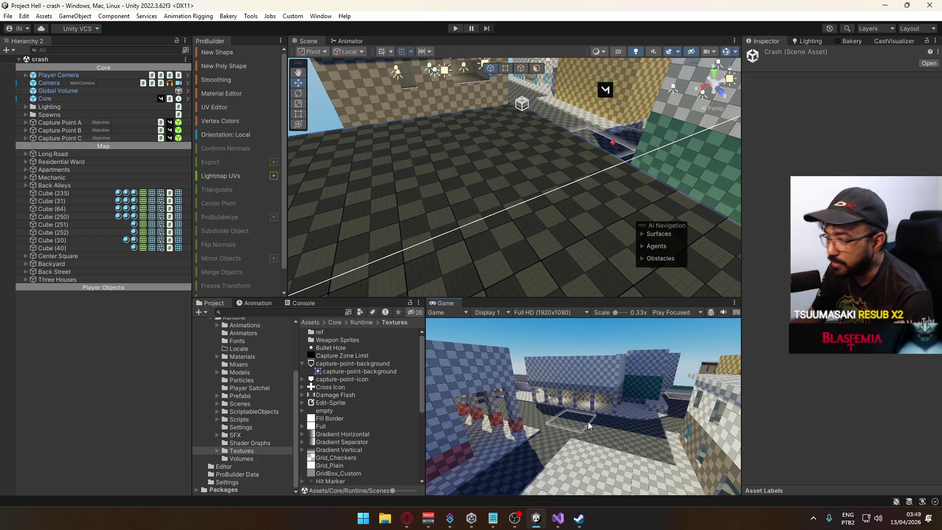
{"action": "left_click", "coordinate": [594, 151]}
{"action": "key", "text": "f"}
{"action": "left_click_drag", "start_coordinate": [603, 142], "coordinate": [565, 147]}
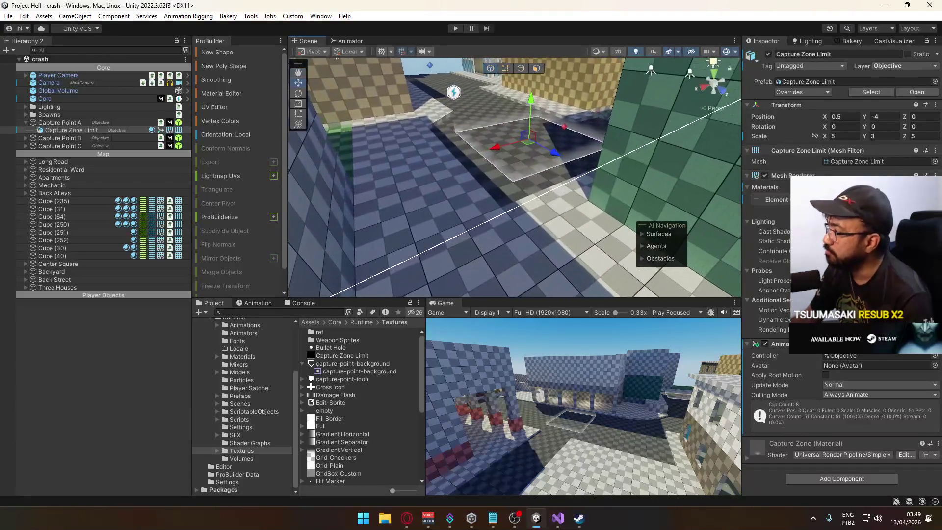
- Follow the Capture Zone material's Base Map to the Capture Zone Limit texture's import settings
{"action": "left_click", "coordinate": [863, 199]}
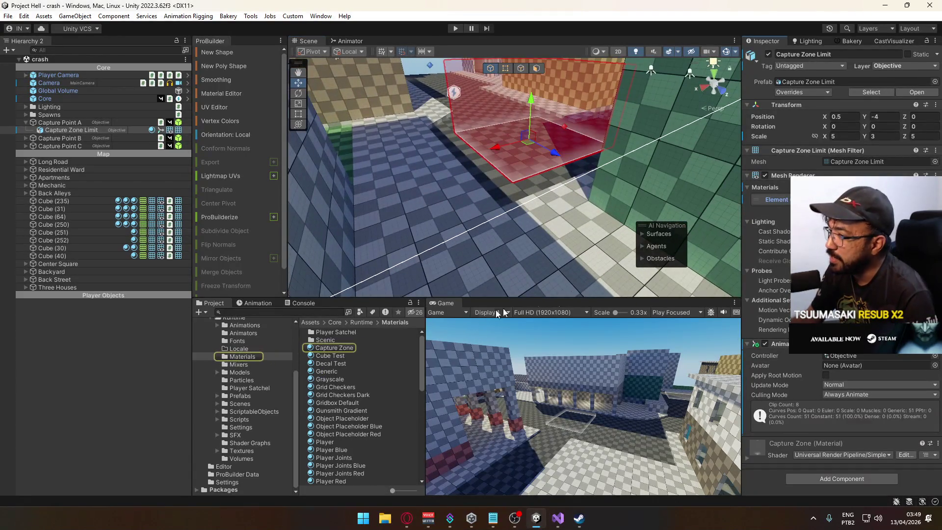
{"action": "left_click", "coordinate": [334, 349]}
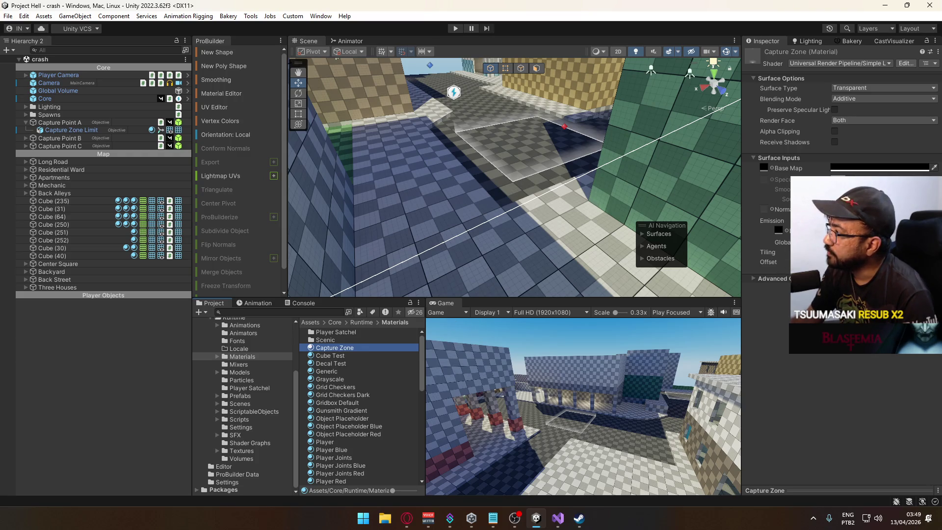
{"action": "left_click", "coordinate": [765, 169]}
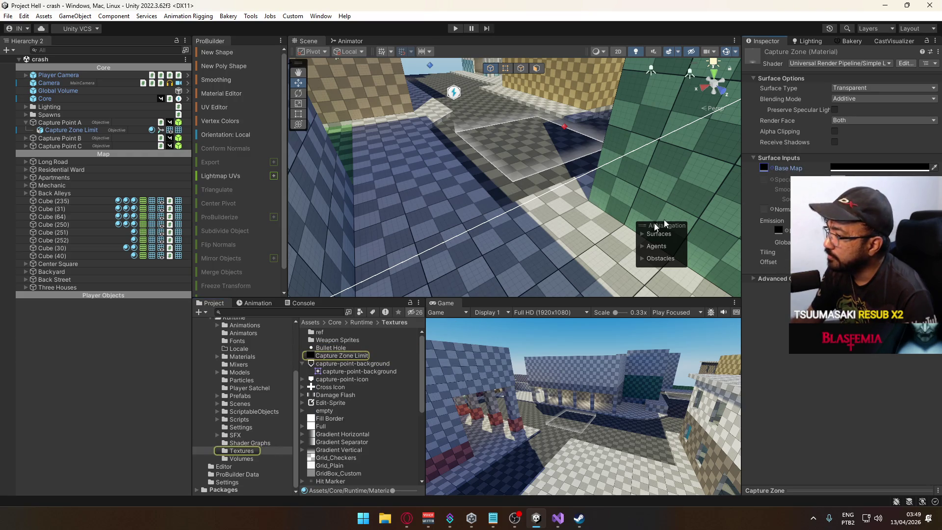
{"action": "left_click", "coordinate": [336, 357]}
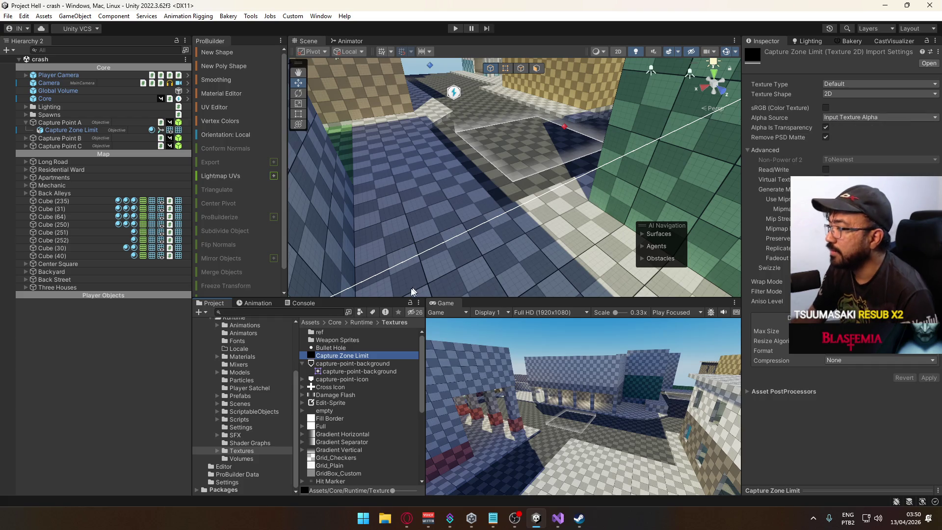
{"action": "right_click", "coordinate": [357, 357]}
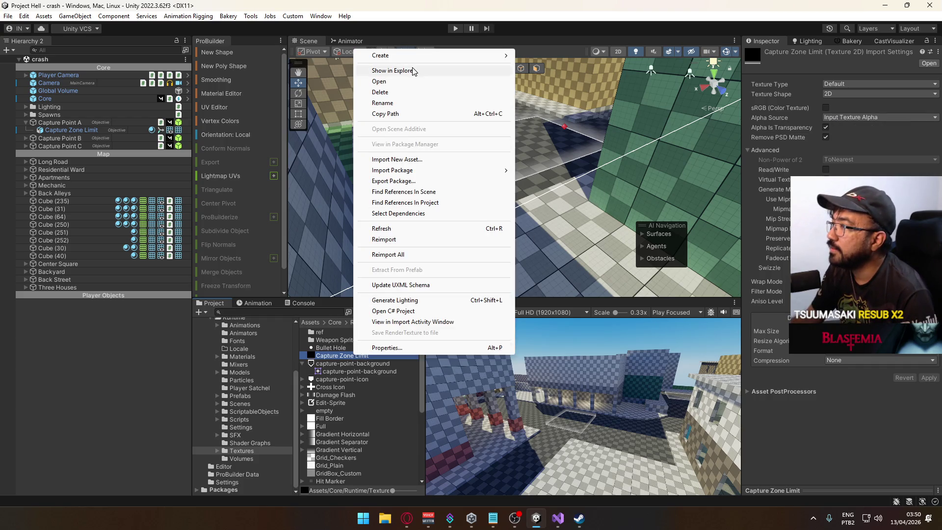
- Reveal Capture Zone Limit.psd in Explorer and open it with Photoshop CS6
{"action": "left_click", "coordinate": [414, 72]}
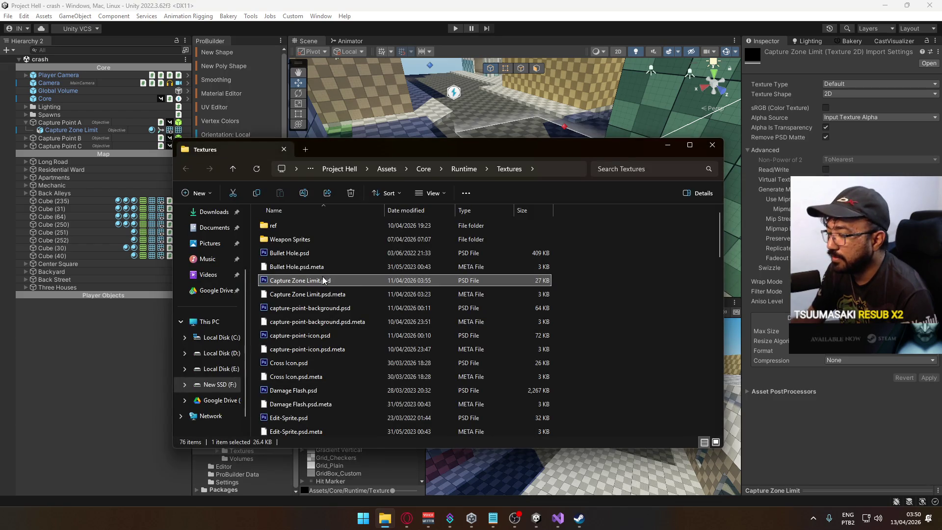
{"action": "right_click", "coordinate": [323, 280]}
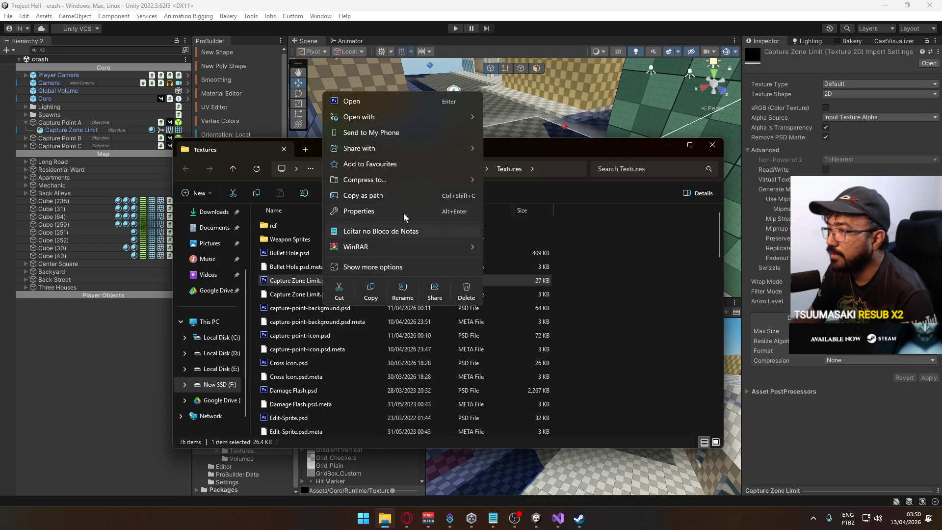
{"action": "left_click", "coordinate": [550, 166]}
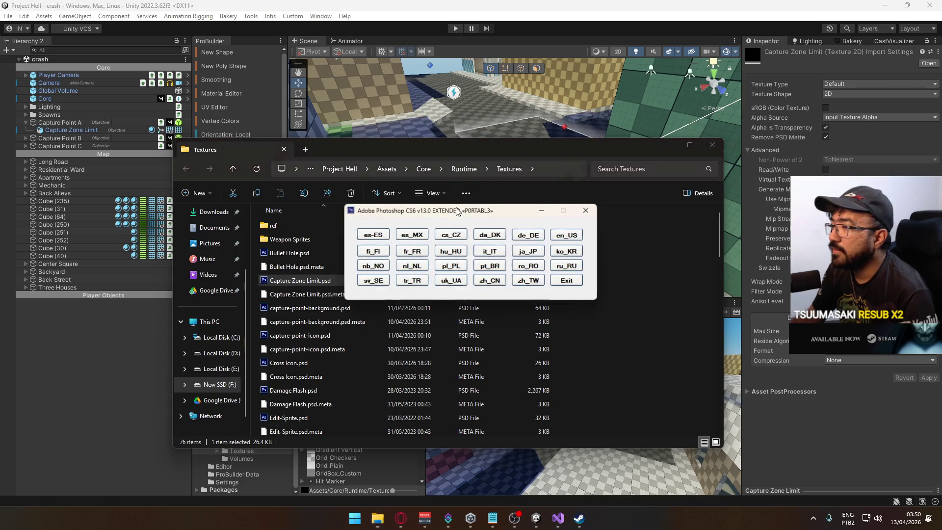
{"action": "left_click", "coordinate": [570, 235]}
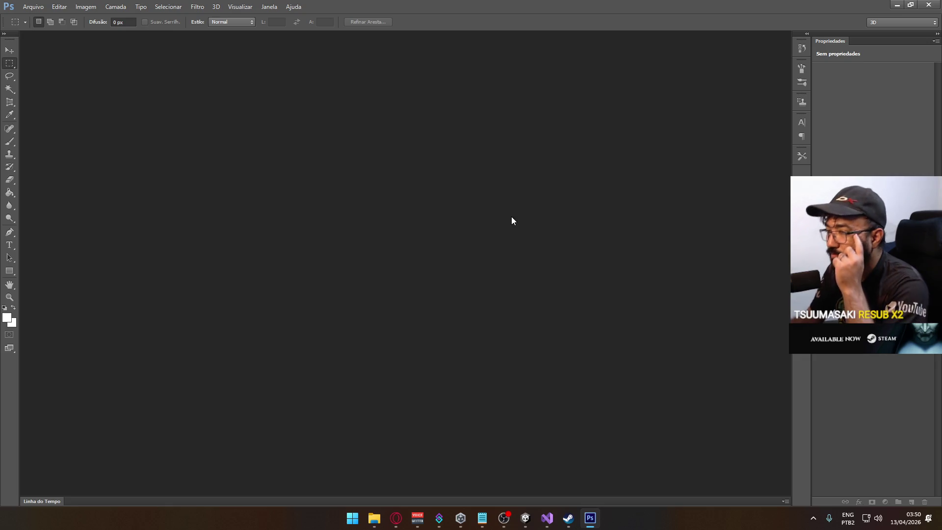
- Choose Arquivo > Abrir to bring up Photoshop's open-file dialog
{"action": "left_click", "coordinate": [33, 6]}
{"action": "left_click", "coordinate": [49, 24]}
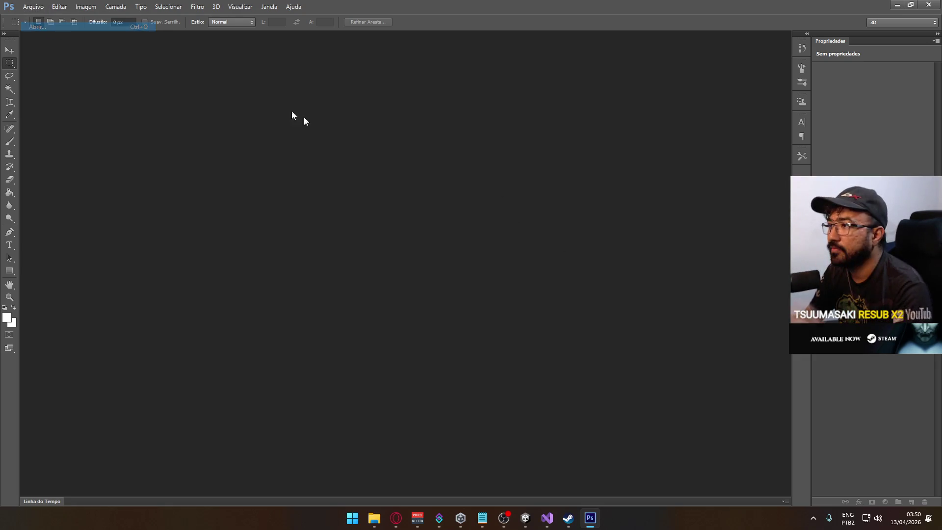
- Open Capture Zone Limit.psd, zoom in, and toggle Camada 1 and the white strip to inspect layers
{"action": "key", "text": "alt+Tab"}
{"action": "double_click", "coordinate": [514, 211]}
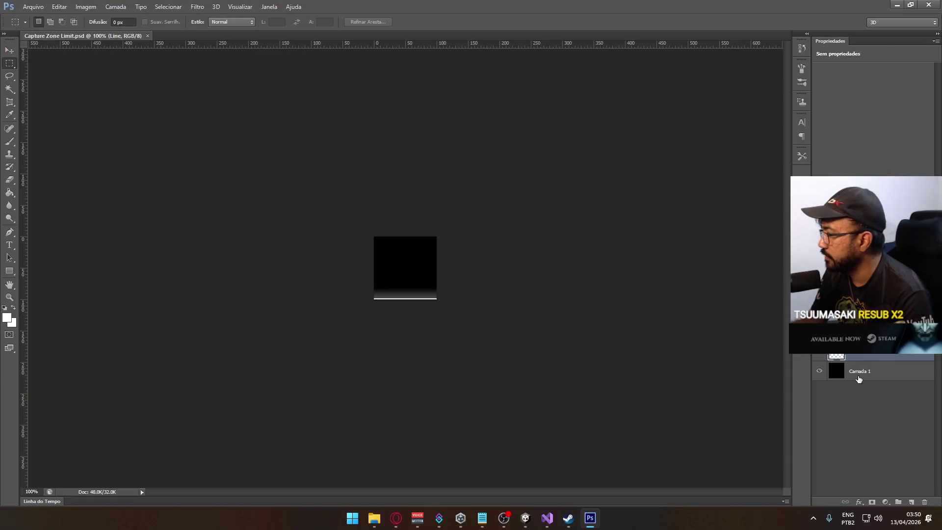
{"action": "left_click", "coordinate": [818, 373]}
{"action": "key", "text": "ctrl+plus"}
{"action": "key", "text": "ctrl+plus"}
{"action": "key", "text": "ctrl+plus"}
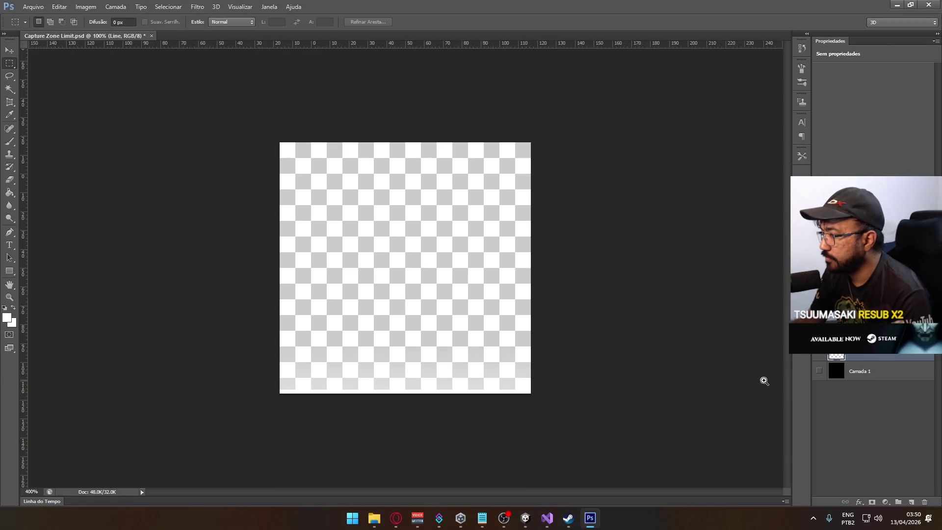
{"action": "left_click", "coordinate": [819, 373]}
{"action": "key", "text": "ctrl+plus"}
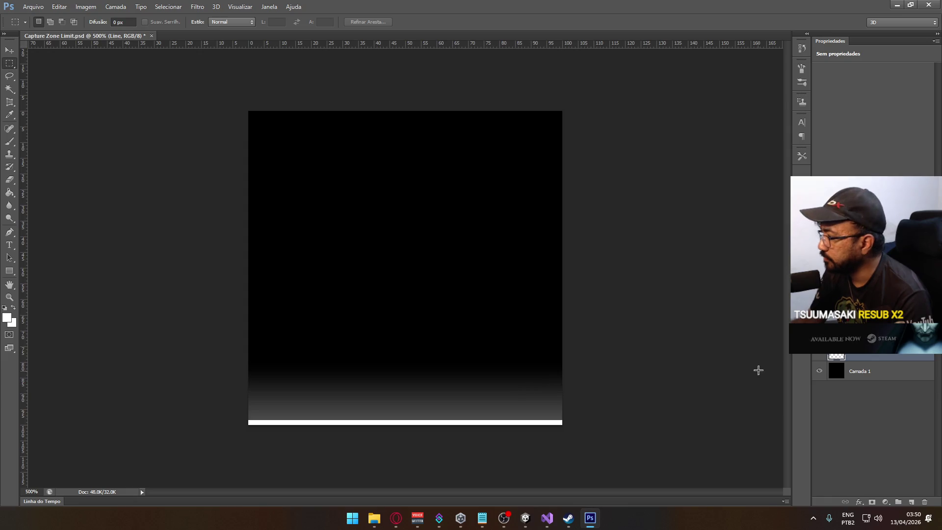
{"action": "left_click", "coordinate": [864, 338]}
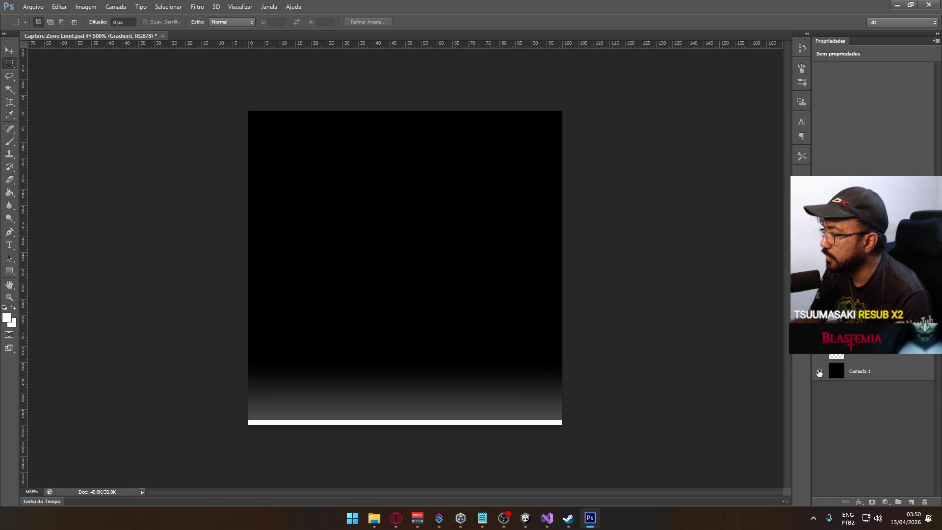
{"action": "left_click", "coordinate": [819, 373]}
{"action": "left_click", "coordinate": [819, 354]}
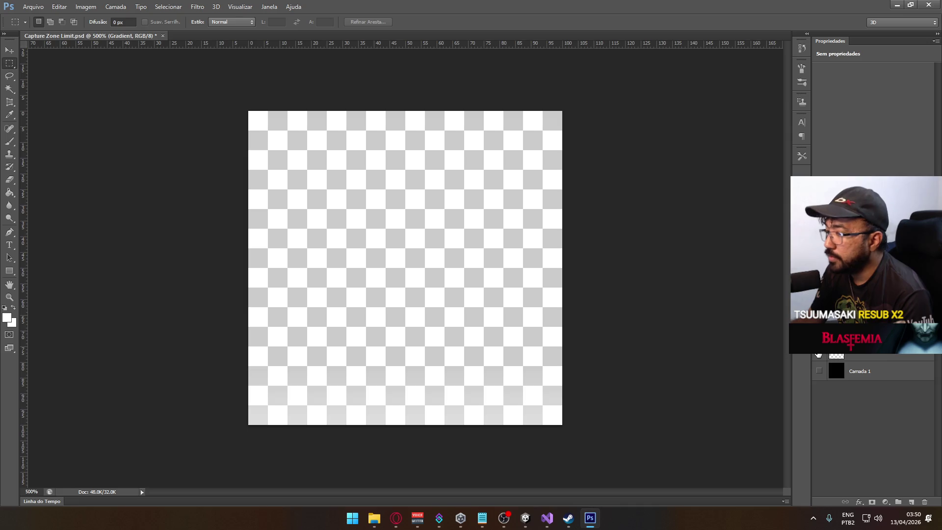
{"action": "left_click", "coordinate": [818, 354]}
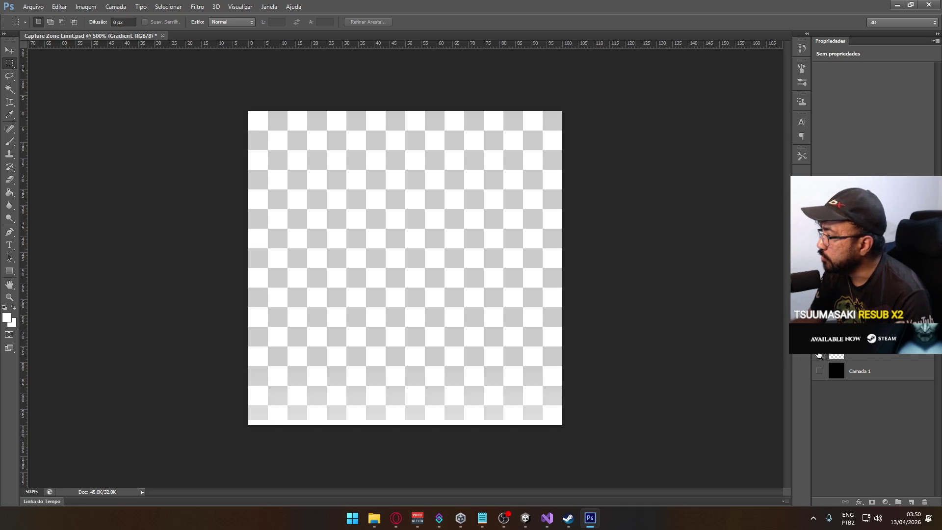
{"action": "left_click", "coordinate": [819, 355]}
{"action": "left_click", "coordinate": [818, 373]}
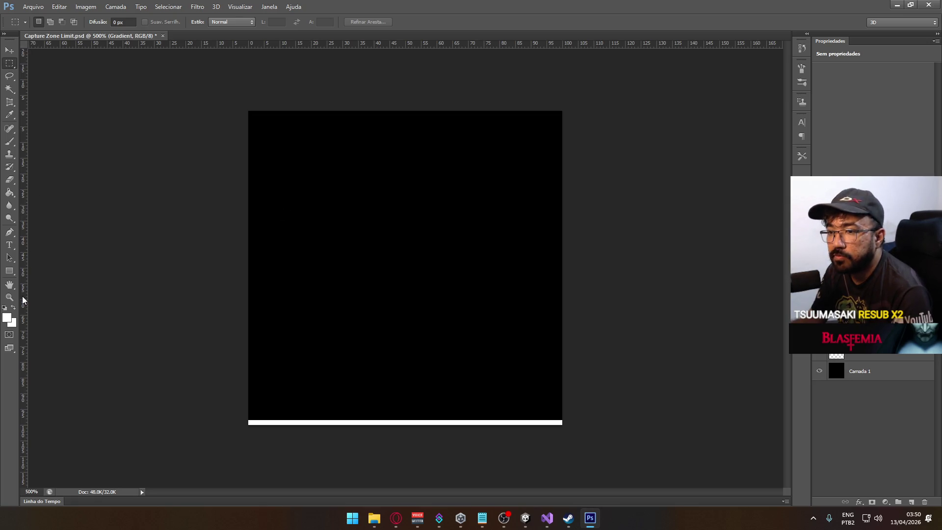
- Select the Gradient Tool and reset colours to default black and white
{"action": "left_click", "coordinate": [10, 271]}
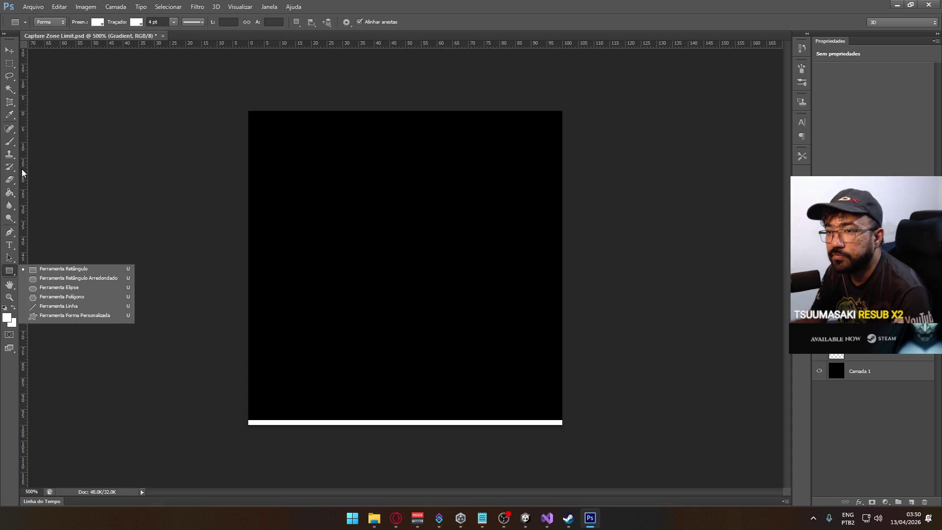
{"action": "left_click", "coordinate": [8, 192]}
{"action": "left_click", "coordinate": [61, 191]}
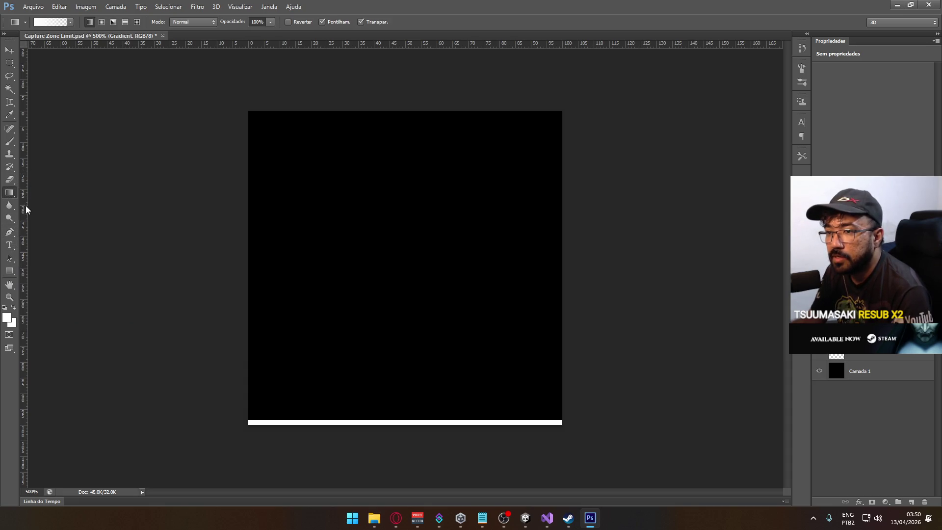
{"action": "left_click", "coordinate": [6, 308]}
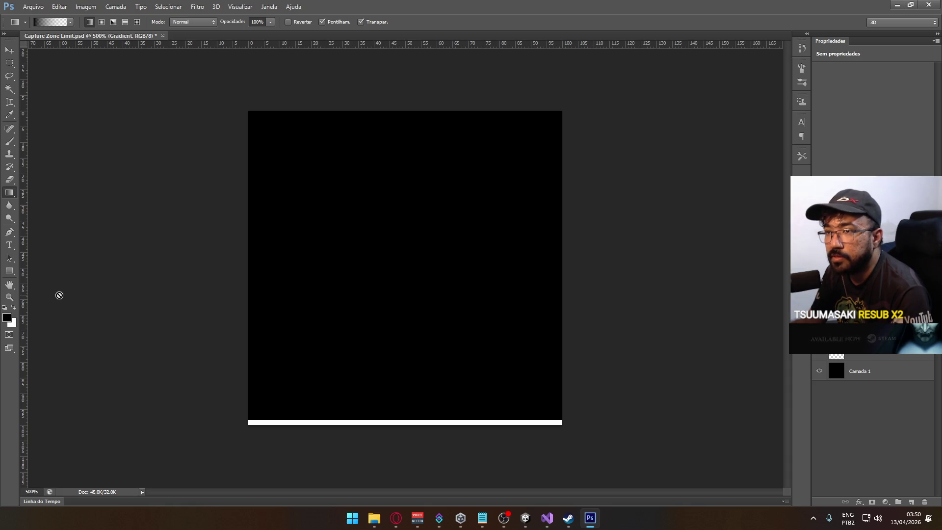
- Build a gradient with a white left stop and a black right stop at 0% opacity
{"action": "left_click", "coordinate": [37, 25]}
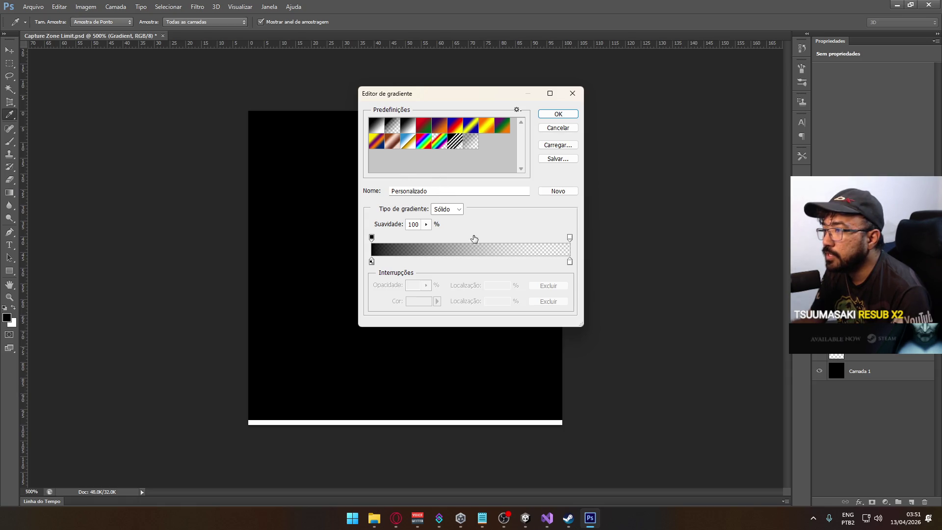
{"action": "left_click", "coordinate": [373, 262]}
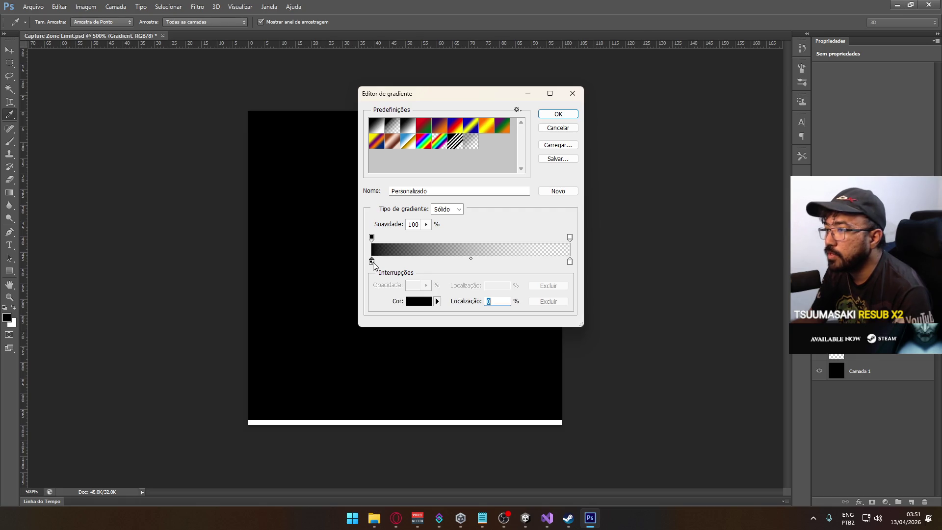
{"action": "left_click", "coordinate": [427, 302]}
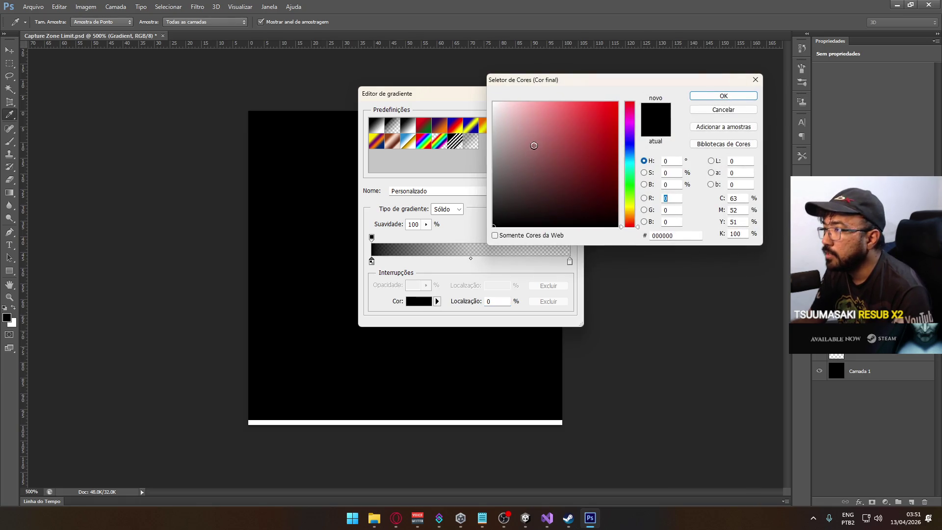
{"action": "left_click", "coordinate": [494, 103]}
{"action": "left_click", "coordinate": [714, 97]}
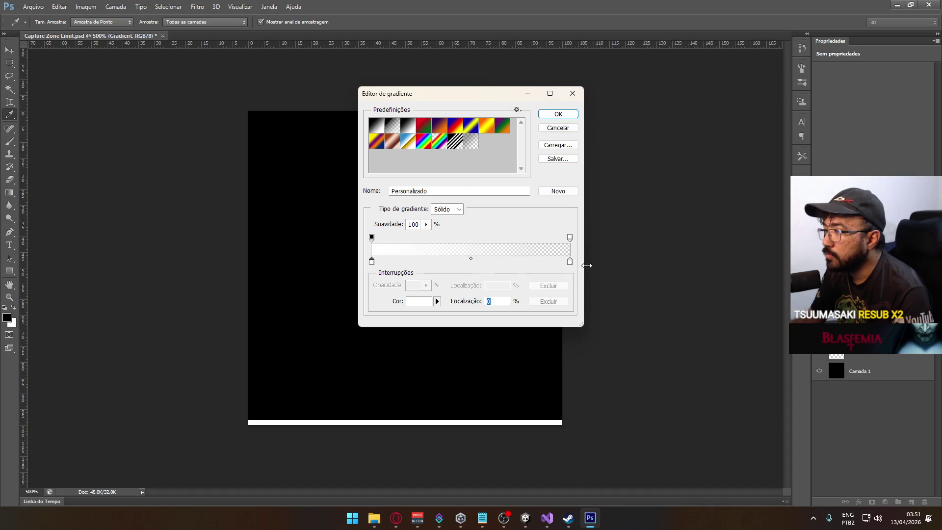
{"action": "left_click", "coordinate": [571, 262]}
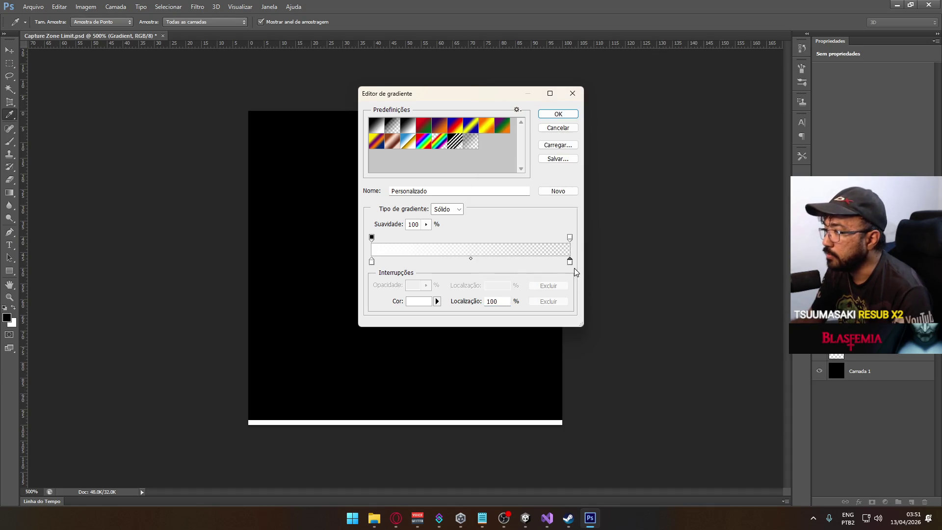
{"action": "left_click", "coordinate": [420, 302]}
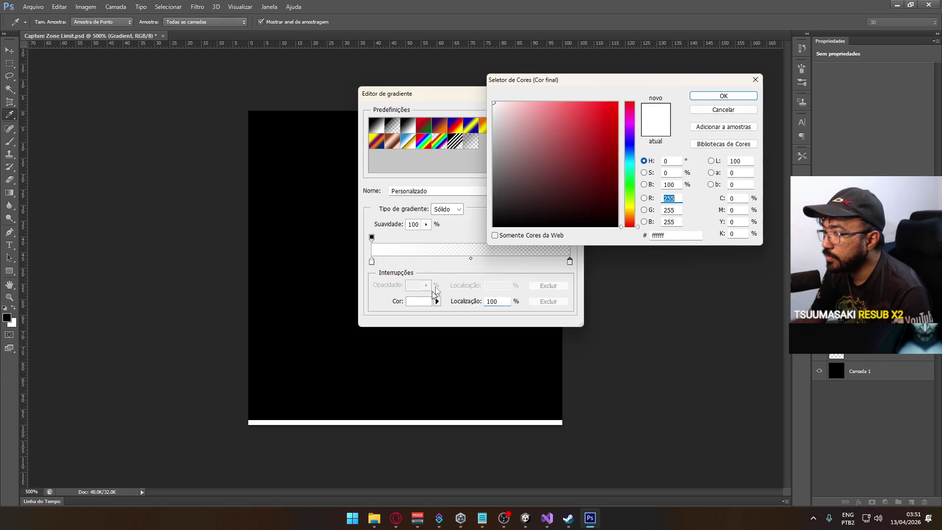
{"action": "left_click", "coordinate": [445, 250]}
{"action": "left_click", "coordinate": [724, 96]}
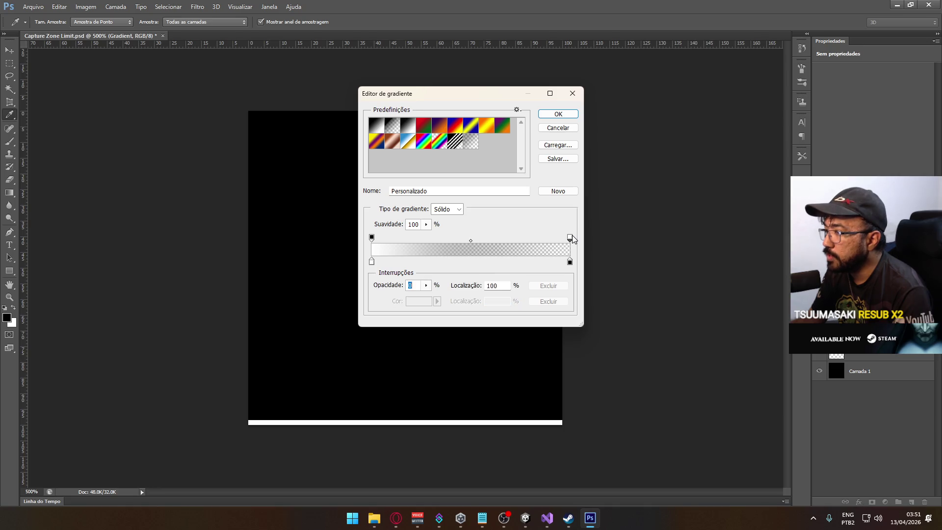
{"action": "left_click", "coordinate": [556, 114]}
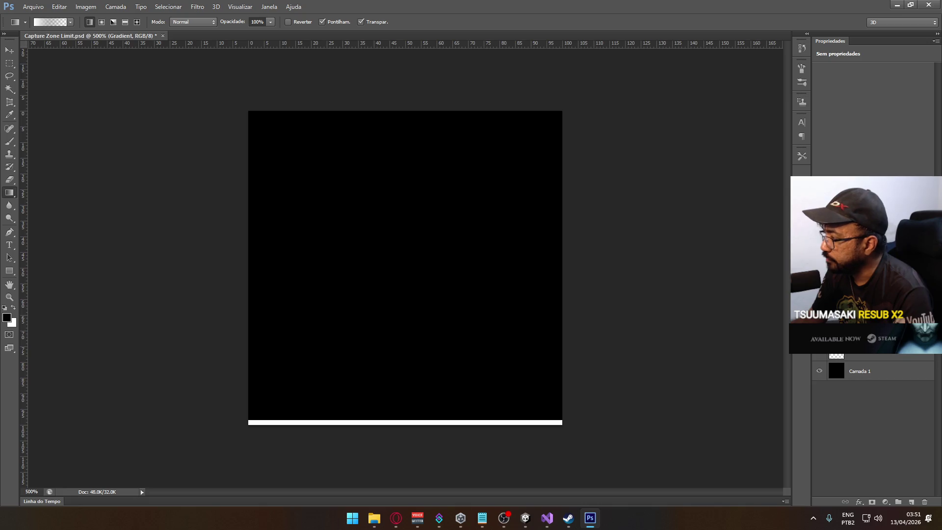
- Drag a white fade upward from the canvas bottom and hide the black Camada 1 layer
{"action": "left_click_drag", "start_coordinate": [579, 421], "coordinate": [580, 365]}
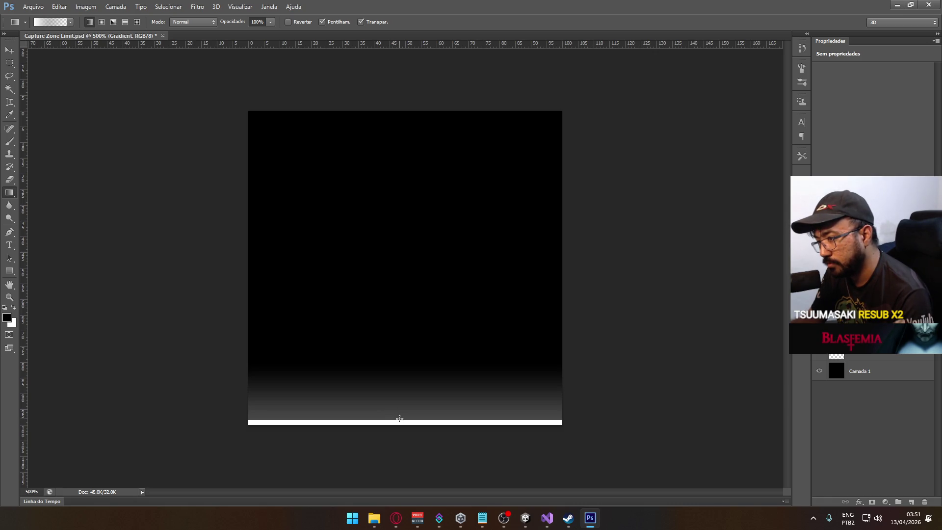
{"action": "left_click_drag", "start_coordinate": [400, 418], "coordinate": [404, 275]}
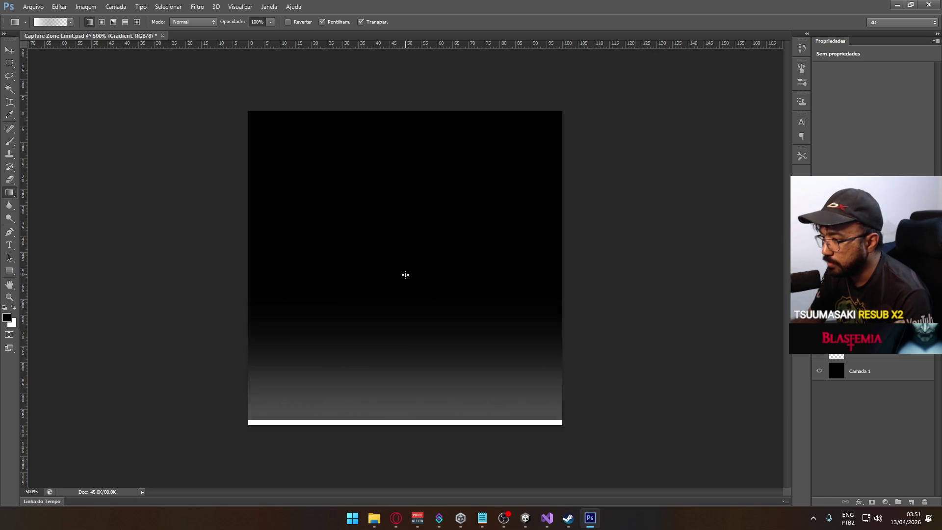
{"action": "left_click", "coordinate": [818, 374]}
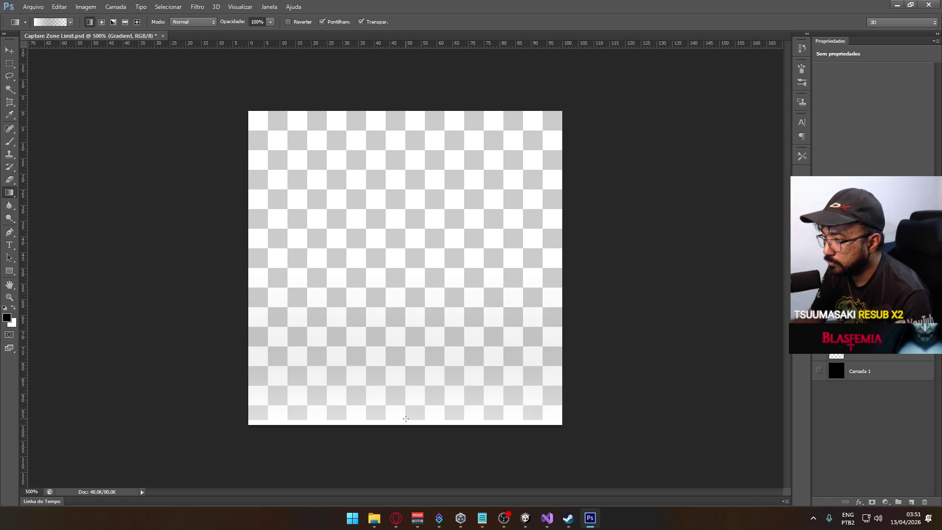
- Undo an over-tall fade redraw, then open and close the gradient layer's Layer Style
{"action": "left_click_drag", "start_coordinate": [405, 419], "coordinate": [416, 175]}
{"action": "key", "text": "ctrl+z"}
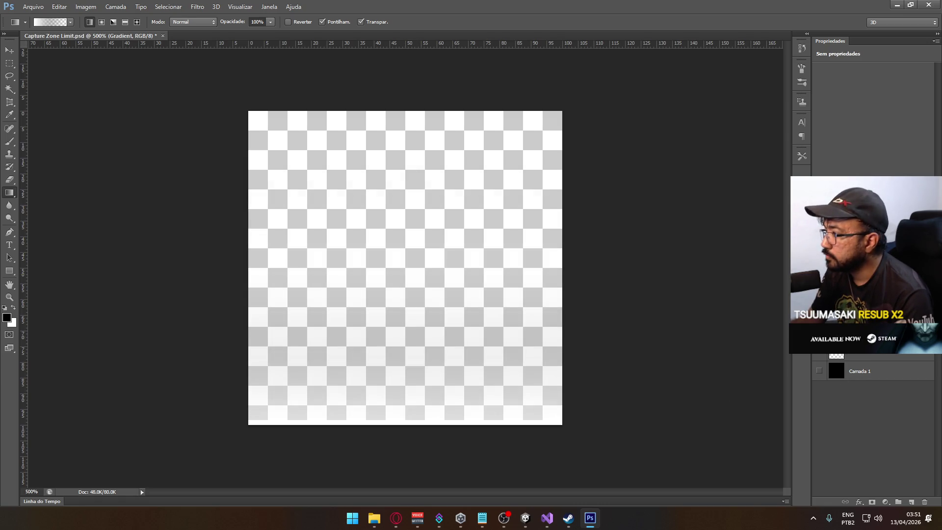
{"action": "double_click", "coordinate": [878, 351]}
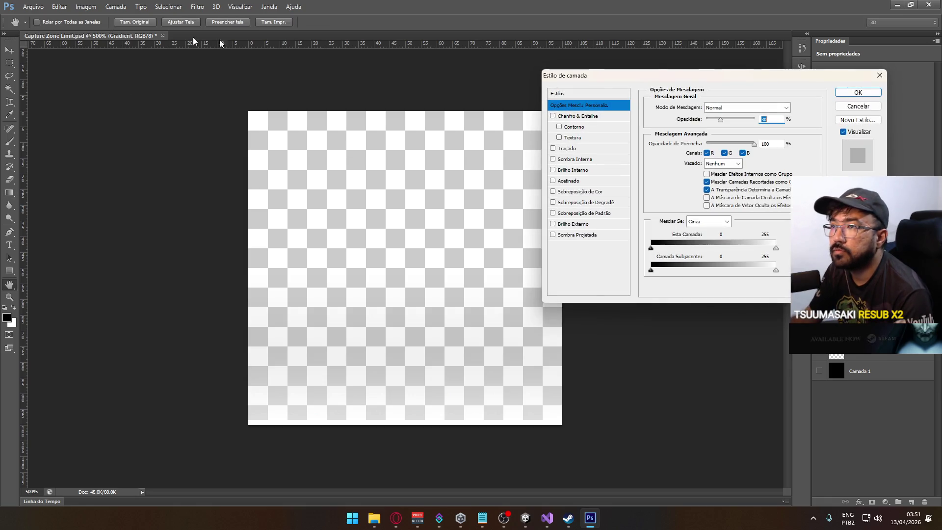
{"action": "left_click", "coordinate": [858, 106]}
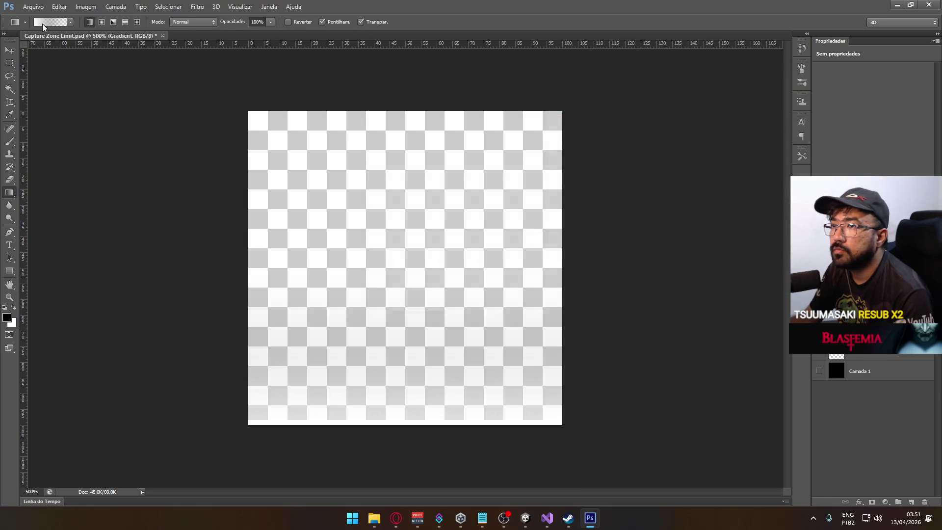
- Move the gradient's opacity stop to 20% and set its starting colour to light grey e6e6e6
{"action": "left_click", "coordinate": [43, 23]}
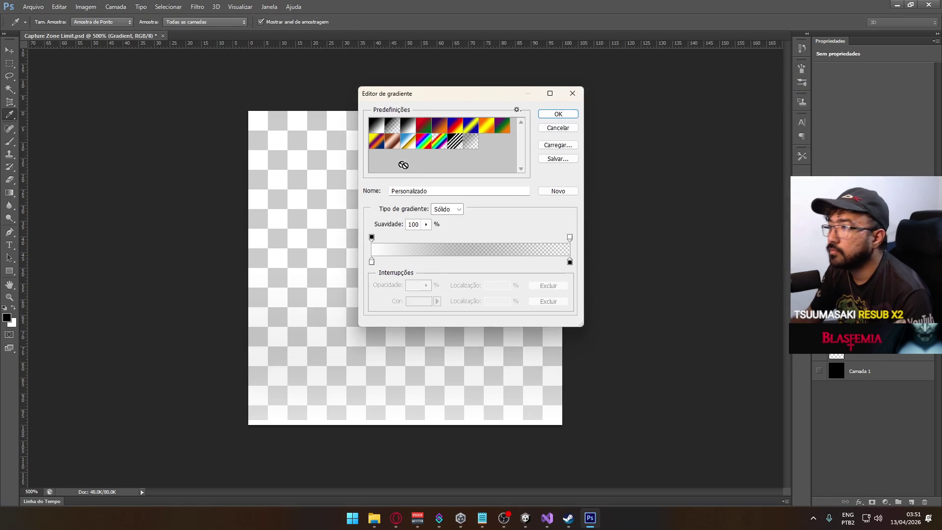
{"action": "left_click", "coordinate": [372, 261]}
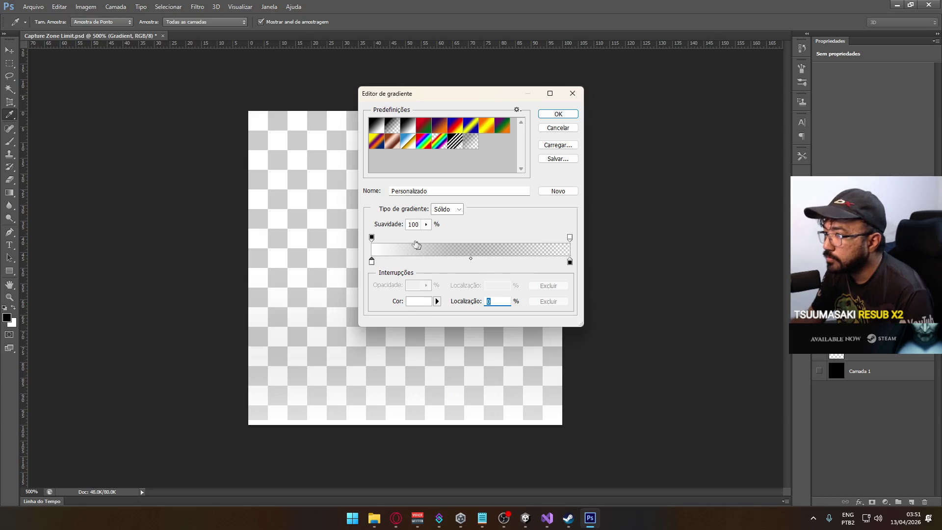
{"action": "left_click_drag", "start_coordinate": [373, 242], "coordinate": [405, 244]}
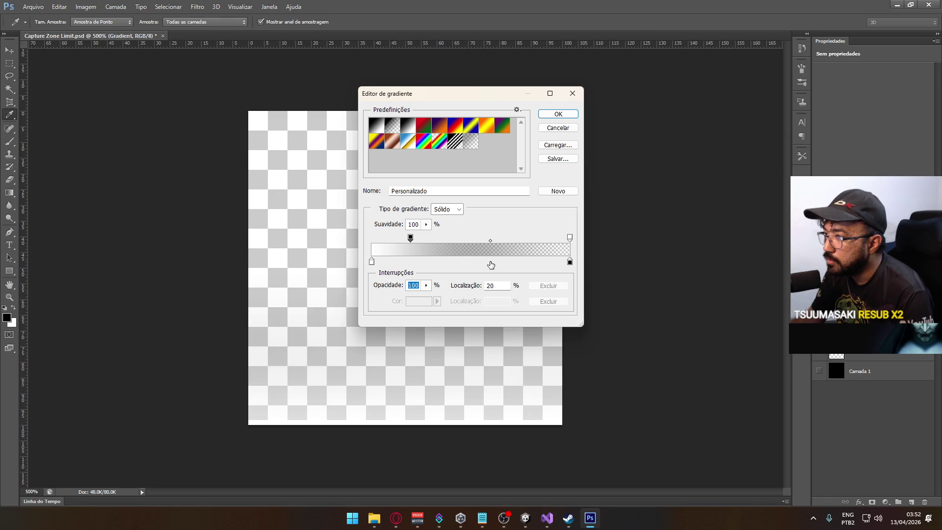
{"action": "left_click", "coordinate": [372, 263]}
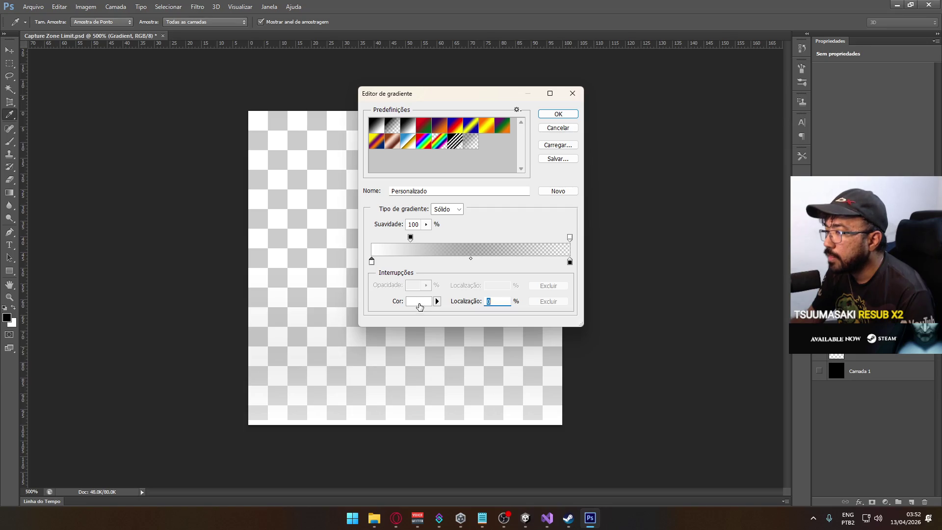
{"action": "left_click", "coordinate": [419, 301]}
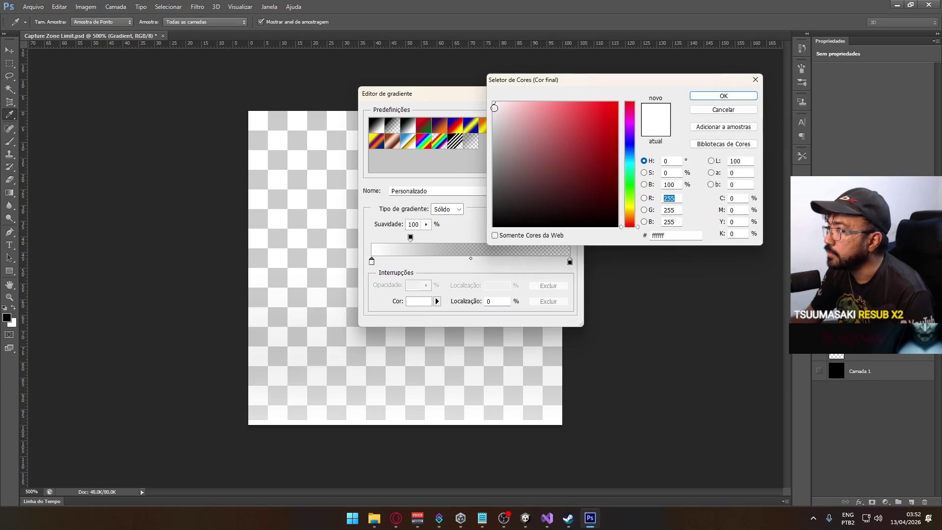
{"action": "left_click", "coordinate": [490, 110]}
{"action": "left_click", "coordinate": [485, 112]}
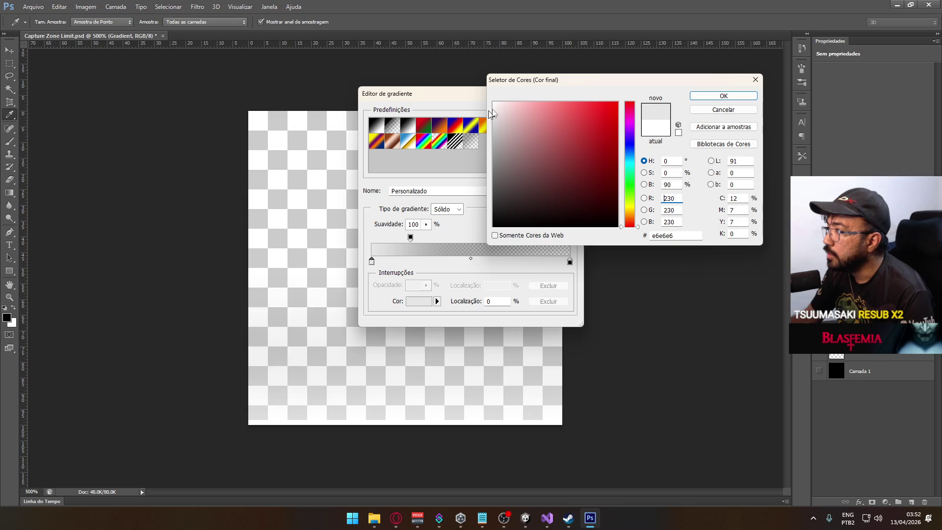
{"action": "left_click", "coordinate": [698, 96]}
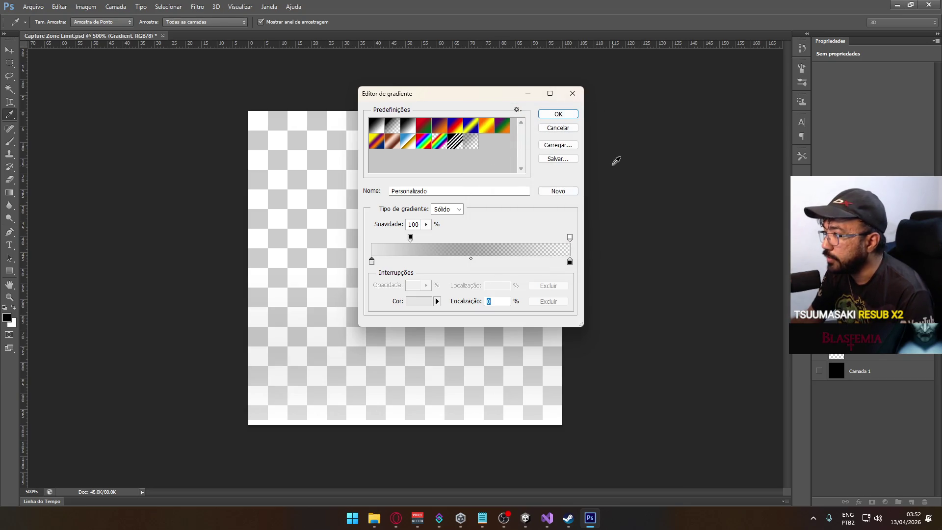
{"action": "left_click", "coordinate": [556, 114]}
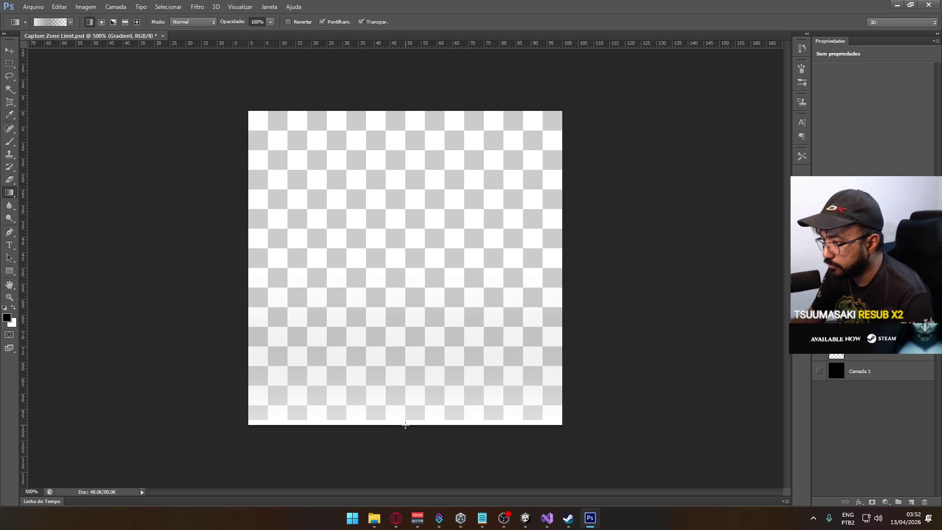
- Draw the fade from the bottom edge upward and preview it against the black layer
{"action": "left_click_drag", "start_coordinate": [405, 389], "coordinate": [406, 165]}
{"action": "left_click", "coordinate": [816, 371]}
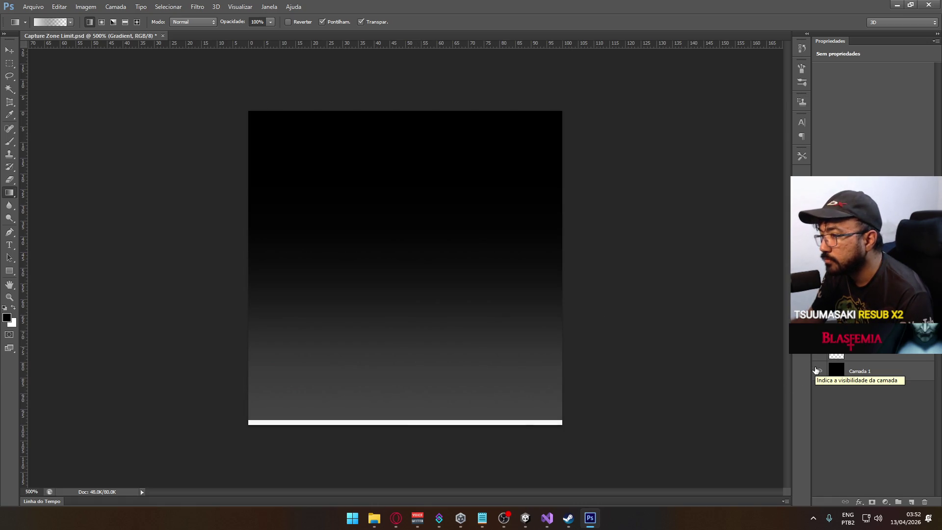
{"action": "left_click", "coordinate": [816, 371]}
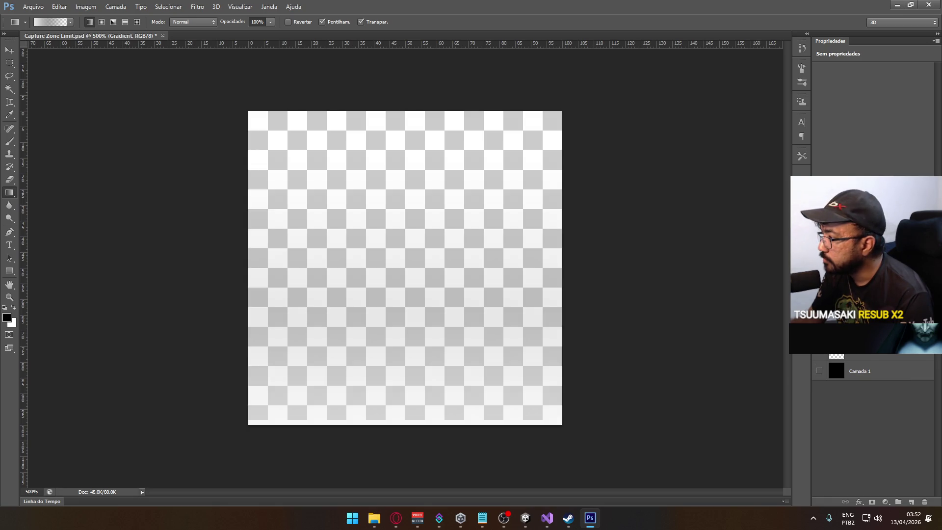
{"action": "left_click", "coordinate": [50, 22]}
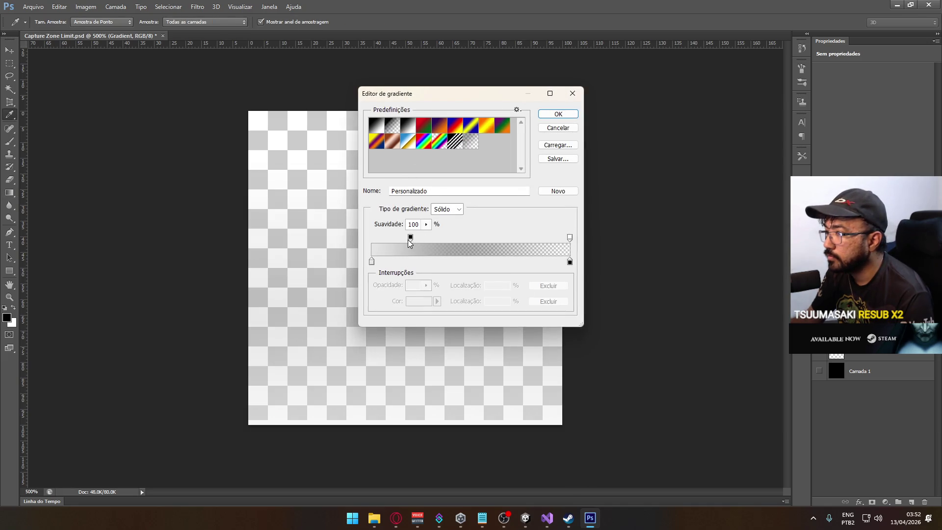
- Add a new opacity stop with Opacidade 70 at Localização 60, and confirm the gradient
{"action": "left_click", "coordinate": [410, 238]}
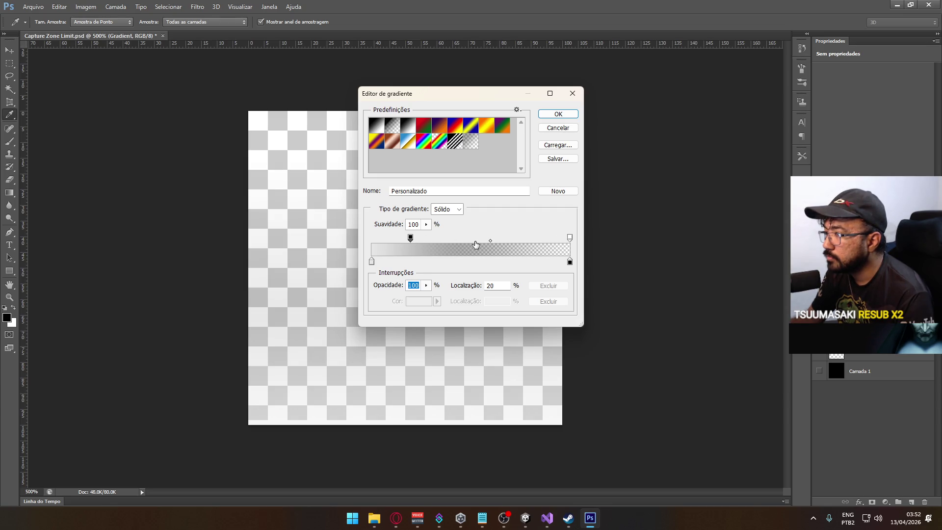
{"action": "left_click", "coordinate": [491, 240]}
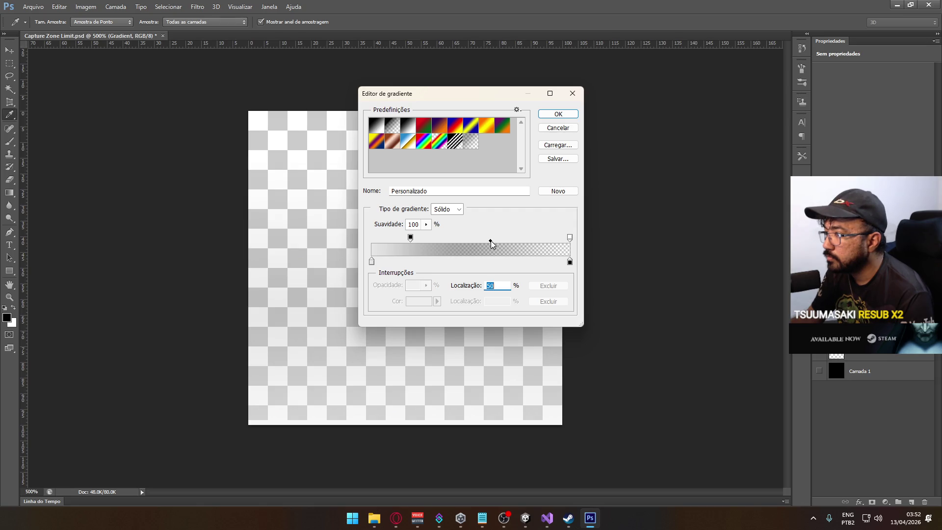
{"action": "left_click_drag", "start_coordinate": [473, 237], "coordinate": [493, 238]}
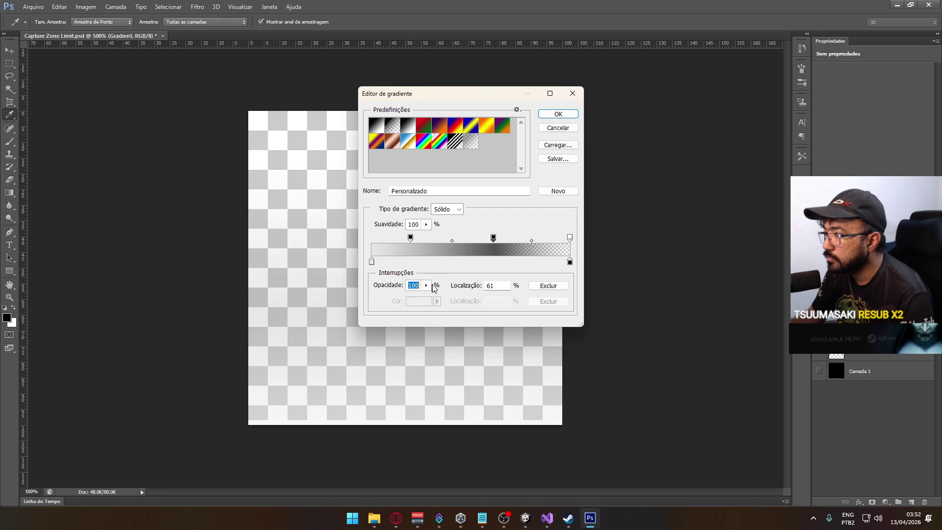
{"action": "left_click", "coordinate": [430, 285]}
{"action": "mouse_move", "coordinate": [420, 298]}
{"action": "left_mouse_down"}
{"action": "mouse_move", "coordinate": [400, 301]}
{"action": "mouse_move", "coordinate": [412, 298]}
{"action": "left_mouse_up"}
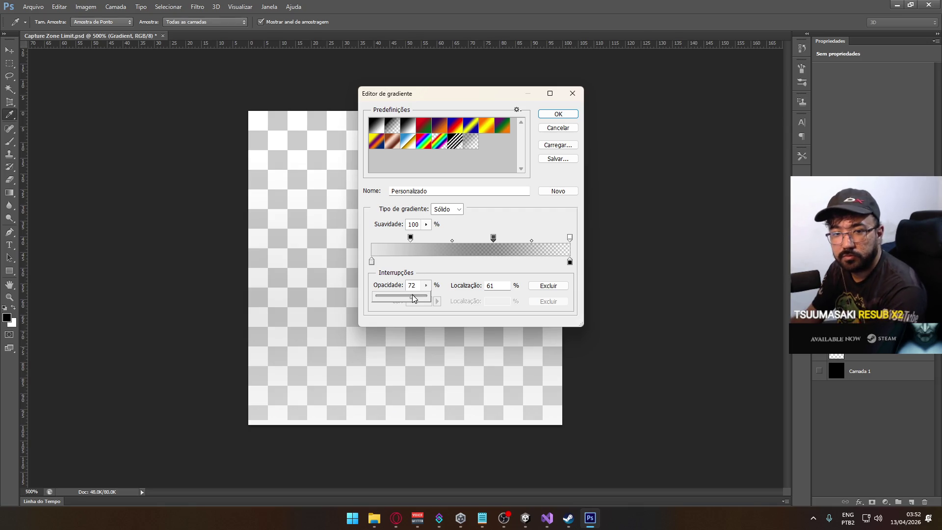
{"action": "left_click", "coordinate": [412, 286]}
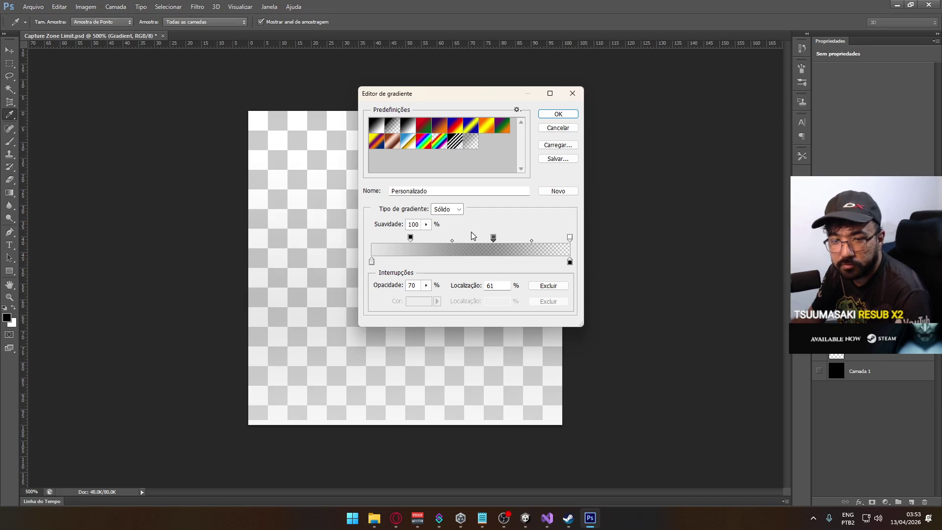
{"action": "left_click", "coordinate": [494, 237]}
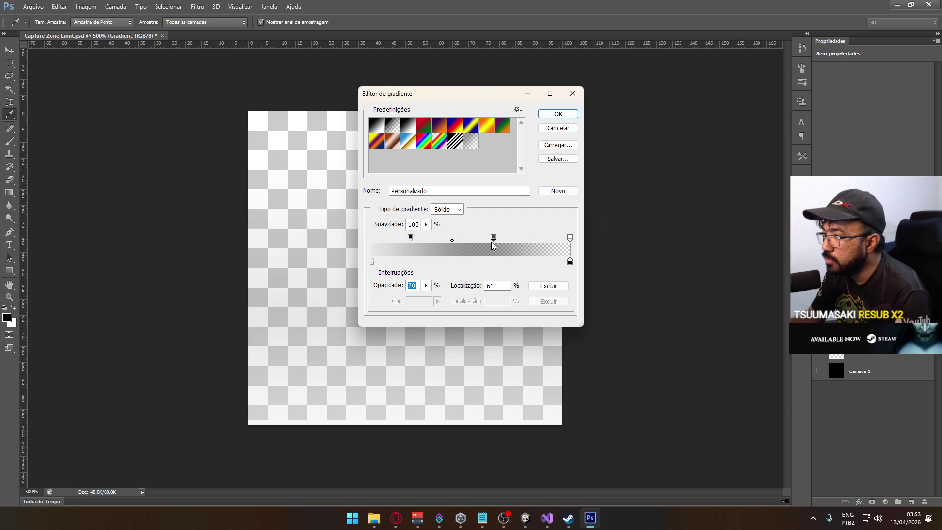
{"action": "left_click_drag", "start_coordinate": [493, 239], "coordinate": [492, 240]}
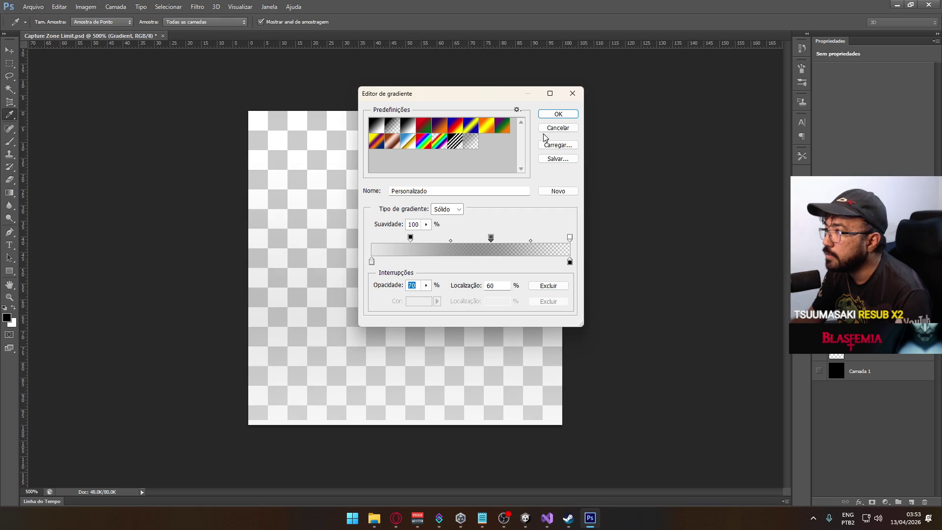
{"action": "left_click", "coordinate": [562, 116]}
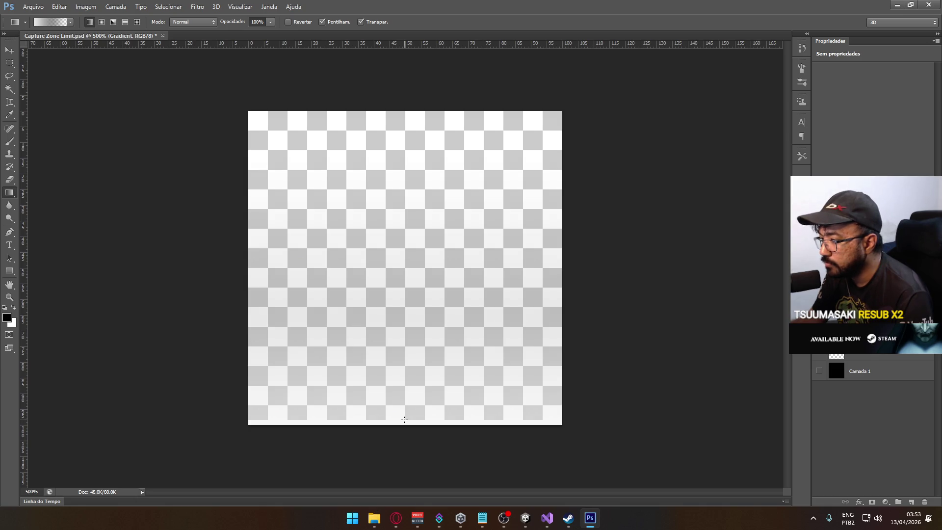
- Drag the white fade up from the canvas bottom, toggling Camada 1 on and off to preview it
{"action": "left_click_drag", "start_coordinate": [405, 420], "coordinate": [405, 168]}
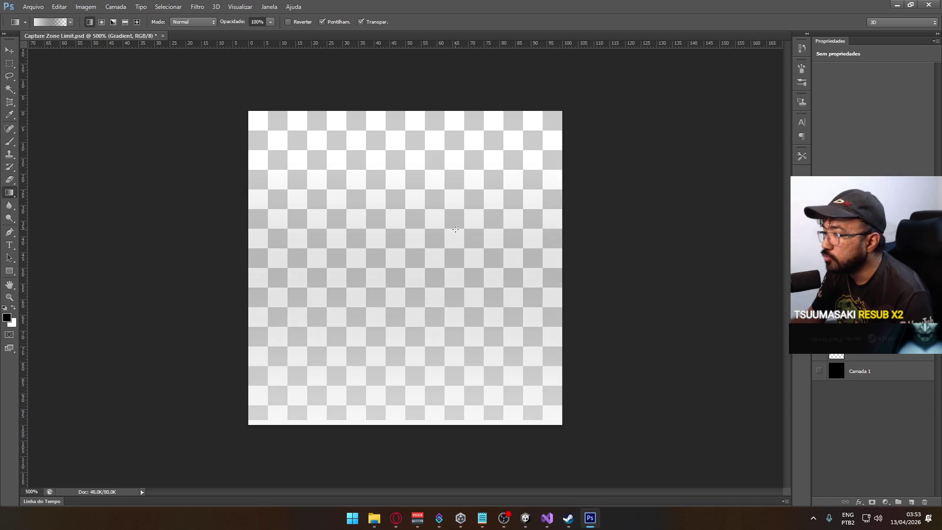
{"action": "left_click", "coordinate": [820, 371]}
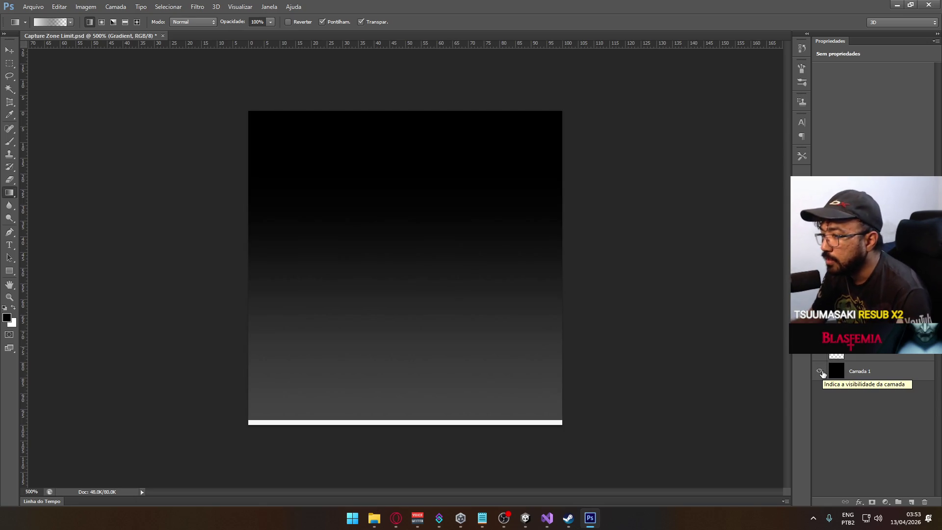
{"action": "left_click", "coordinate": [820, 372]}
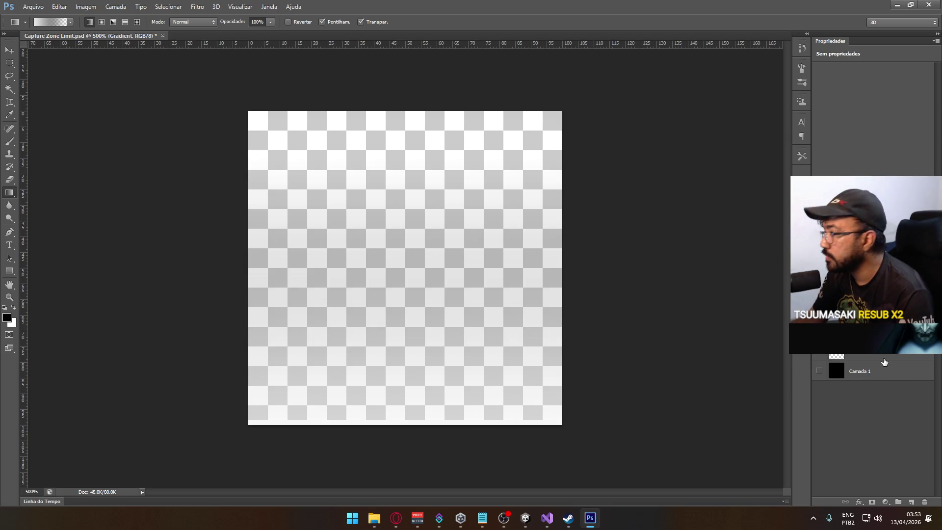
{"action": "left_click", "coordinate": [50, 22]}
{"action": "left_click", "coordinate": [371, 262]}
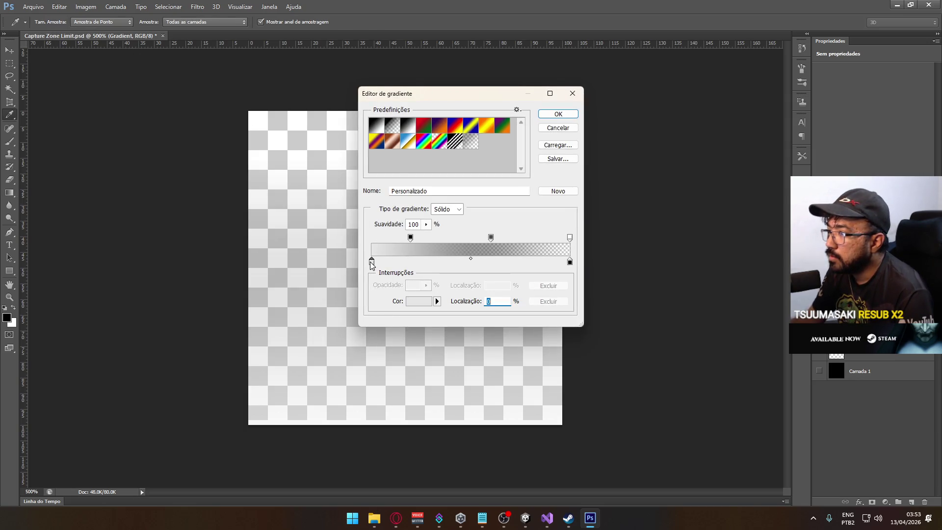
{"action": "left_click", "coordinate": [410, 239]}
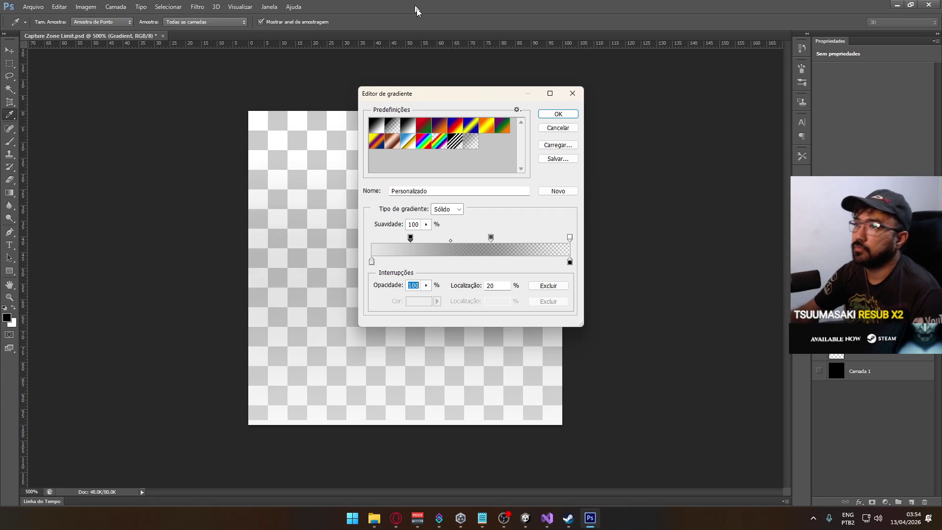
{"action": "left_click", "coordinate": [559, 116]}
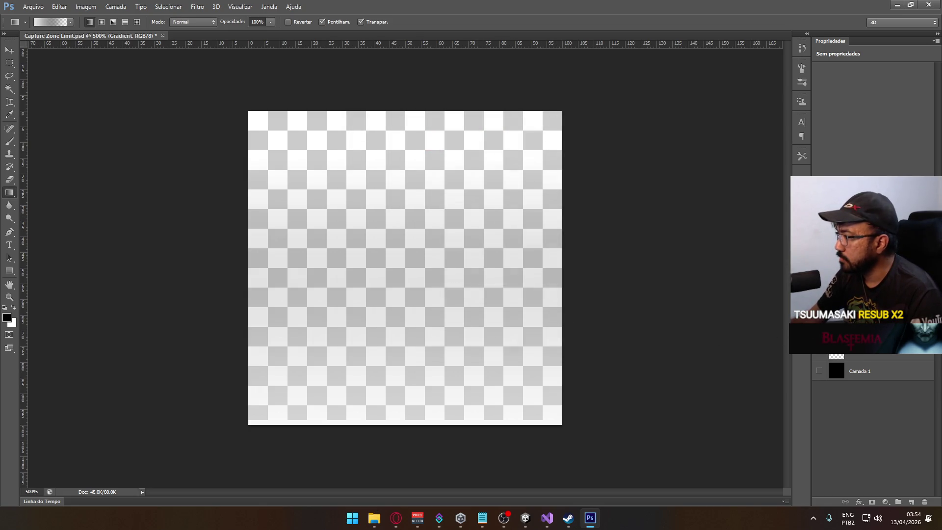
- Undo to compare the fade, preview it over Camada 1, and glance at it in Unity
{"action": "key", "text": "ctrl+z"}
{"action": "key", "text": "ctrl+z"}
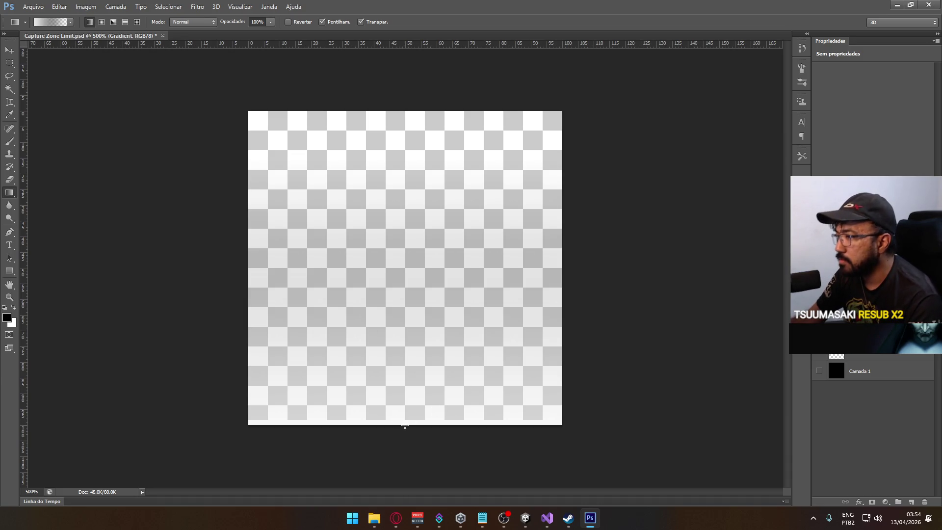
{"action": "left_click", "coordinate": [820, 371]}
{"action": "left_click", "coordinate": [820, 371]}
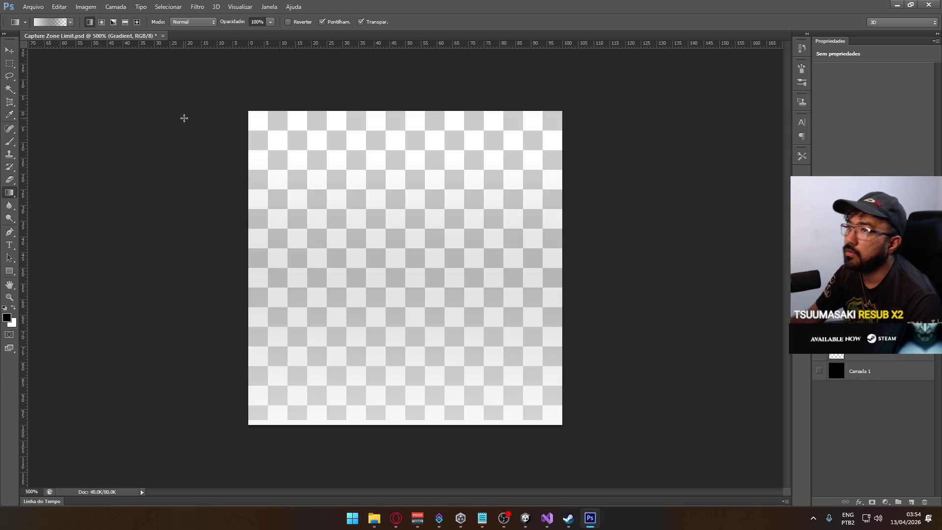
{"action": "key", "text": "alt+Tab"}
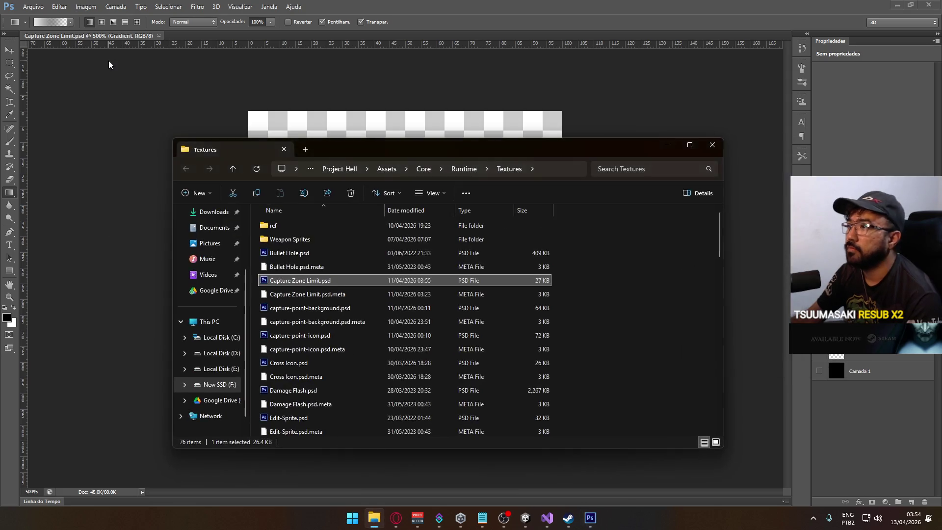
{"action": "left_click", "coordinate": [520, 521]}
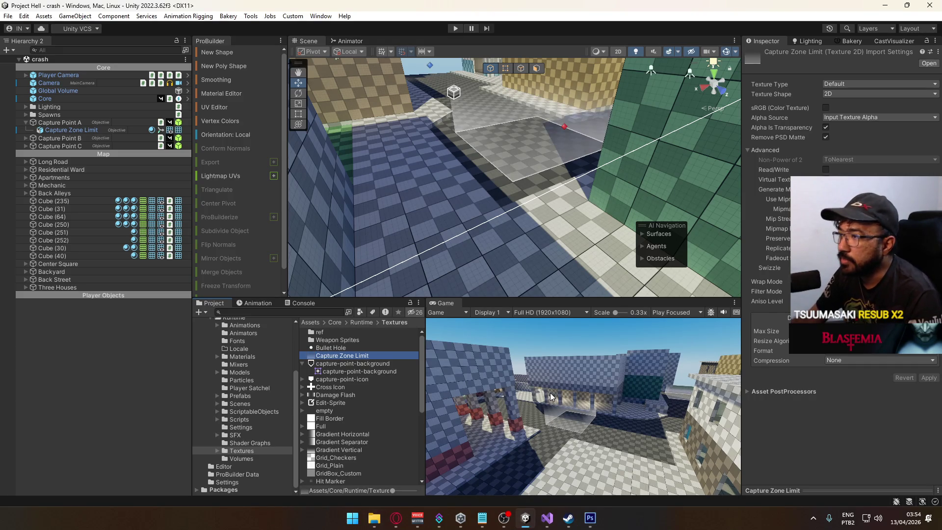
{"action": "left_click", "coordinate": [590, 518]}
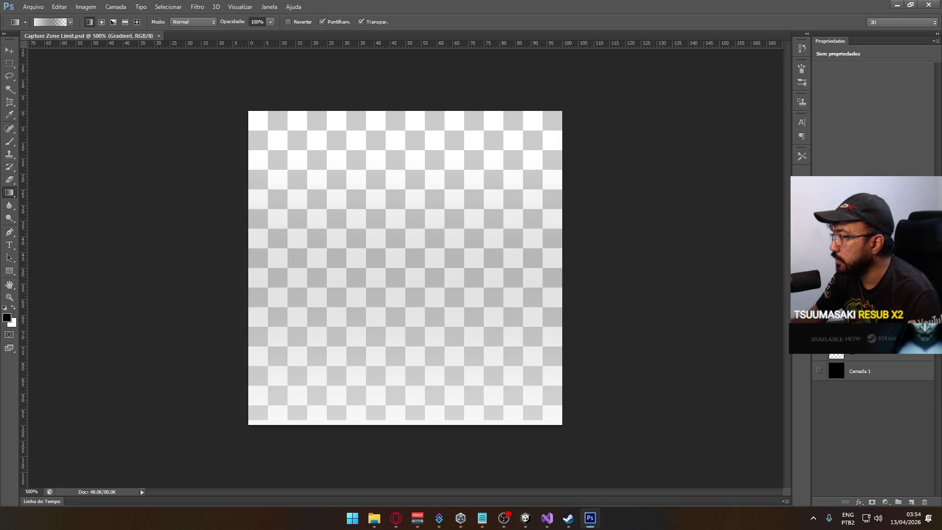
- Scale the white fade down to about 58% height, hide Camada 1, and save the texture
{"action": "left_click", "coordinate": [820, 372]}
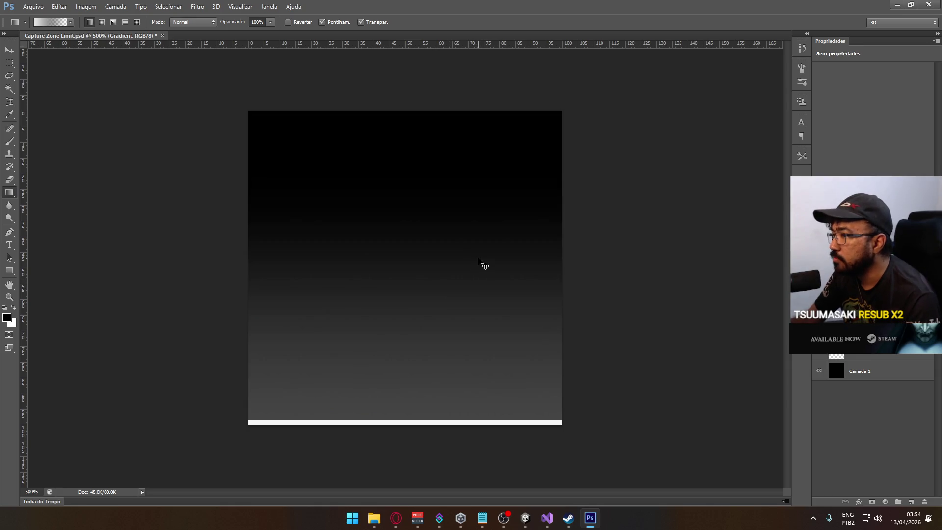
{"action": "key", "text": "ctrl+t"}
{"action": "left_click_drag", "start_coordinate": [407, 160], "coordinate": [416, 278]}
{"action": "key", "text": "g"}
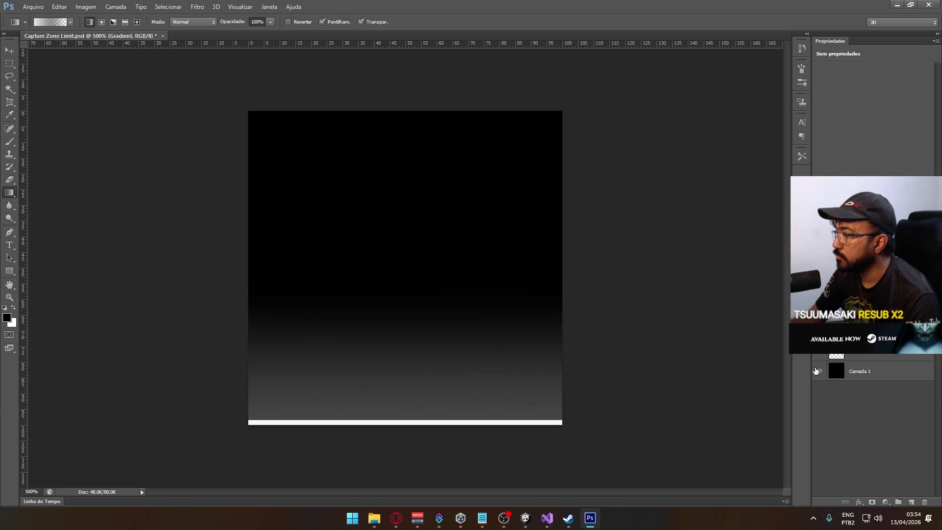
{"action": "left_click", "coordinate": [819, 371]}
{"action": "key", "text": "ctrl+s"}
- Orbit around the capture zone in Unity to check the shorter fade
{"action": "key", "text": "alt+Tab"}
{"action": "mouse_move", "coordinate": [608, 276]}
{"action": "left_mouse_down"}
{"action": "mouse_move", "coordinate": [534, 117]}
{"action": "mouse_move", "coordinate": [589, 178]}
{"action": "left_mouse_up"}
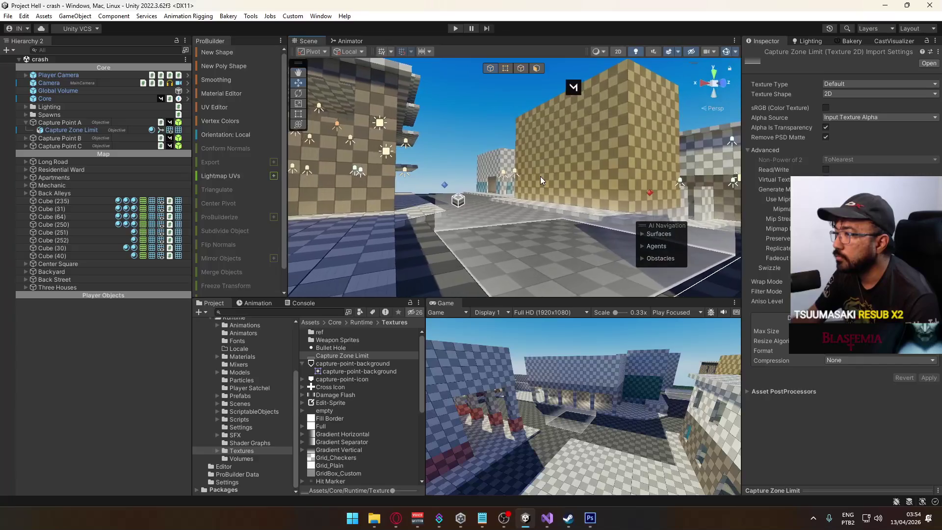
{"action": "key", "text": "alt+Tab"}
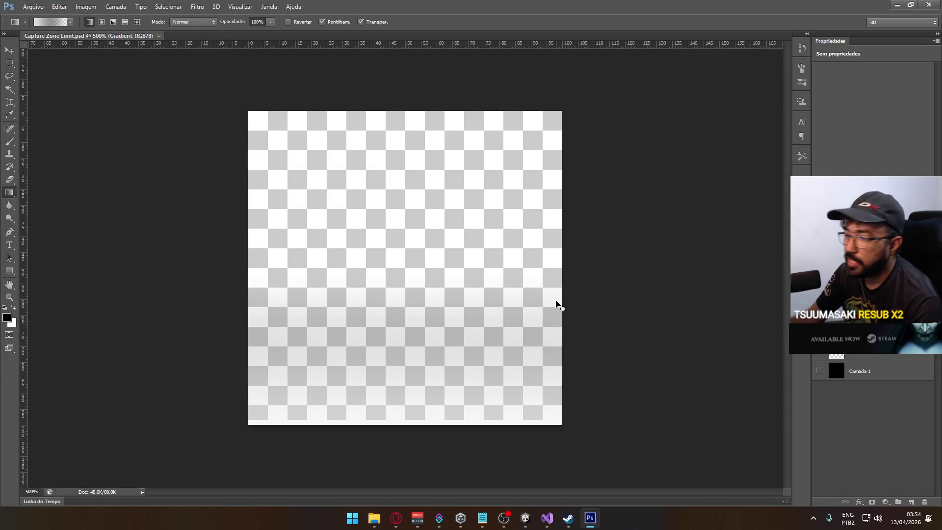
- Squash the fade to about 79% height and check the capture zone in Unity
{"action": "key", "text": "ctrl+t"}
{"action": "left_click_drag", "start_coordinate": [406, 277], "coordinate": [400, 327]}
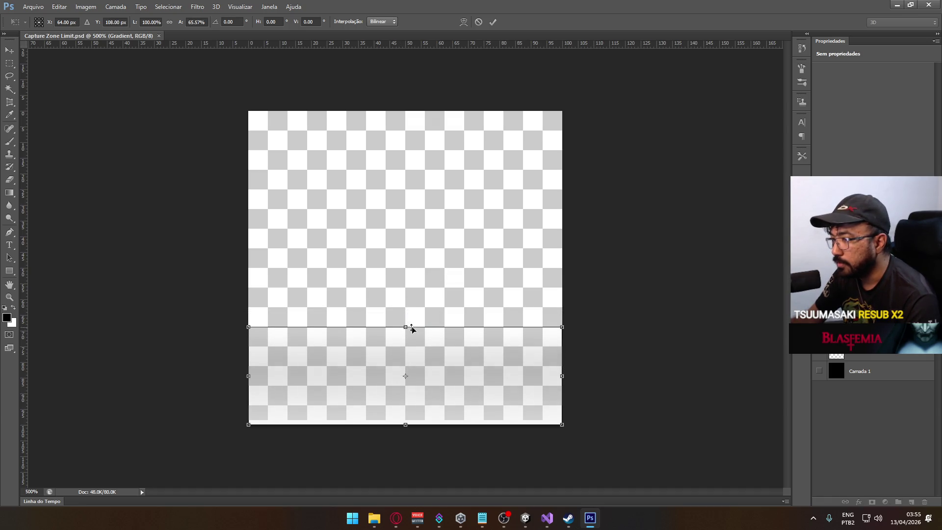
{"action": "key", "text": "Return"}
{"action": "key", "text": "g"}
{"action": "key", "text": "alt+Tab"}
{"action": "mouse_move", "coordinate": [687, 236]}
{"action": "left_mouse_down"}
{"action": "mouse_move", "coordinate": [726, 246]}
{"action": "mouse_move", "coordinate": [488, 288]}
{"action": "mouse_move", "coordinate": [393, 277]}
{"action": "mouse_move", "coordinate": [563, 227]}
{"action": "left_mouse_up"}
{"action": "scroll", "coordinate": [393, 278], "scroll_direction": "up", "scroll_amount": 2}
{"action": "key", "text": "alt+Tab"}
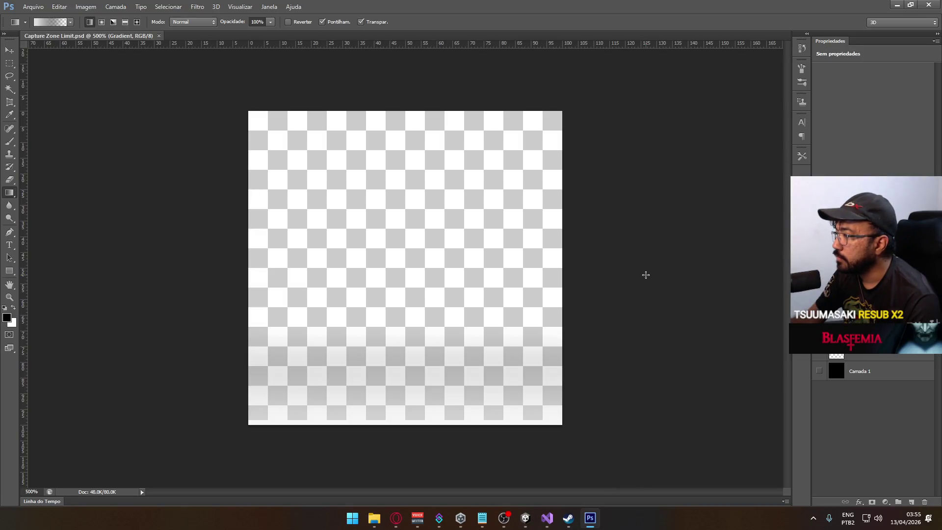
- Squash the fade again to 80% height and orbit the capture zone in Unity
{"action": "key", "text": "ctrl+t"}
{"action": "left_click_drag", "start_coordinate": [404, 327], "coordinate": [407, 347]}
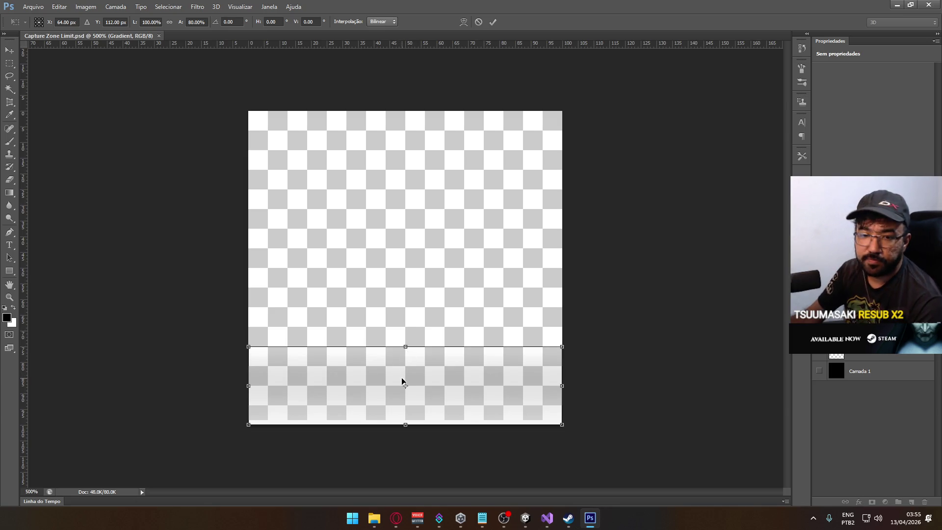
{"action": "key", "text": "Return"}
{"action": "key", "text": "alt+Tab"}
{"action": "mouse_move", "coordinate": [448, 231]}
{"action": "left_mouse_down"}
{"action": "mouse_move", "coordinate": [576, 263]}
{"action": "mouse_move", "coordinate": [608, 250]}
{"action": "mouse_move", "coordinate": [574, 240]}
{"action": "mouse_move", "coordinate": [520, 248]}
{"action": "left_mouse_up"}
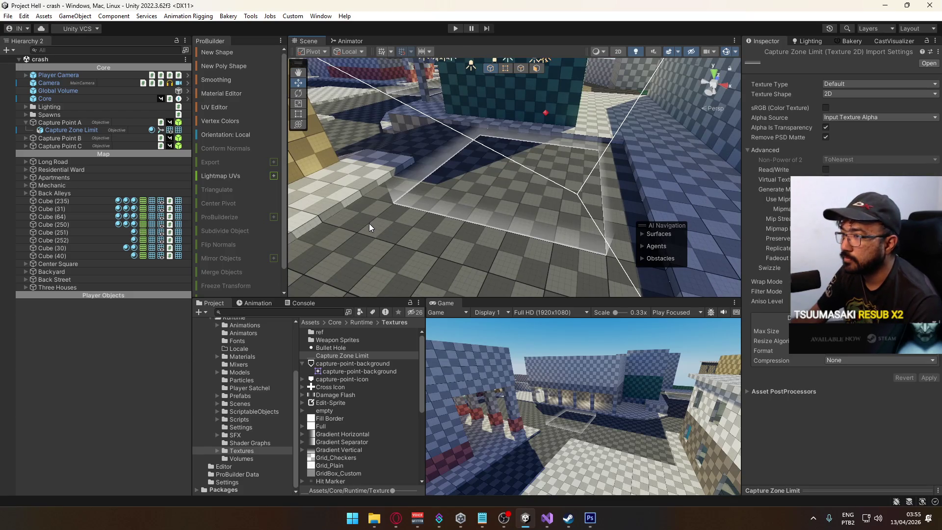
- Open the crash scene from Assets/Core/Runtime/Scenes and inspect Cube (48)'s lightmap settings
{"action": "left_click", "coordinate": [243, 404]}
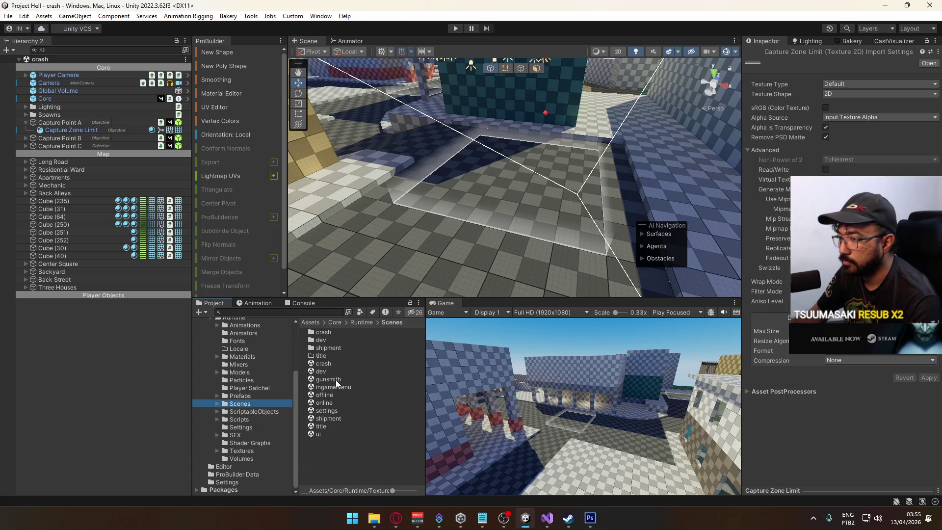
{"action": "double_click", "coordinate": [334, 419]}
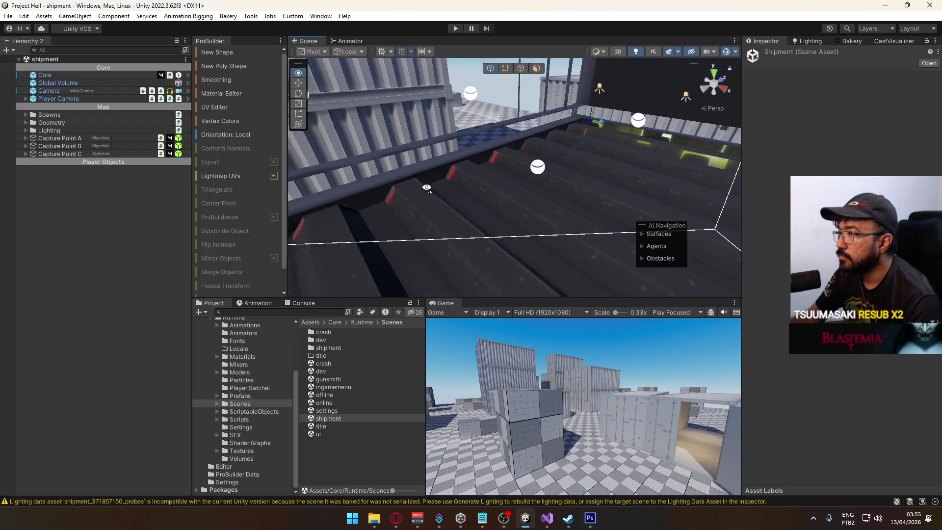
{"action": "mouse_move", "coordinate": [192, 184]}
{"action": "left_mouse_down"}
{"action": "mouse_move", "coordinate": [157, 184]}
{"action": "mouse_move", "coordinate": [430, 187]}
{"action": "left_mouse_up"}
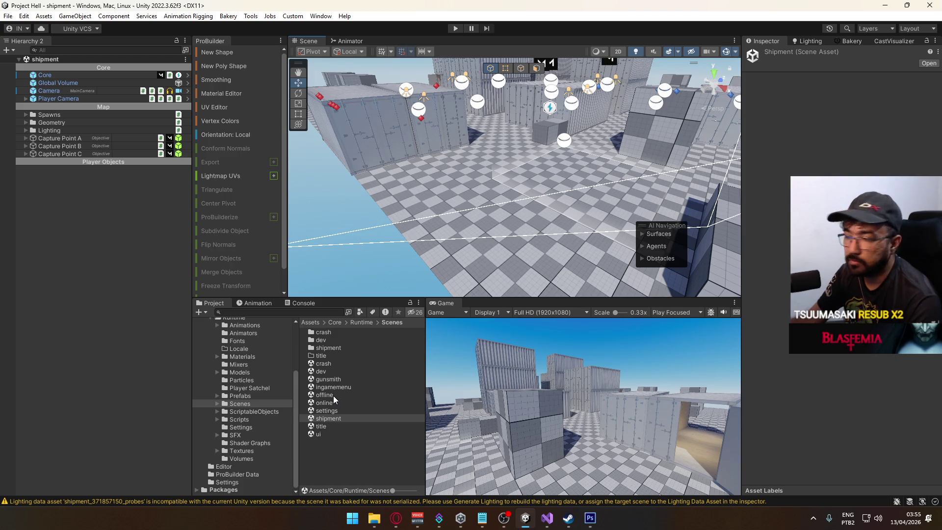
{"action": "left_click", "coordinate": [335, 365]}
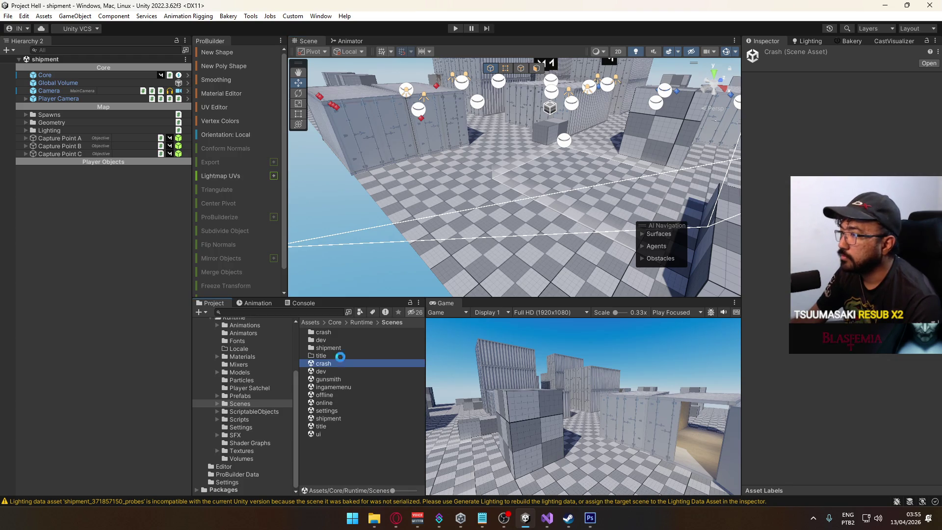
{"action": "mouse_move", "coordinate": [463, 227]}
{"action": "left_mouse_down"}
{"action": "mouse_move", "coordinate": [511, 156]}
{"action": "mouse_move", "coordinate": [507, 132]}
{"action": "mouse_move", "coordinate": [607, 191]}
{"action": "mouse_move", "coordinate": [477, 224]}
{"action": "left_mouse_up"}
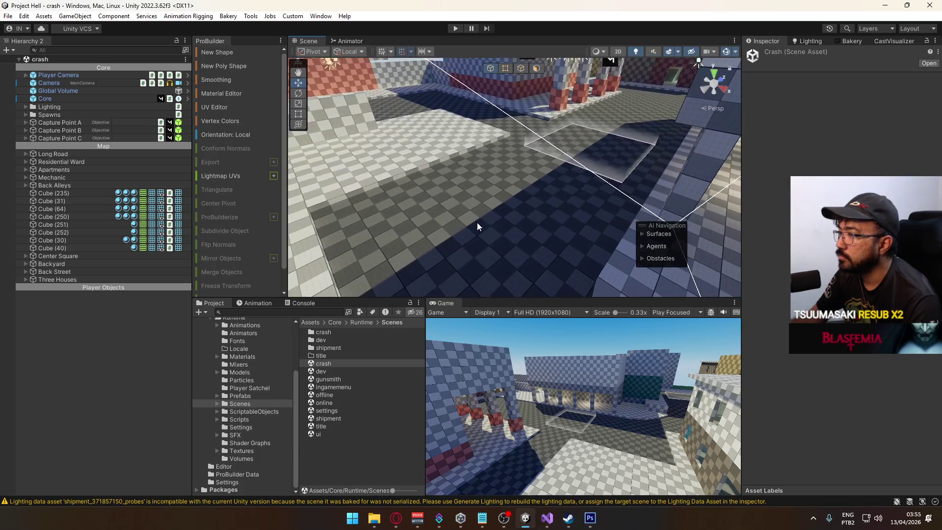
{"action": "left_click", "coordinate": [478, 225]}
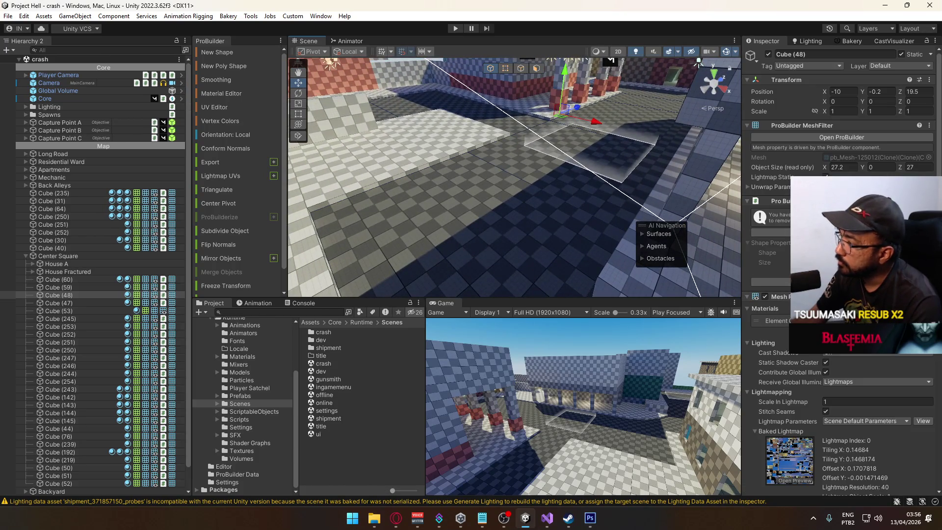
- Reopen the shipment scene and bring up the Bakery panel (5 bounces, 16 samples)
{"action": "double_click", "coordinate": [326, 418]}
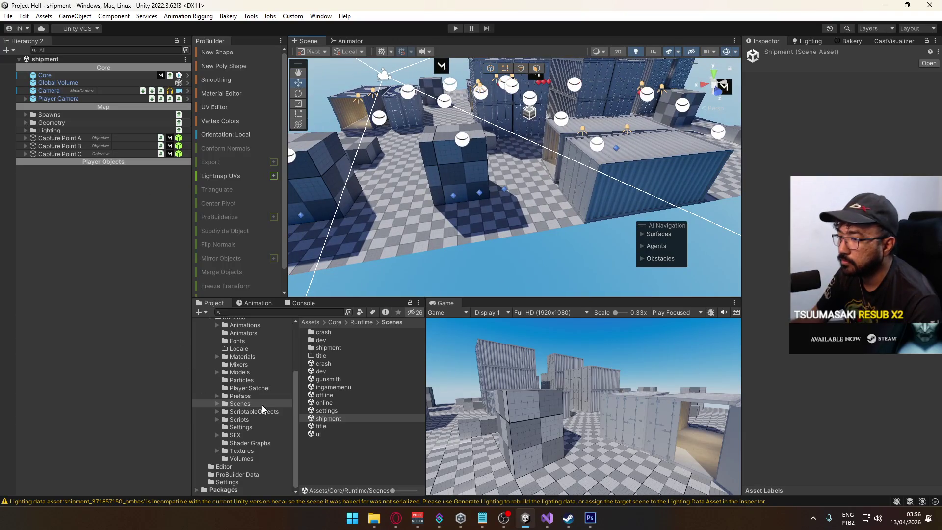
{"action": "left_click", "coordinate": [289, 358]}
{"action": "scroll", "coordinate": [373, 381], "scroll_direction": "down", "scroll_amount": 5}
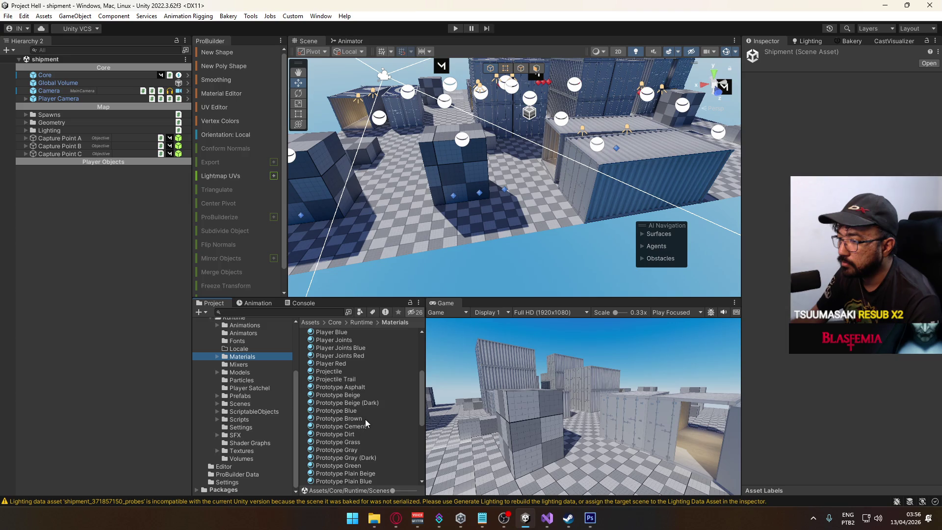
{"action": "scroll", "coordinate": [361, 395], "scroll_direction": "up", "scroll_amount": 1}
{"action": "mouse_move", "coordinate": [493, 211]}
{"action": "left_mouse_down"}
{"action": "mouse_move", "coordinate": [491, 192]}
{"action": "mouse_move", "coordinate": [567, 146]}
{"action": "mouse_move", "coordinate": [658, 199]}
{"action": "mouse_move", "coordinate": [788, 198]}
{"action": "left_mouse_up"}
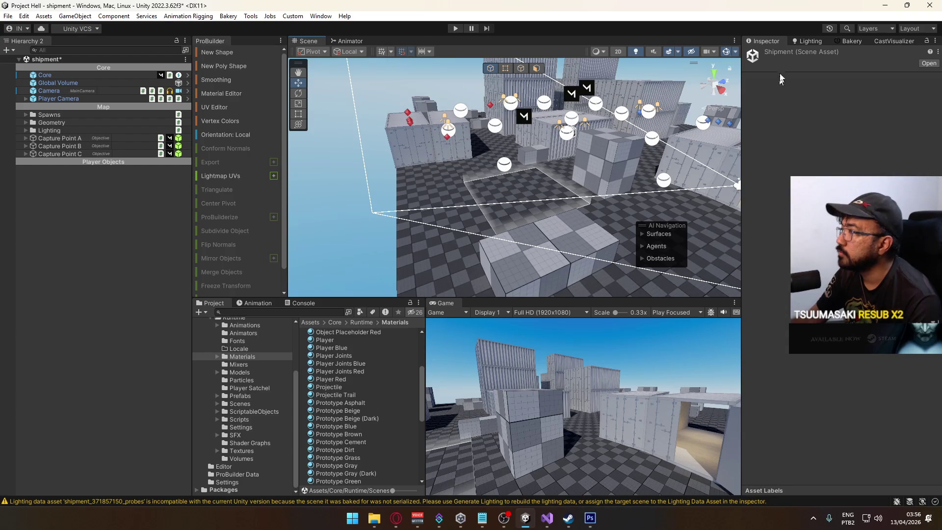
{"action": "left_click", "coordinate": [854, 41]}
{"action": "scroll", "coordinate": [806, 343], "scroll_direction": "down", "scroll_amount": 5}
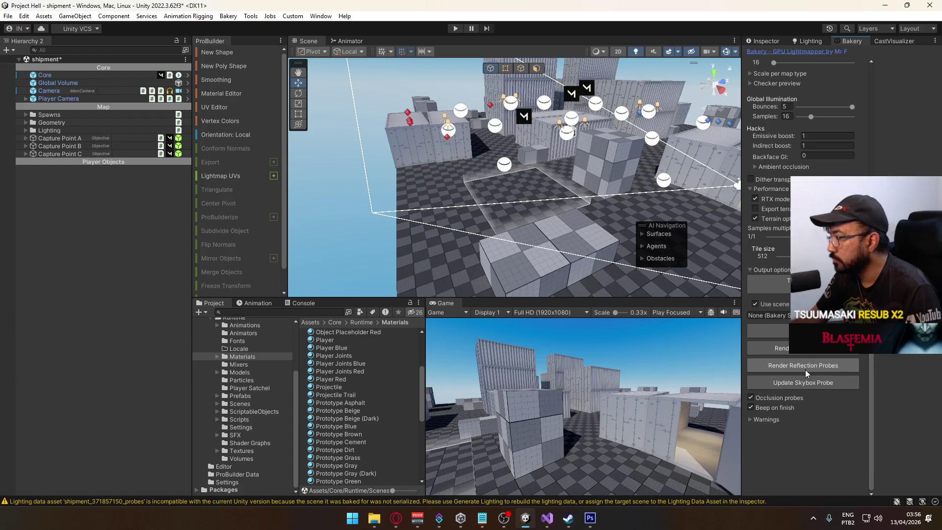
- Render the shipment lightmaps in Bakery and let the bake finish in 31.797 seconds
{"action": "left_click", "coordinate": [803, 348]}
{"action": "left_click", "coordinate": [524, 275]}
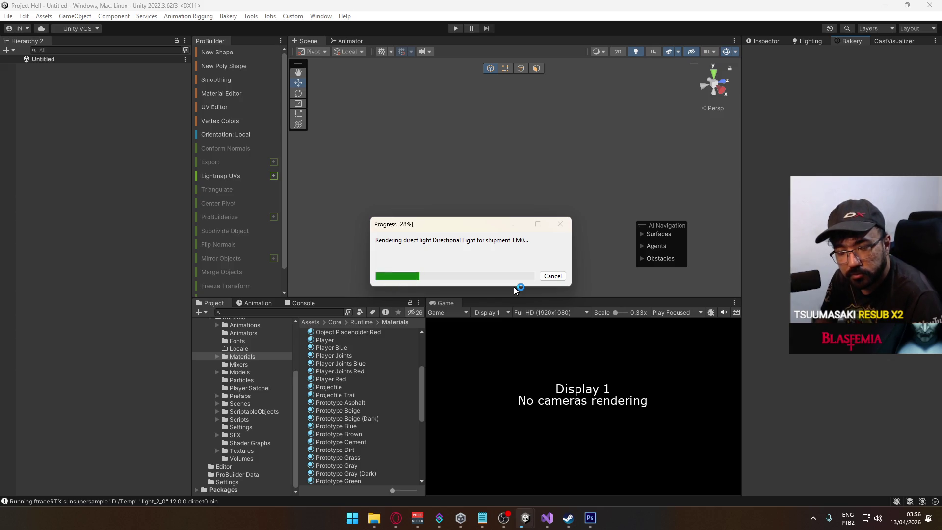
{"action": "left_click", "coordinate": [601, 51]}
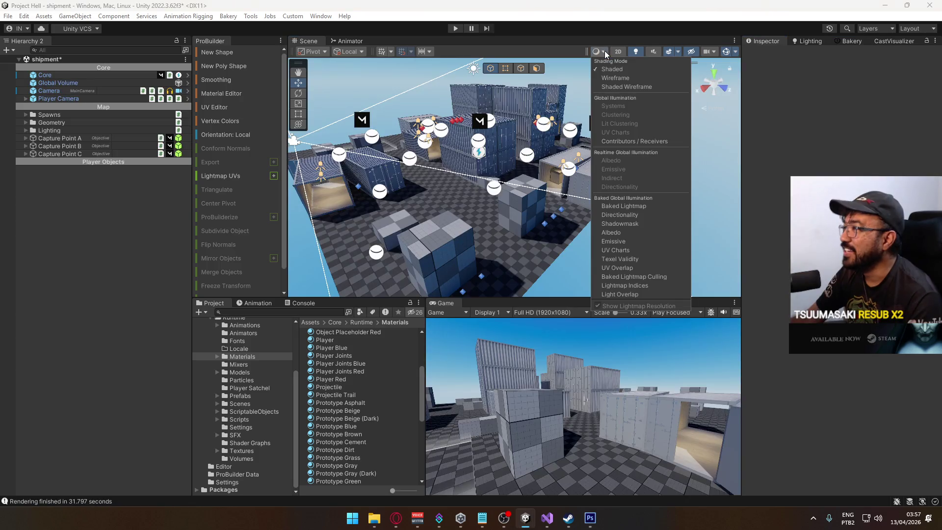
- Switch handles to Global and view the baked scene as Shaded Wireframe
{"action": "mouse_move", "coordinate": [493, 99]}
{"action": "left_mouse_down"}
{"action": "mouse_move", "coordinate": [462, 100]}
{"action": "mouse_move", "coordinate": [428, 79]}
{"action": "mouse_move", "coordinate": [427, 91]}
{"action": "mouse_move", "coordinate": [488, 67]}
{"action": "left_mouse_up"}
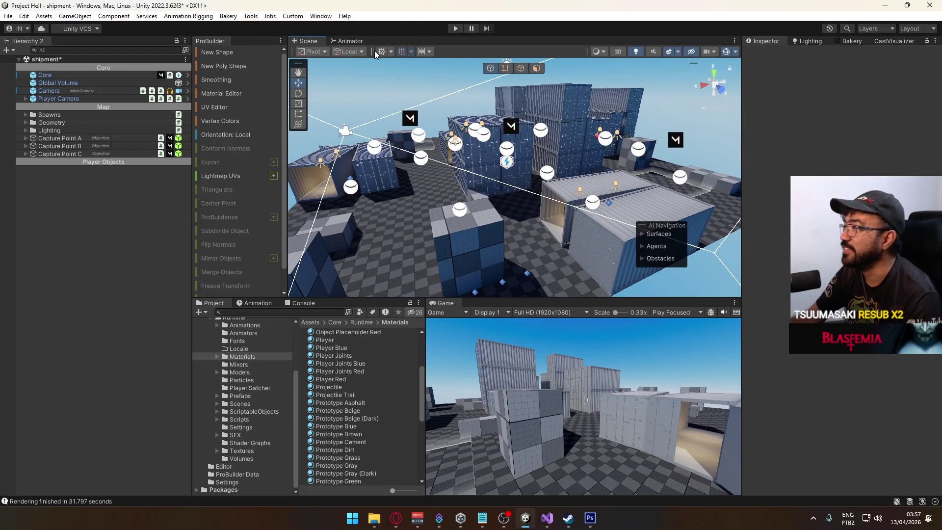
{"action": "left_click", "coordinate": [360, 63]}
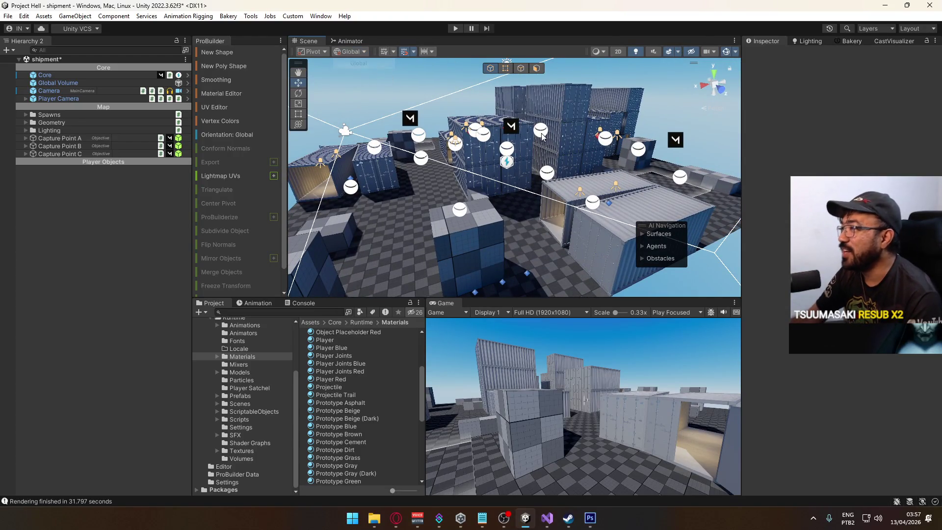
{"action": "left_click", "coordinate": [599, 51]}
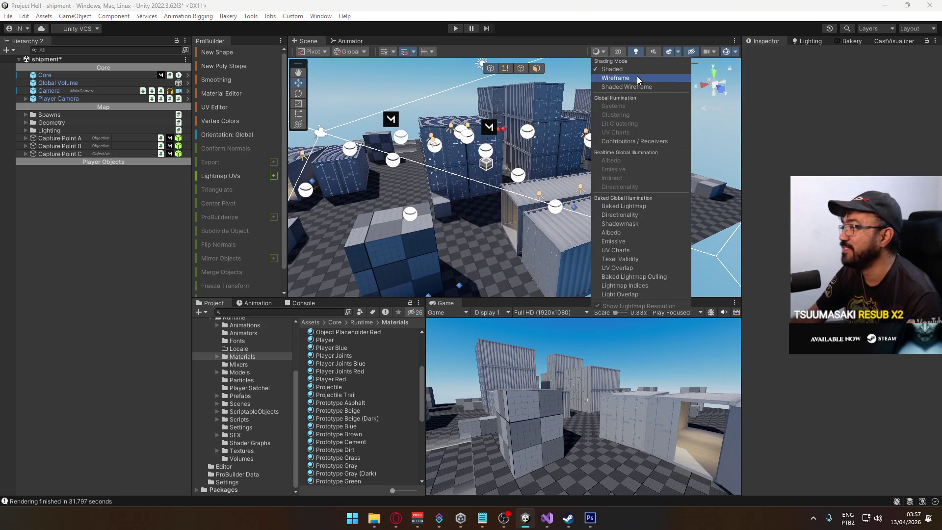
{"action": "left_click", "coordinate": [626, 87]}
{"action": "left_click", "coordinate": [612, 68]}
{"action": "mouse_move", "coordinate": [608, 98]}
{"action": "left_mouse_down"}
{"action": "mouse_move", "coordinate": [401, 121]}
{"action": "mouse_move", "coordinate": [663, 74]}
{"action": "left_mouse_up"}
- View the scene in Baked Lightmap mode, then return it to Shaded beside the Bakery panel
{"action": "left_click", "coordinate": [603, 51]}
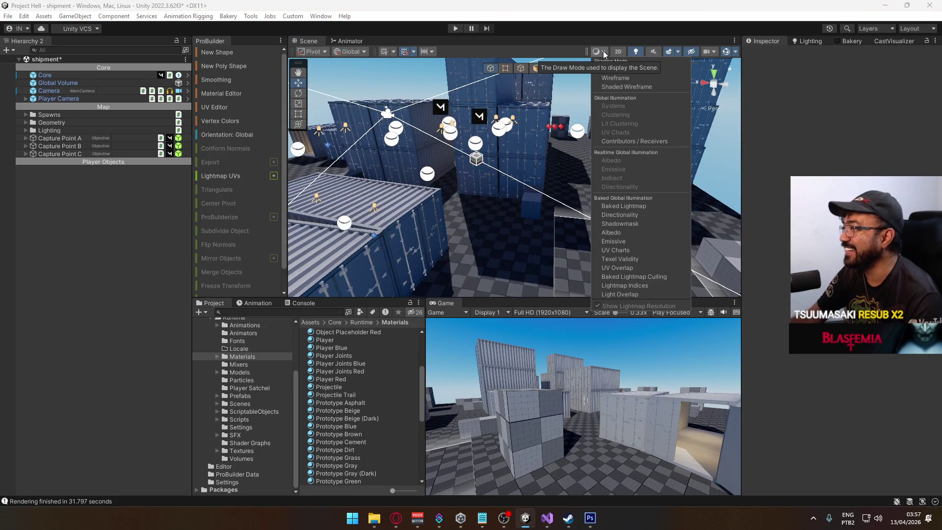
{"action": "left_click_drag", "start_coordinate": [474, 142], "coordinate": [613, 59]}
{"action": "left_click", "coordinate": [603, 52]}
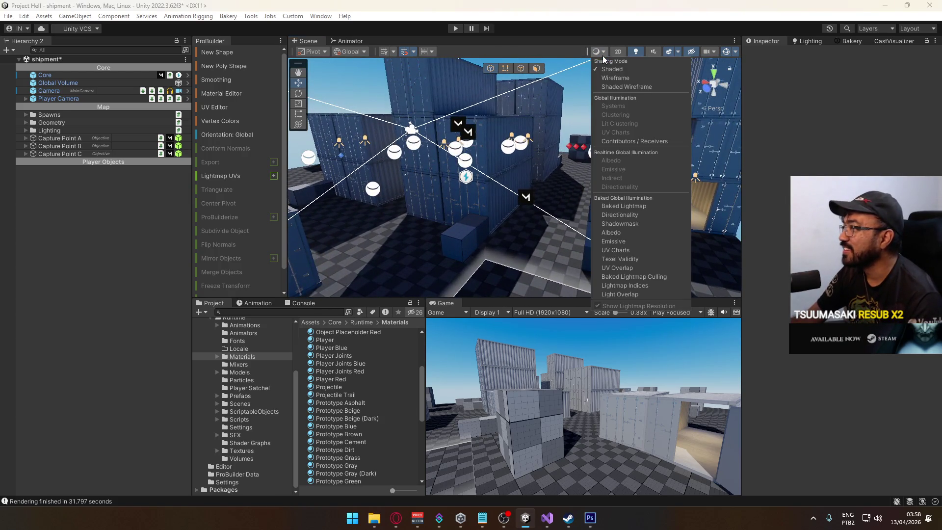
{"action": "left_click", "coordinate": [633, 206]}
{"action": "mouse_move", "coordinate": [496, 175]}
{"action": "left_mouse_down"}
{"action": "mouse_move", "coordinate": [454, 210]}
{"action": "mouse_move", "coordinate": [543, 198]}
{"action": "mouse_move", "coordinate": [676, 201]}
{"action": "mouse_move", "coordinate": [581, 132]}
{"action": "left_mouse_up"}
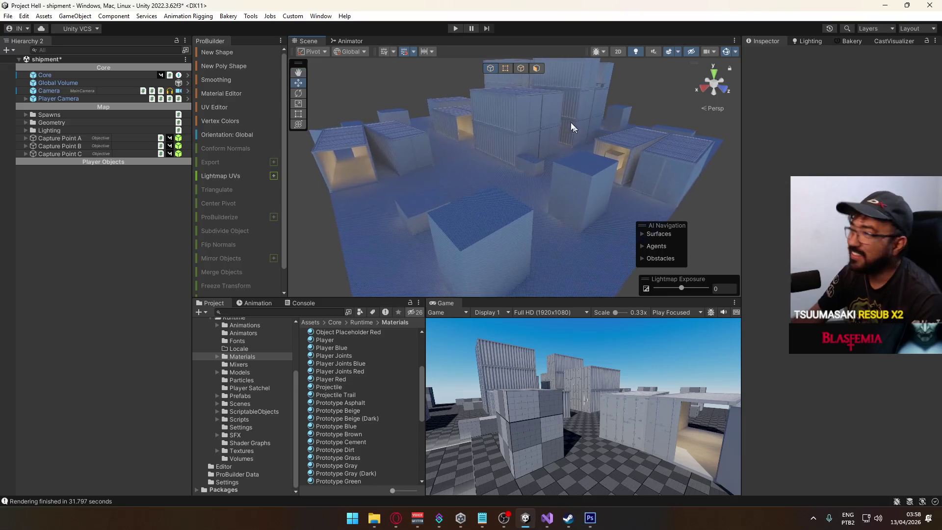
{"action": "left_click", "coordinate": [607, 53]}
{"action": "left_click", "coordinate": [606, 73]}
{"action": "mouse_move", "coordinate": [520, 118]}
{"action": "left_mouse_down"}
{"action": "mouse_move", "coordinate": [484, 123]}
{"action": "mouse_move", "coordinate": [637, 140]}
{"action": "mouse_move", "coordinate": [401, 130]}
{"action": "mouse_move", "coordinate": [406, 156]}
{"action": "left_mouse_up"}
{"action": "left_click", "coordinate": [852, 43]}
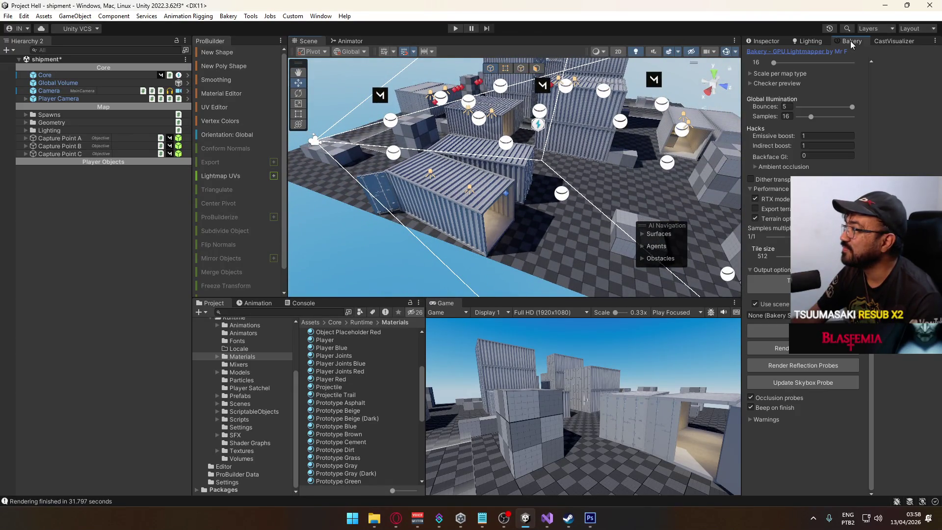
- Render the reflection probes with Bakery, then select the Spawn Blue 7 spawn point
{"action": "left_click", "coordinate": [826, 365]}
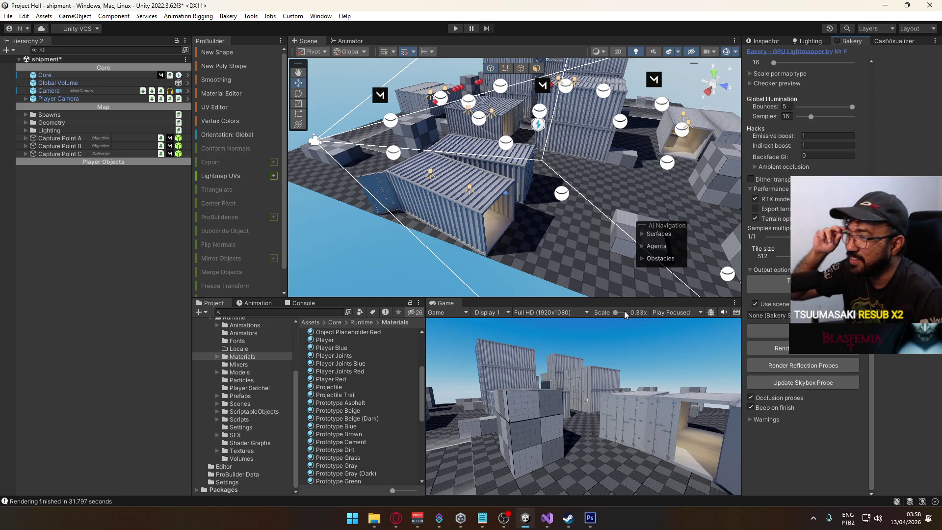
{"action": "mouse_move", "coordinate": [638, 280]}
{"action": "left_mouse_down"}
{"action": "mouse_move", "coordinate": [660, 293]}
{"action": "mouse_move", "coordinate": [588, 326]}
{"action": "mouse_move", "coordinate": [489, 255]}
{"action": "left_mouse_up"}
{"action": "left_click", "coordinate": [570, 224]}
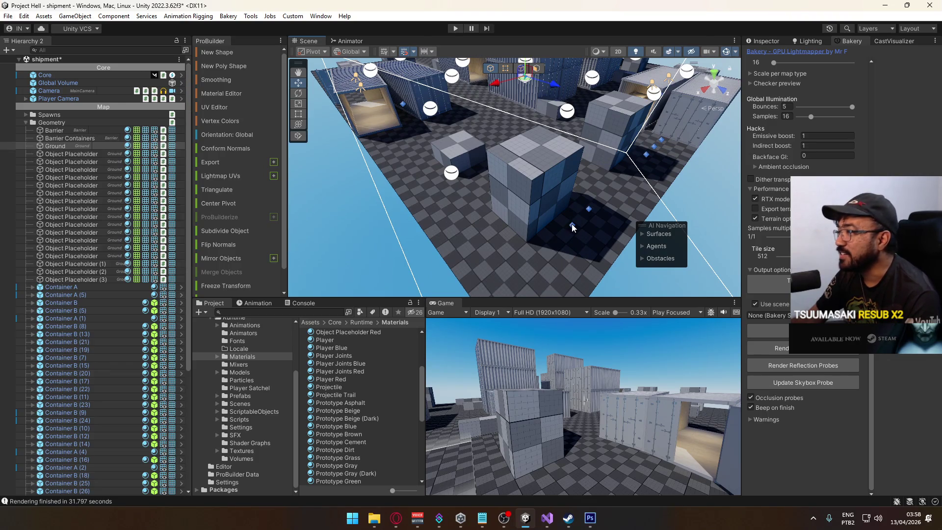
- Switch transform handles to Local and check spawn points Spawn Blue 7, 6 and 5
{"action": "left_click", "coordinate": [352, 52]}
{"action": "left_click", "coordinate": [375, 74]}
{"action": "left_click_drag", "start_coordinate": [598, 224], "coordinate": [466, 238]}
{"action": "left_click", "coordinate": [467, 238]}
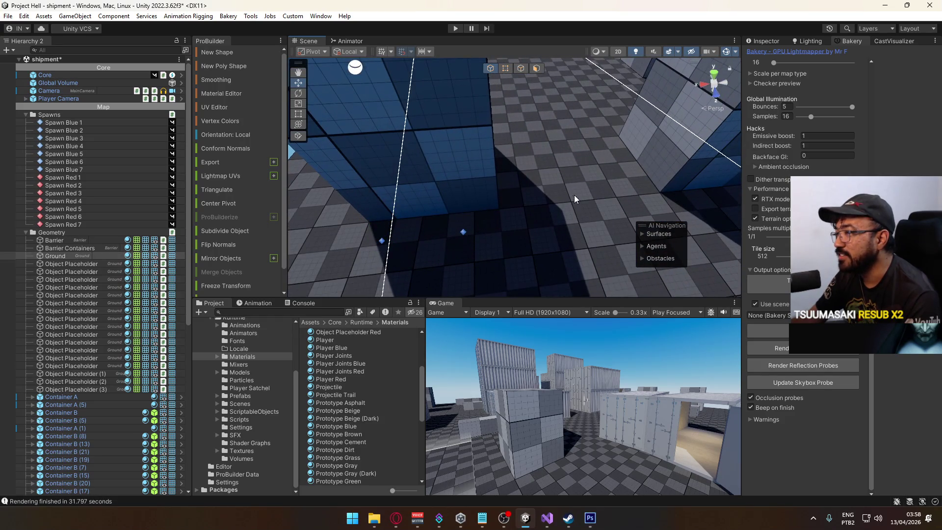
{"action": "left_click", "coordinate": [462, 235]}
{"action": "left_click_drag", "start_coordinate": [461, 235], "coordinate": [506, 211]}
{"action": "left_click", "coordinate": [529, 191]}
{"action": "key", "text": "f"}
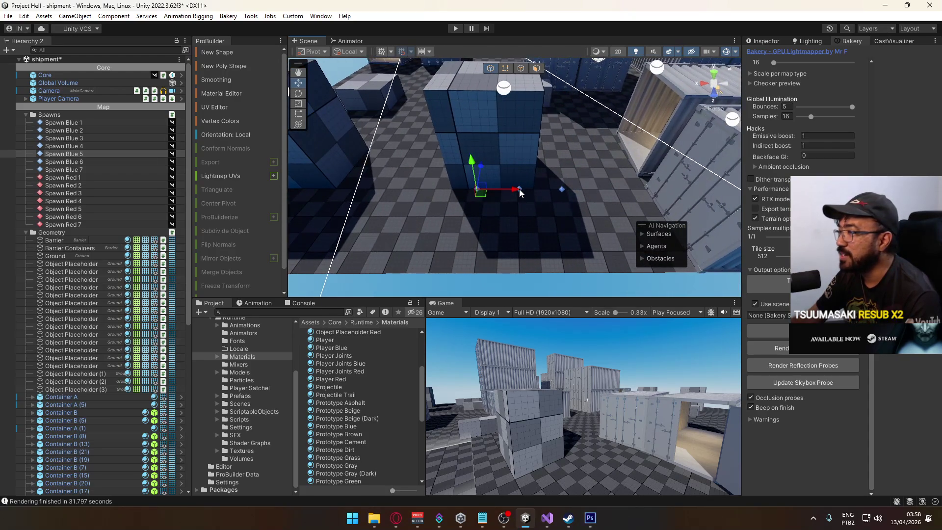
- Check the remaining blue spawn points: Spawn Blue 3, 4 and 2
{"action": "left_click", "coordinate": [522, 191]}
{"action": "left_click", "coordinate": [521, 191]}
{"action": "left_click", "coordinate": [519, 188]}
{"action": "left_click", "coordinate": [575, 188]}
{"action": "mouse_move", "coordinate": [580, 192]}
{"action": "left_mouse_down"}
{"action": "mouse_move", "coordinate": [582, 205]}
{"action": "mouse_move", "coordinate": [623, 165]}
{"action": "mouse_move", "coordinate": [409, 144]}
{"action": "left_mouse_up"}
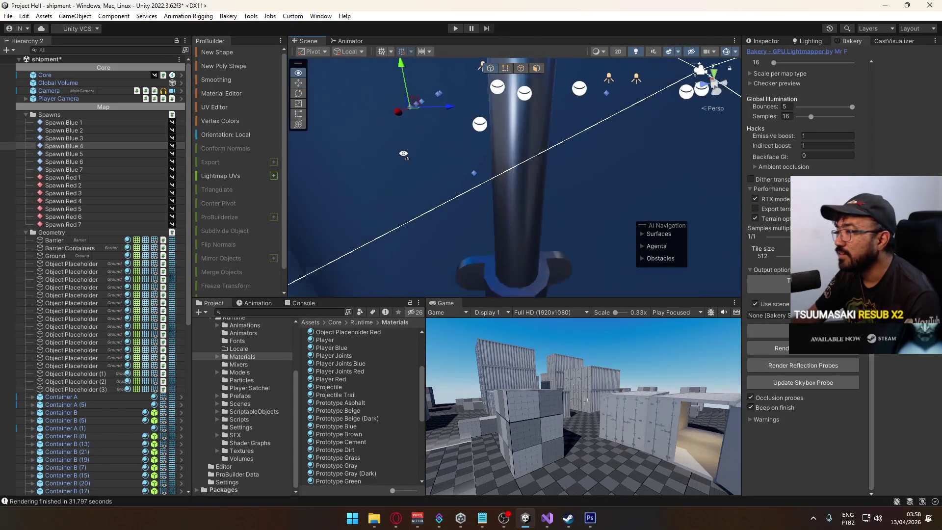
{"action": "left_click", "coordinate": [470, 172]}
{"action": "mouse_move", "coordinate": [470, 172]}
{"action": "left_mouse_down"}
{"action": "mouse_move", "coordinate": [650, 194]}
{"action": "mouse_move", "coordinate": [565, 177]}
{"action": "mouse_move", "coordinate": [488, 142]}
{"action": "mouse_move", "coordinate": [537, 215]}
{"action": "mouse_move", "coordinate": [443, 240]}
{"action": "mouse_move", "coordinate": [530, 190]}
{"action": "mouse_move", "coordinate": [485, 207]}
{"action": "left_mouse_up"}
- Check the red spawn points Spawn Red 6, 5, 4, 3, 2, 7 and 1
{"action": "left_click", "coordinate": [443, 240]}
{"action": "left_click", "coordinate": [484, 220]}
{"action": "left_click", "coordinate": [517, 209]}
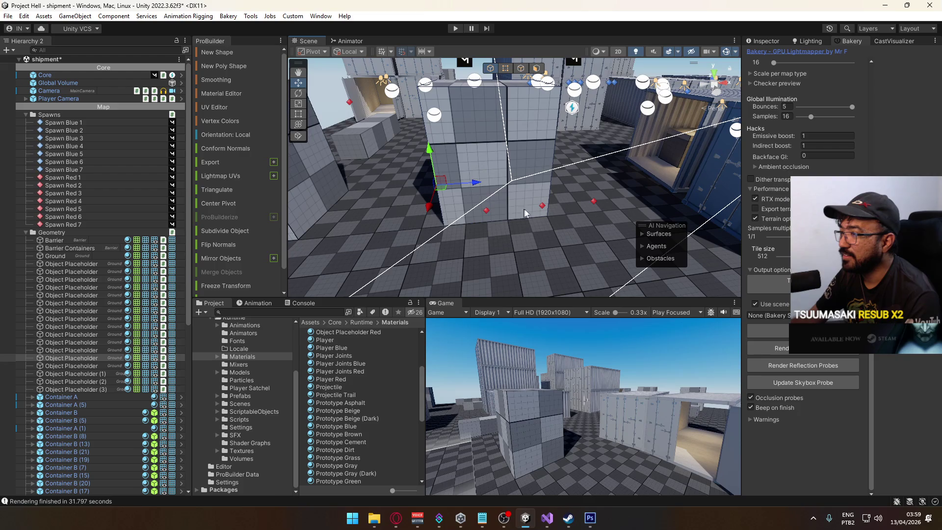
{"action": "left_click", "coordinate": [490, 212]}
{"action": "left_click", "coordinate": [540, 210]}
{"action": "left_click", "coordinate": [543, 206]}
{"action": "left_click", "coordinate": [593, 206]}
{"action": "key", "text": "f"}
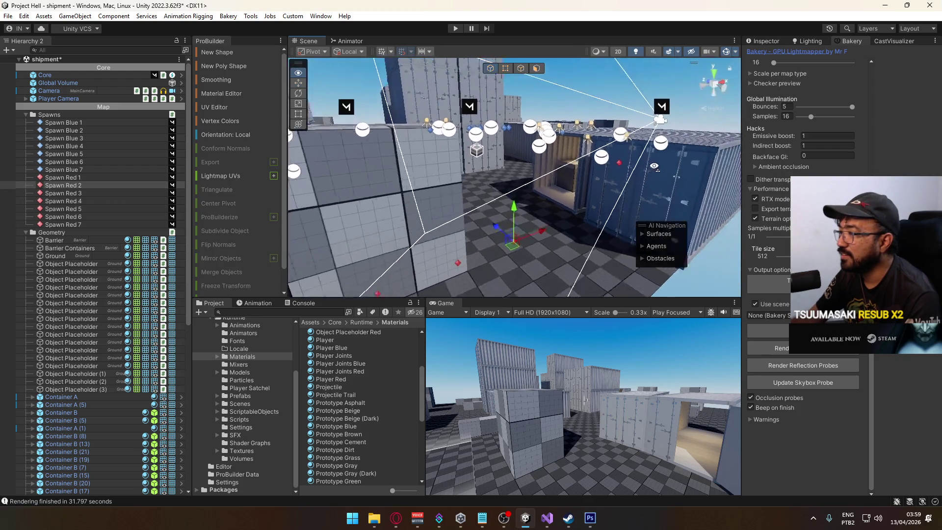
{"action": "left_click", "coordinate": [672, 172]}
{"action": "mouse_move", "coordinate": [671, 170]}
{"action": "left_mouse_down"}
{"action": "mouse_move", "coordinate": [487, 202]}
{"action": "mouse_move", "coordinate": [515, 193]}
{"action": "left_mouse_up"}
{"action": "left_click", "coordinate": [518, 192]}
{"action": "key", "text": "f"}
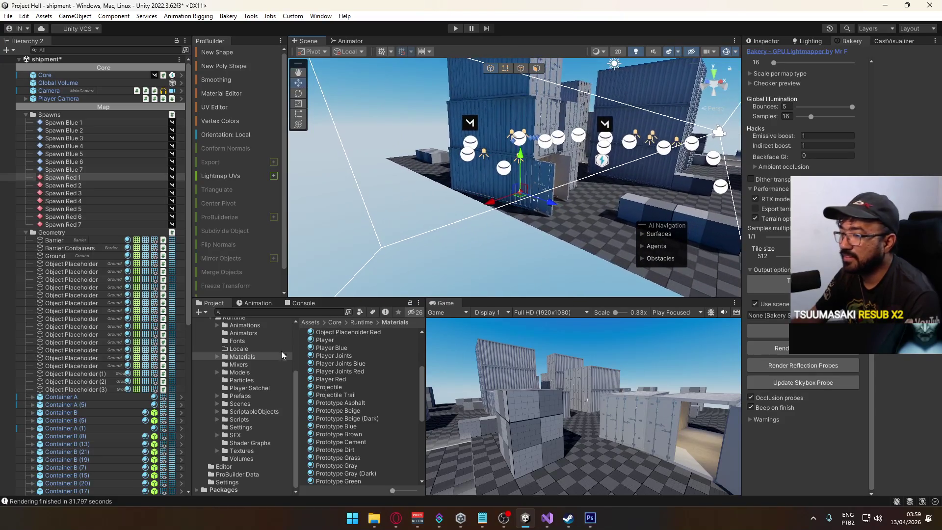
- Open the title scene from the project's scene files and enter Play mode
{"action": "left_click", "coordinate": [237, 404]}
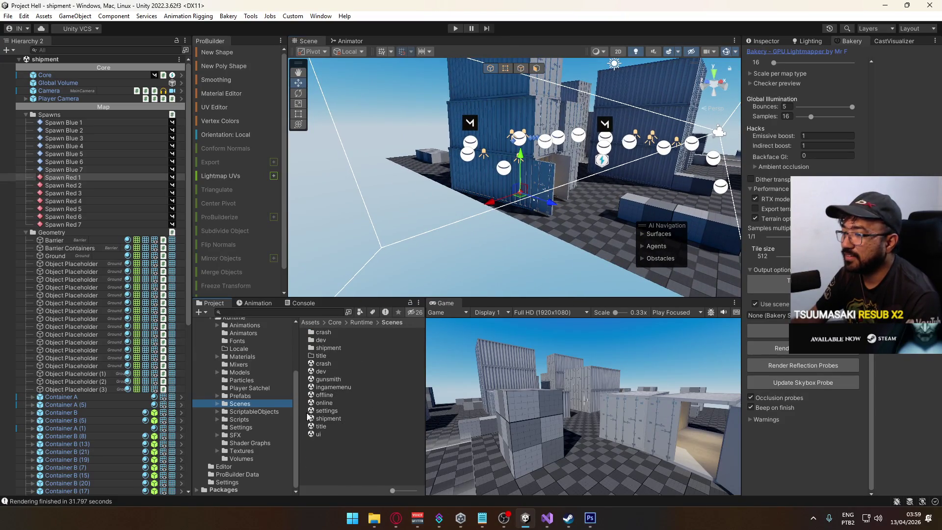
{"action": "double_click", "coordinate": [322, 426]}
{"action": "left_click", "coordinate": [455, 29]}
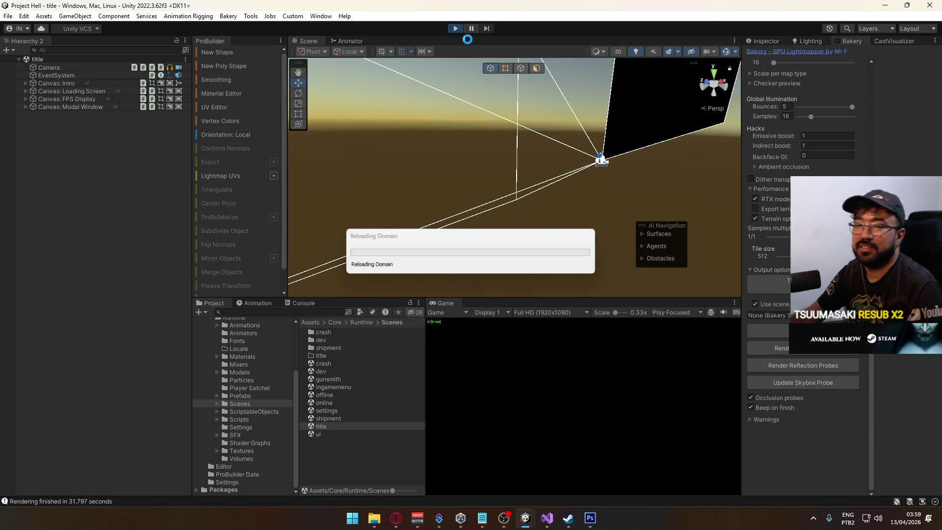
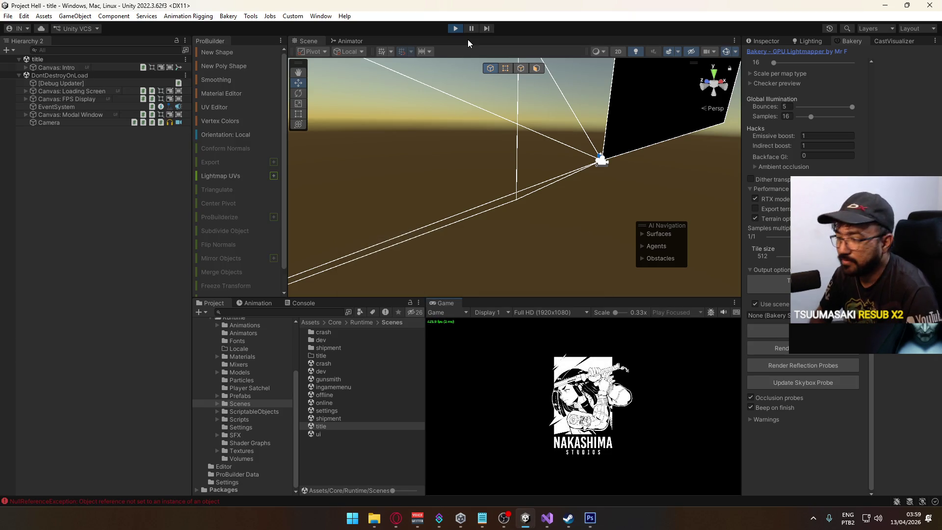
- Clear the console errors and start a match on the Shipment map
{"action": "left_click", "coordinate": [303, 303]}
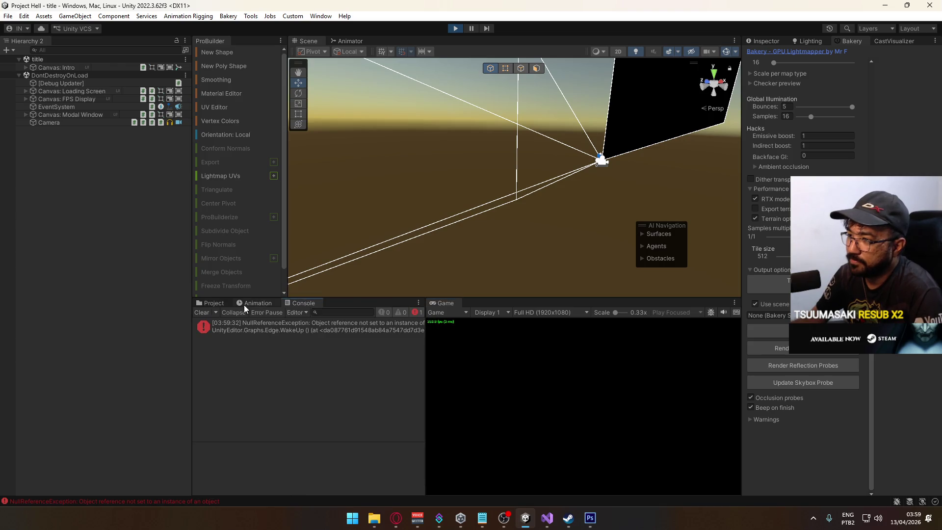
{"action": "left_click", "coordinate": [203, 312]}
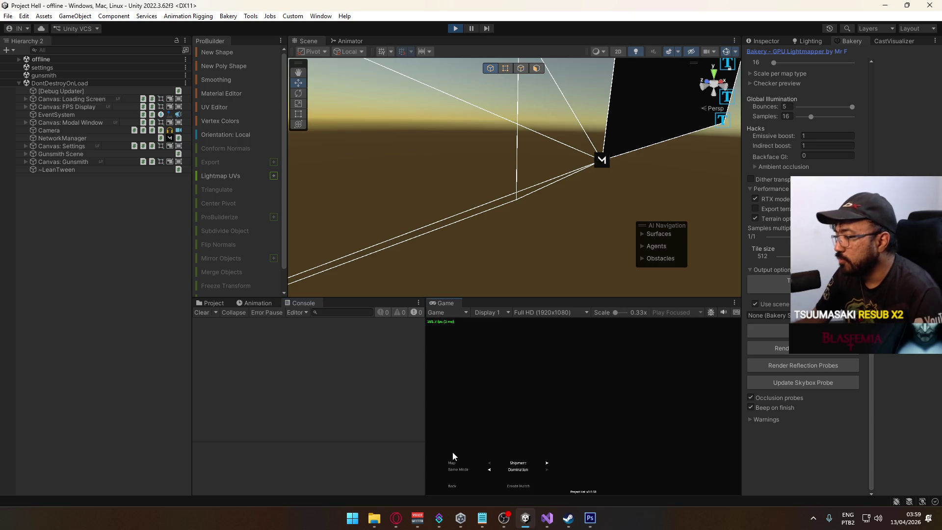
{"action": "left_click", "coordinate": [520, 481]}
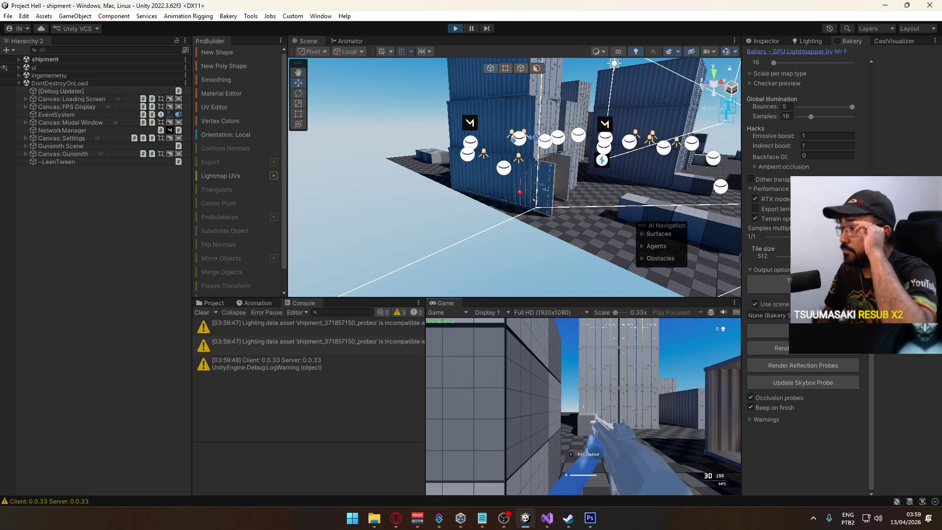
- Walk and sprint the player past the containers toward the checkered cube
{"action": "key", "text": "w"}
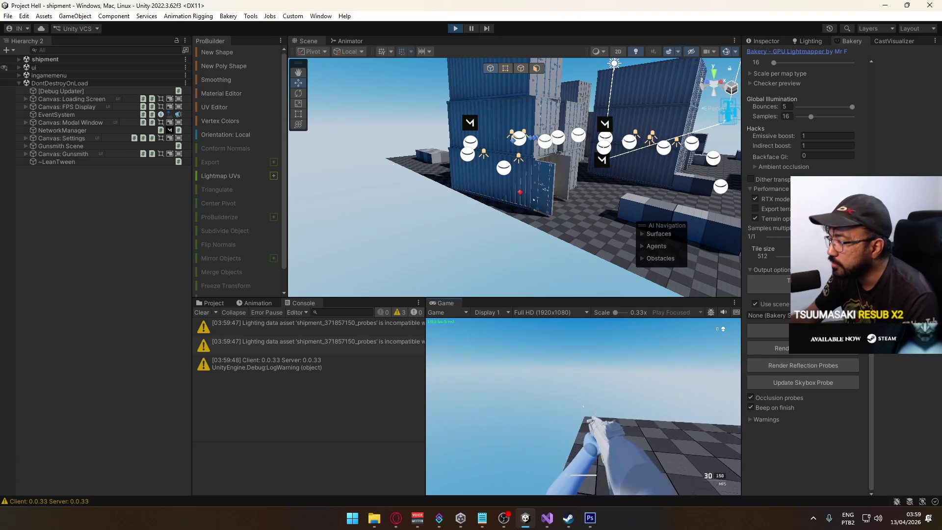
{"action": "key", "text": "shift"}
{"action": "key", "text": "w"}
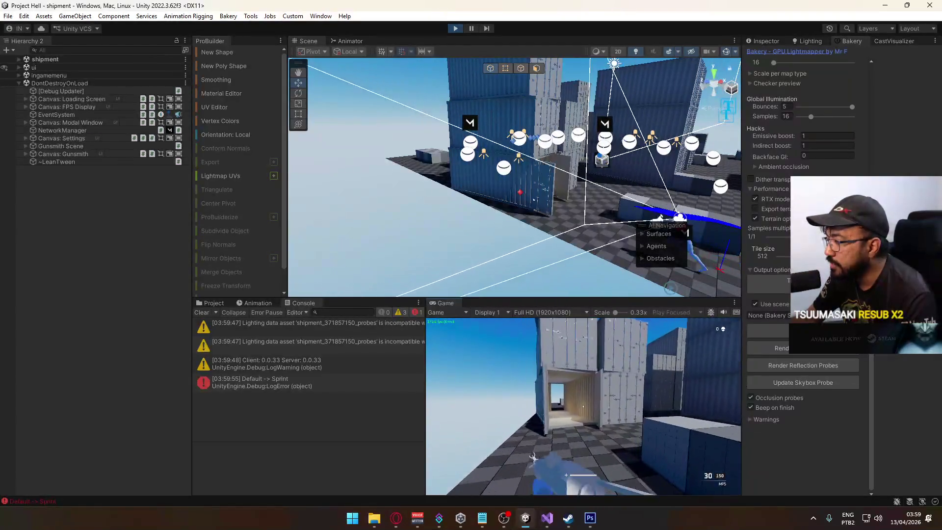
{"action": "key", "text": "w"}
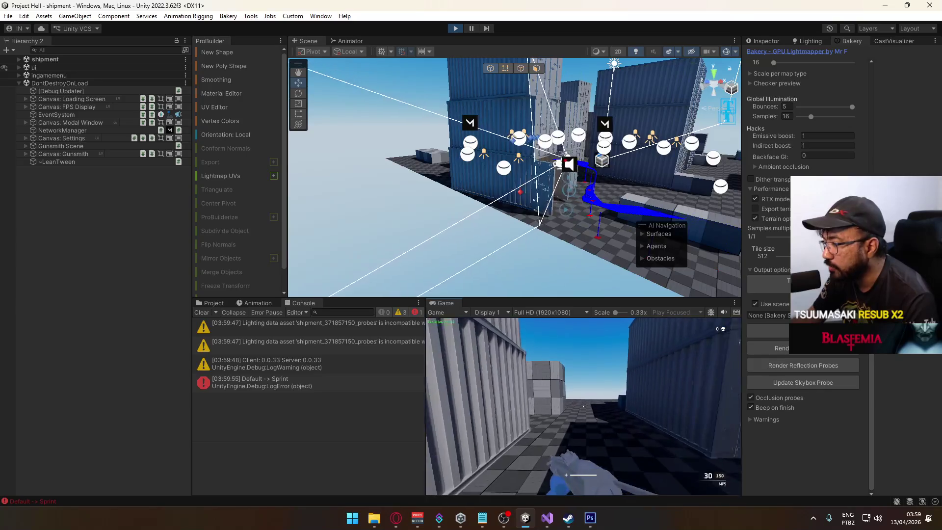
{"action": "key", "text": "w"}
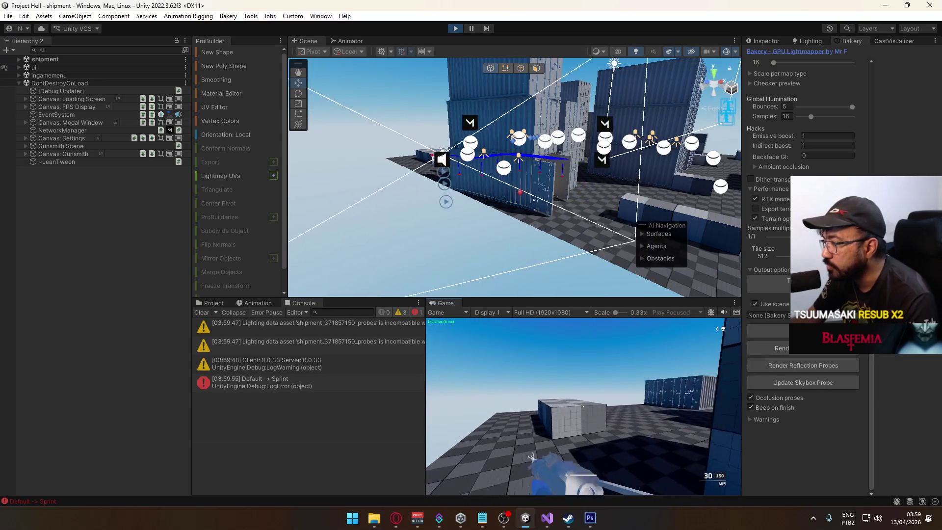
{"action": "key", "text": "w"}
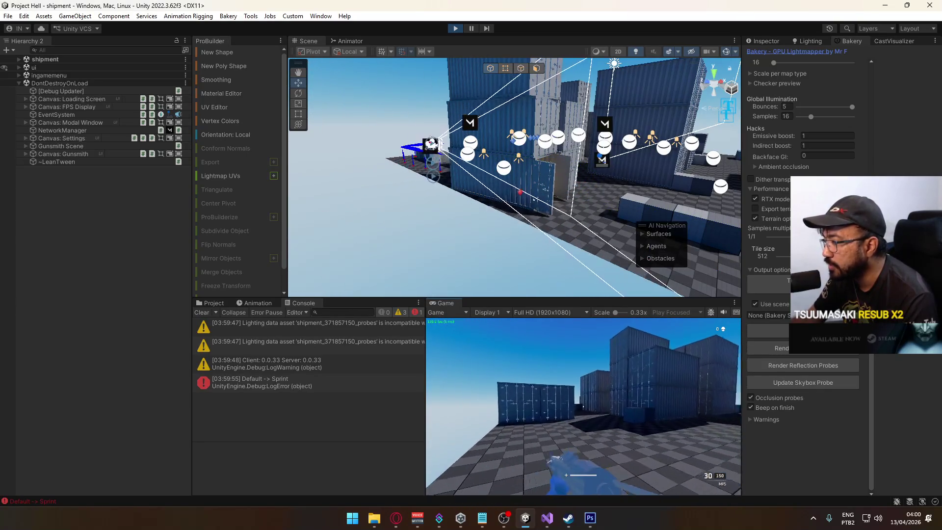
{"action": "key", "text": "w"}
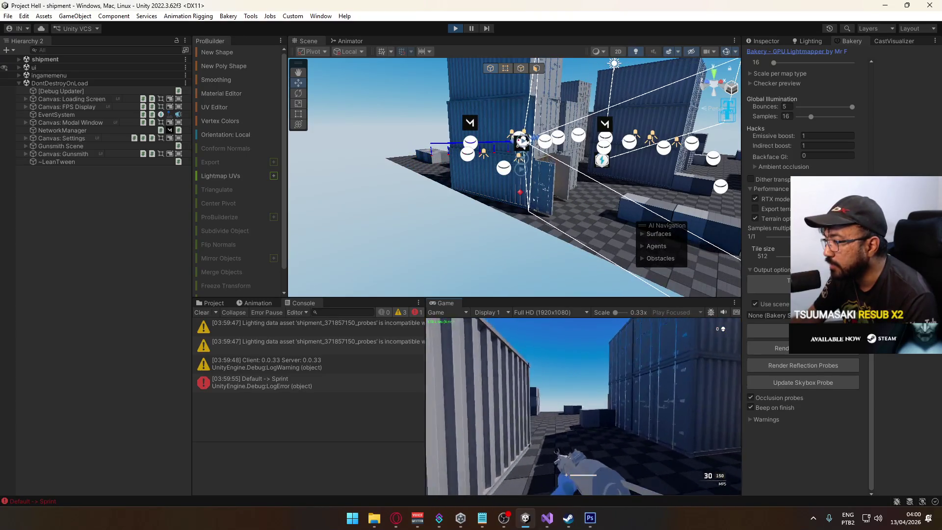
{"action": "key", "text": "w"}
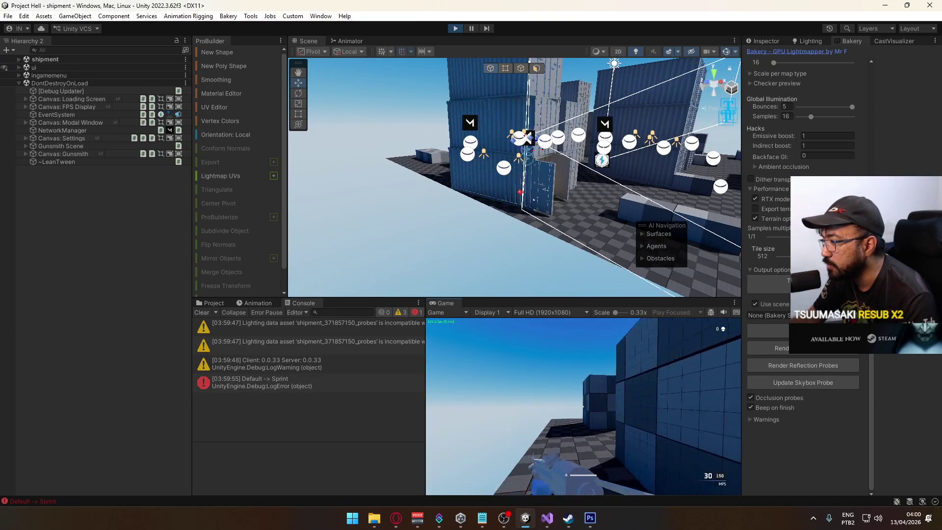
{"action": "key", "text": "w"}
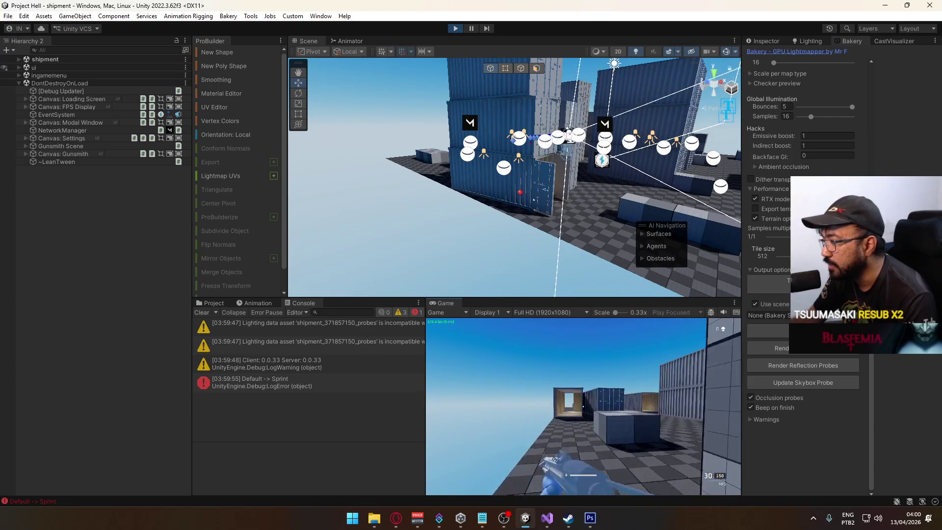
{"action": "key", "text": "w"}
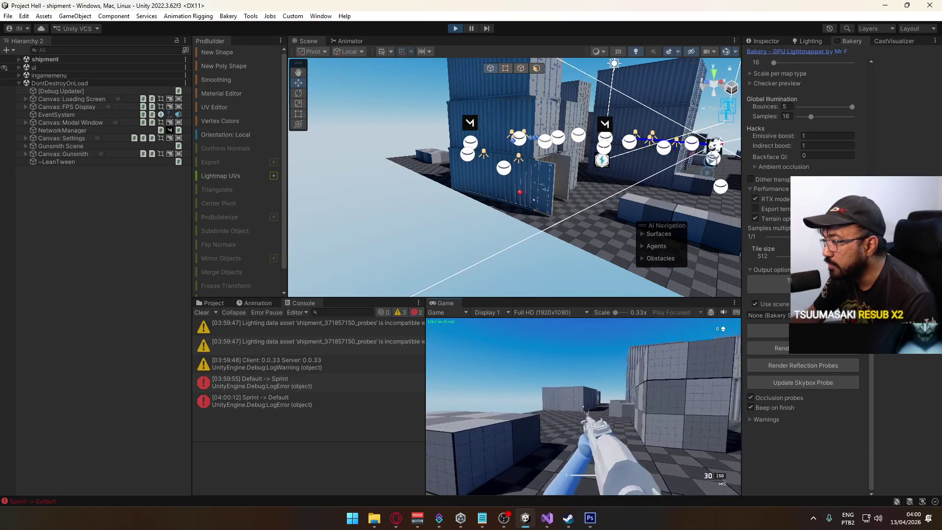
- Jump and run through the container corridors, then stop play mode
{"action": "key", "text": "space"}
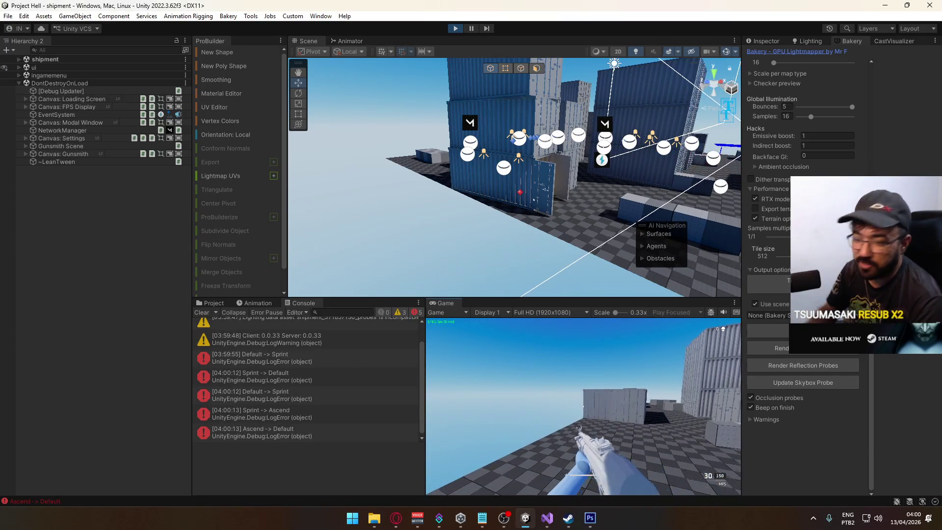
{"action": "key", "text": "space"}
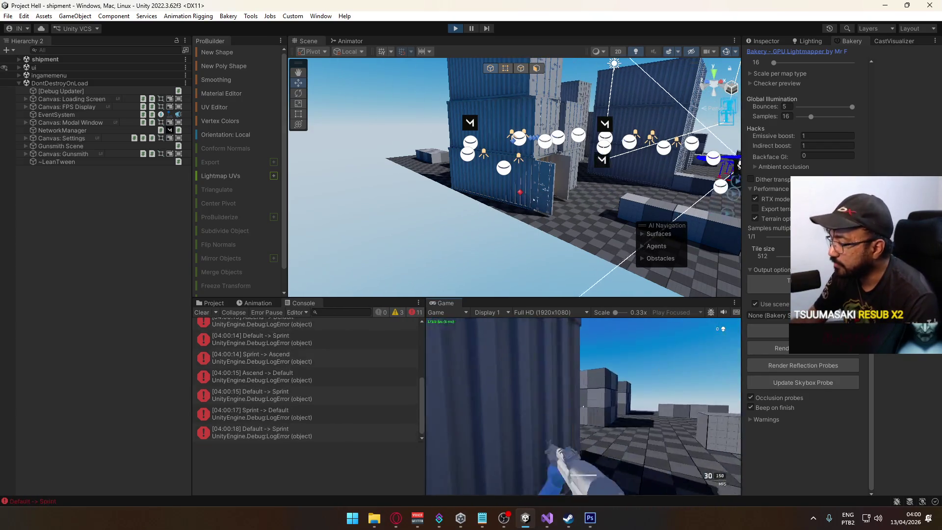
{"action": "key", "text": "space"}
{"action": "key", "text": "space"}
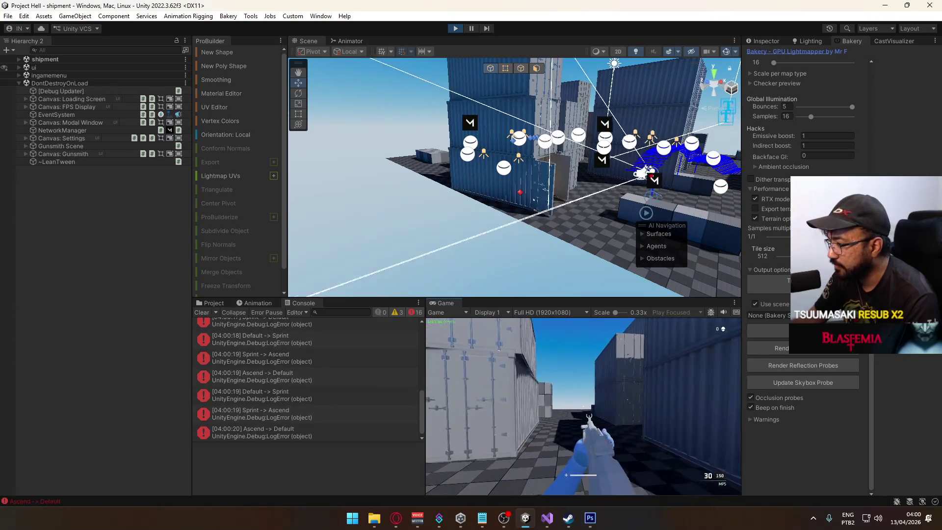
{"action": "key", "text": "w"}
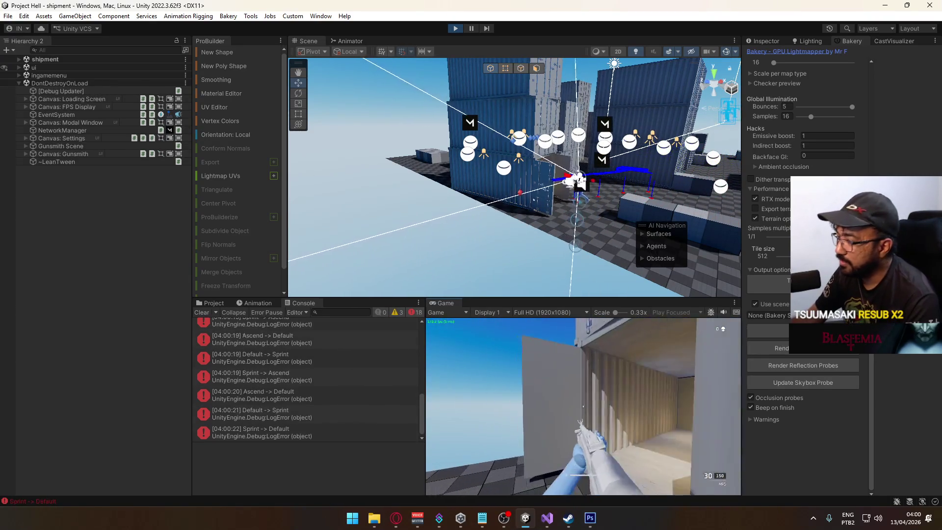
{"action": "key", "text": "w"}
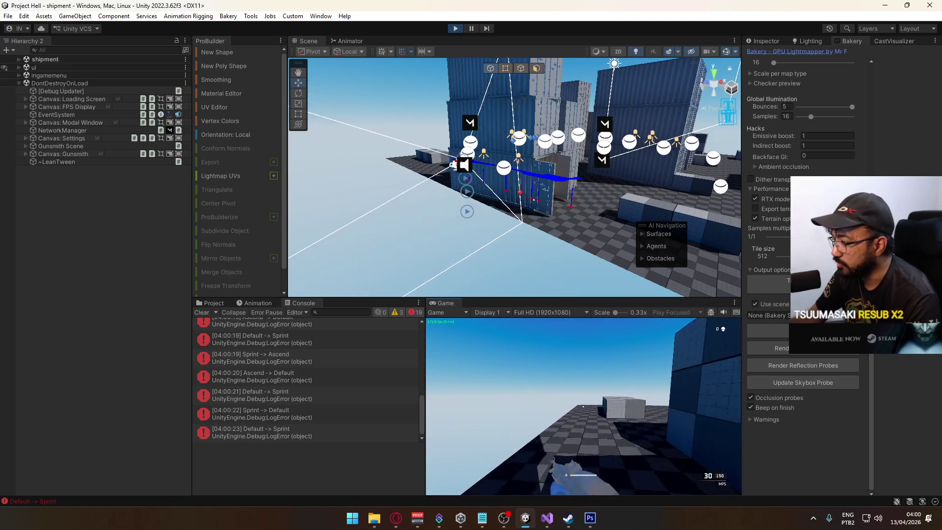
{"action": "key", "text": "w"}
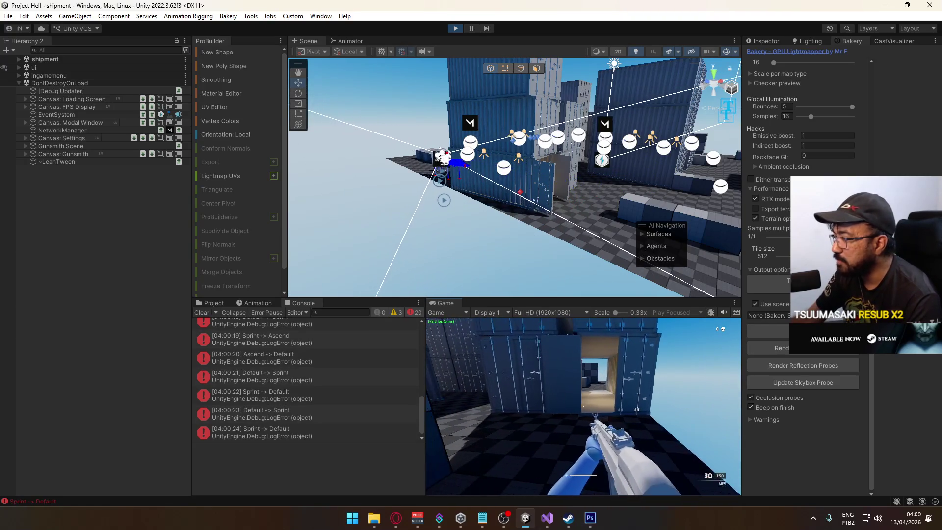
{"action": "key", "text": "w"}
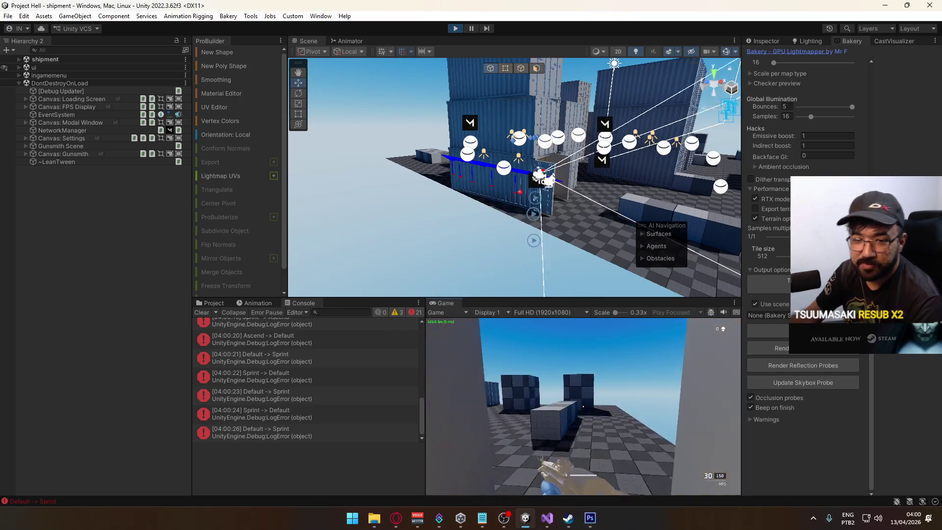
{"action": "key", "text": "w"}
{"action": "key", "text": "space"}
{"action": "key", "text": "space"}
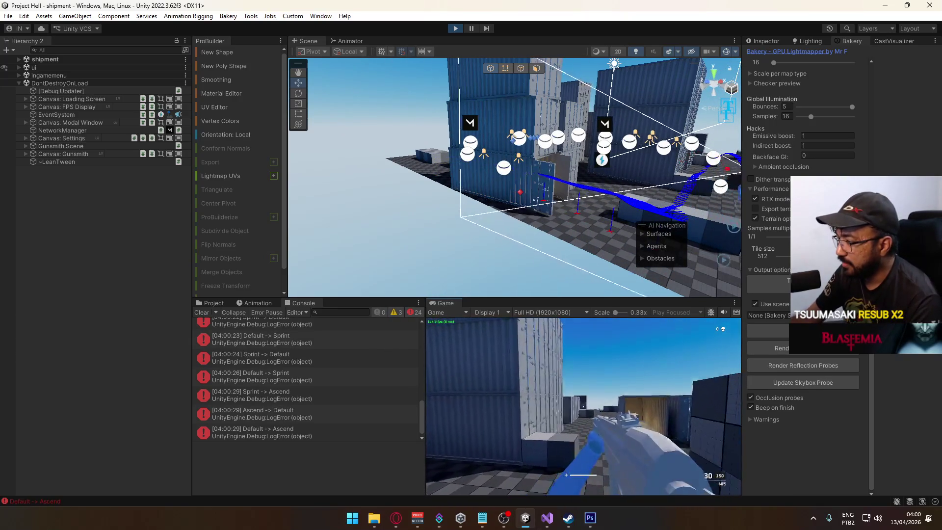
{"action": "key", "text": "w"}
{"action": "key", "text": "Escape"}
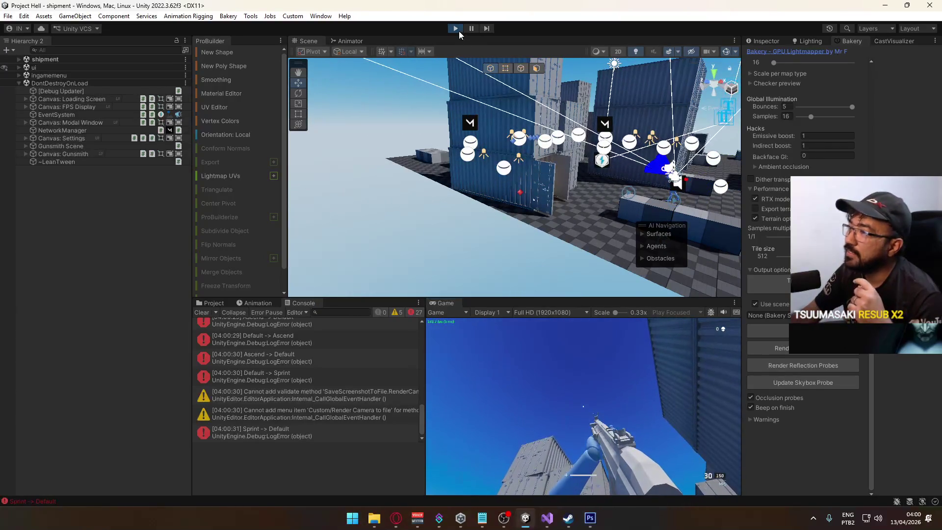
{"action": "left_click", "coordinate": [457, 30]}
- Clear the console, run the game again, and clear the NullReferenceException error
{"action": "left_click", "coordinate": [203, 312]}
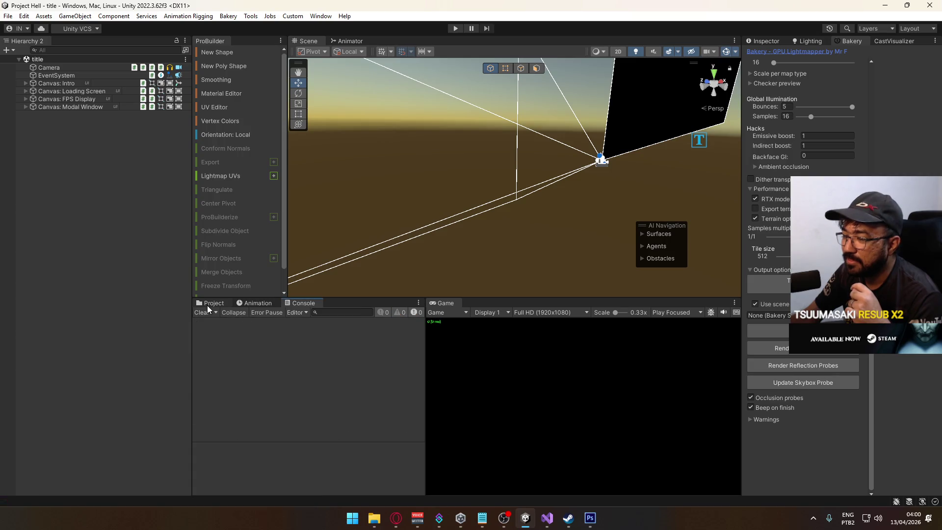
{"action": "left_click", "coordinate": [209, 304]}
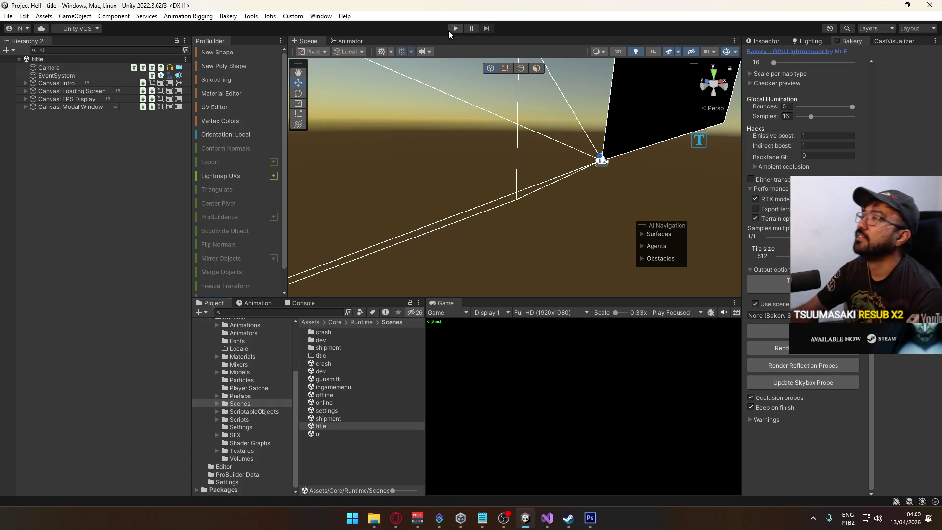
{"action": "left_click", "coordinate": [454, 28]}
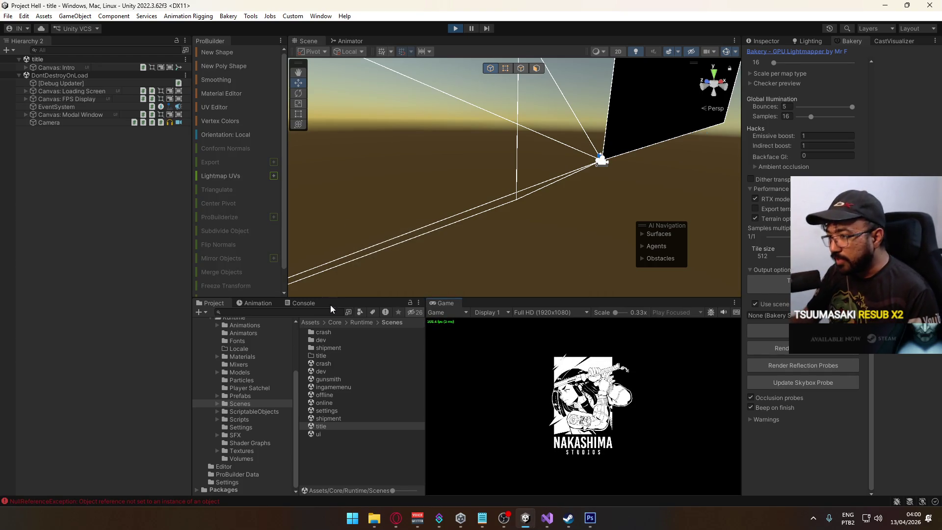
{"action": "left_click", "coordinate": [304, 303]}
{"action": "left_click", "coordinate": [202, 312]}
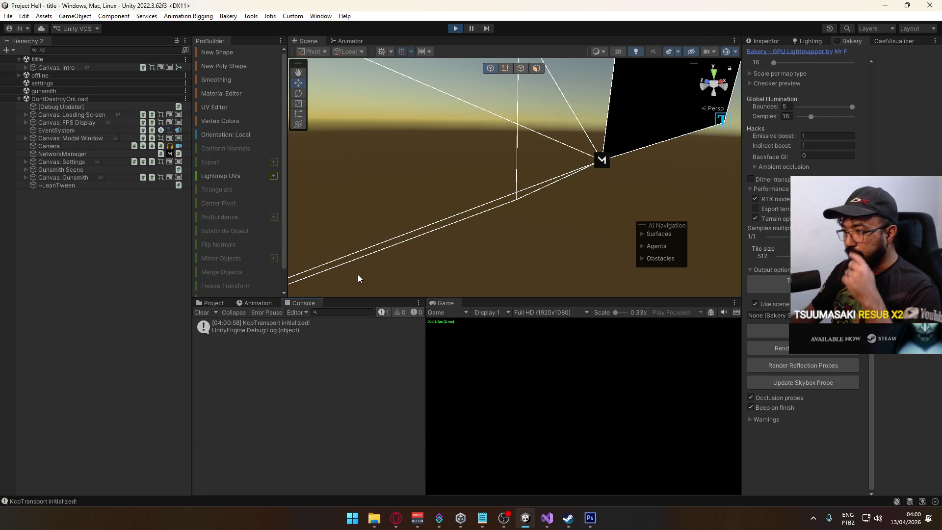
- Host a match on the Crash map, orbit the scene, and select the blue player model
{"action": "left_click", "coordinate": [452, 454]}
{"action": "left_click", "coordinate": [547, 463]}
{"action": "left_click", "coordinate": [517, 486]}
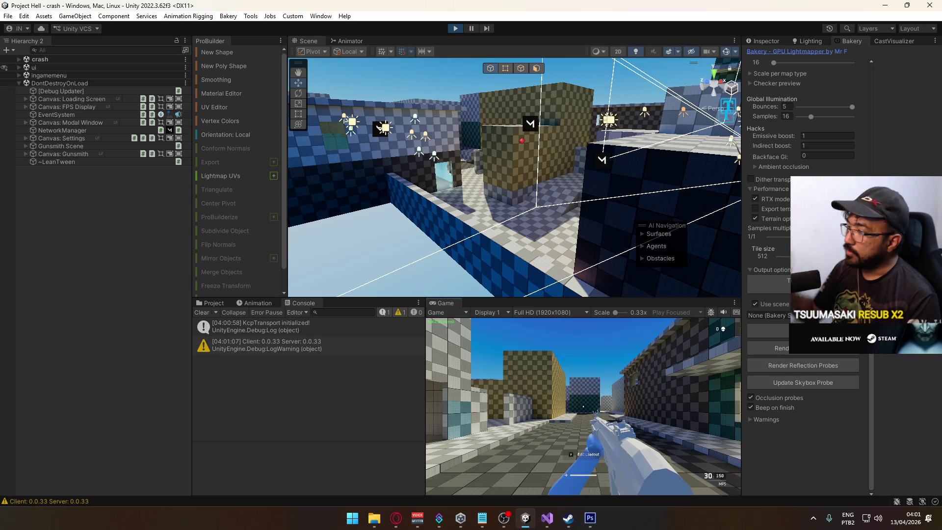
{"action": "key", "text": "super"}
{"action": "left_click_drag", "start_coordinate": [510, 198], "coordinate": [778, 159]}
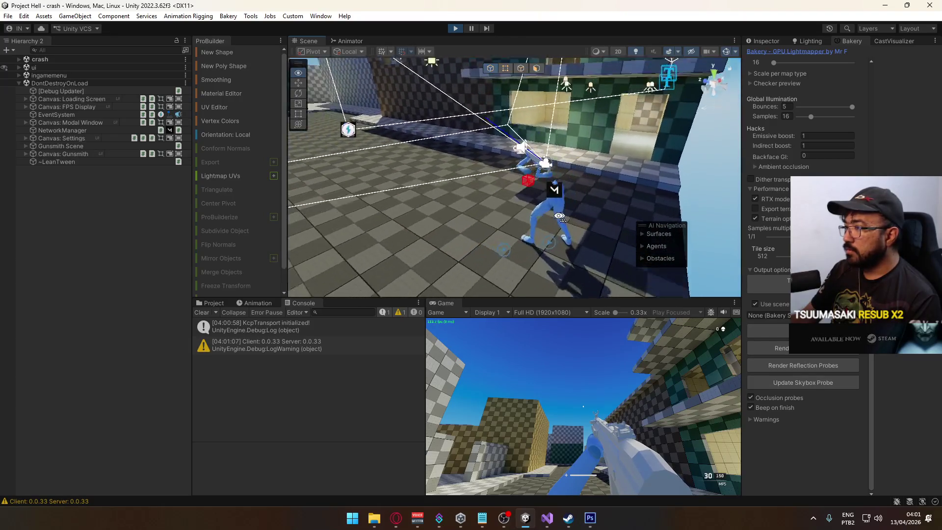
{"action": "left_click", "coordinate": [553, 212]}
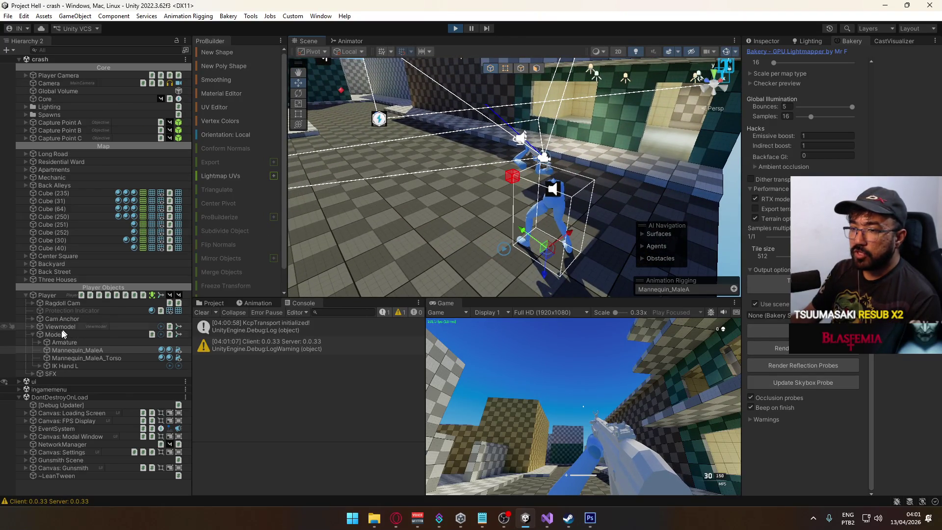
- Set the Player's Character Controller height to 1.6 and test movement in play
{"action": "left_click", "coordinate": [49, 295]}
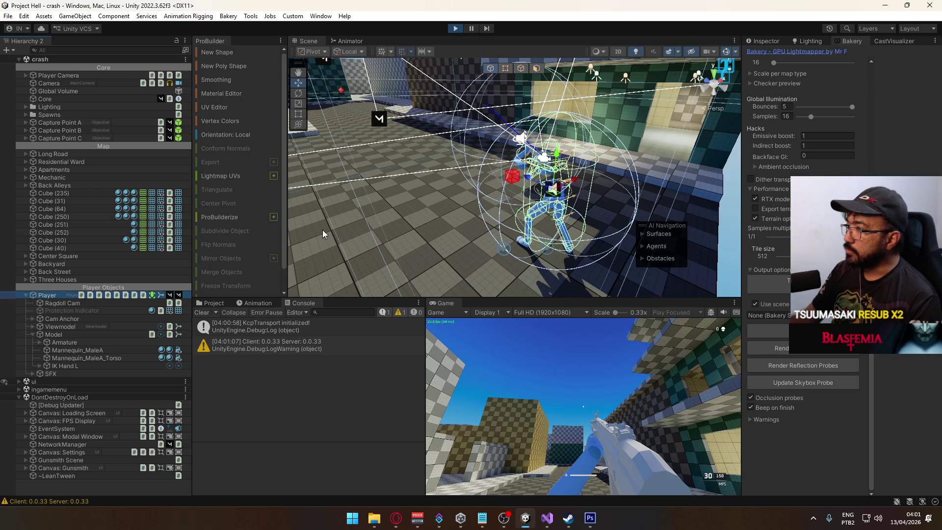
{"action": "left_click", "coordinate": [767, 41]}
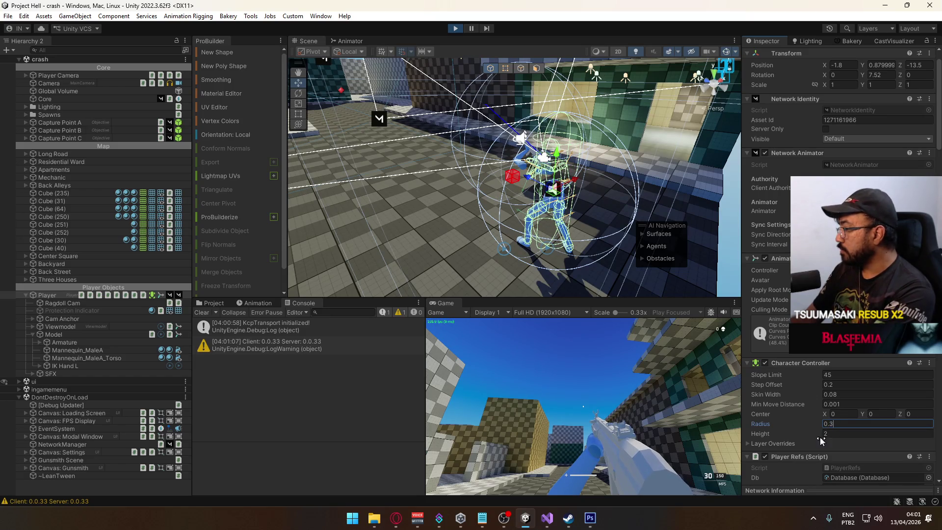
{"action": "left_click", "coordinate": [865, 432]}
{"action": "type", "text": "1."}
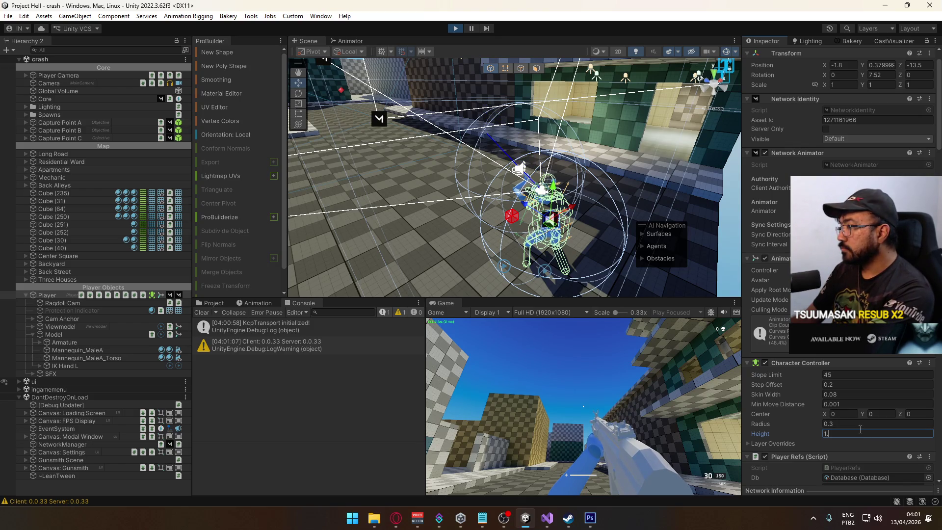
{"action": "type", "text": "6"}
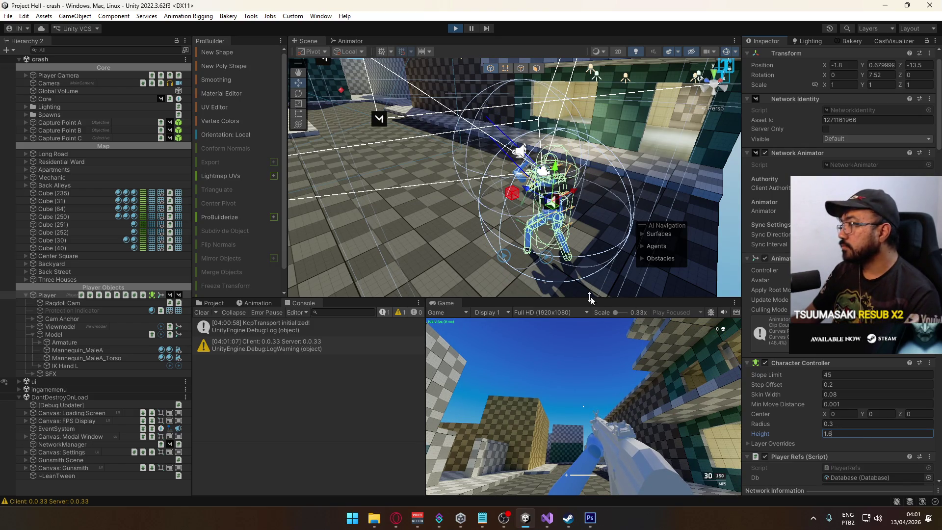
{"action": "left_click", "coordinate": [633, 394]}
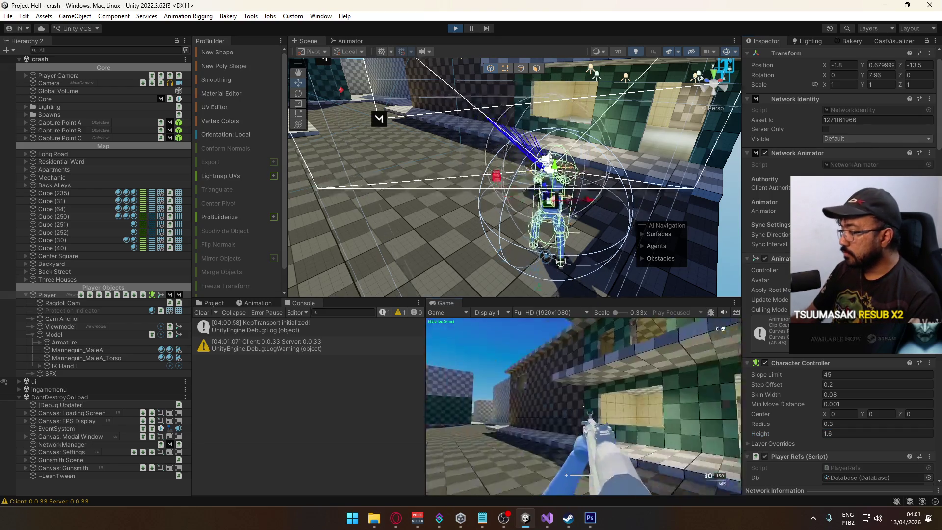
{"action": "key", "text": "shift+w"}
{"action": "key", "text": "space"}
{"action": "key", "text": "s"}
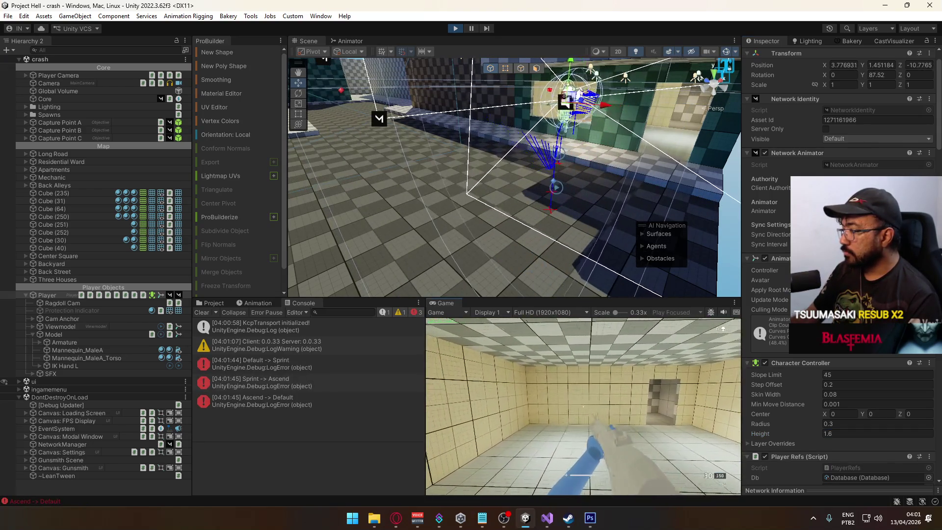
{"action": "key", "text": "super"}
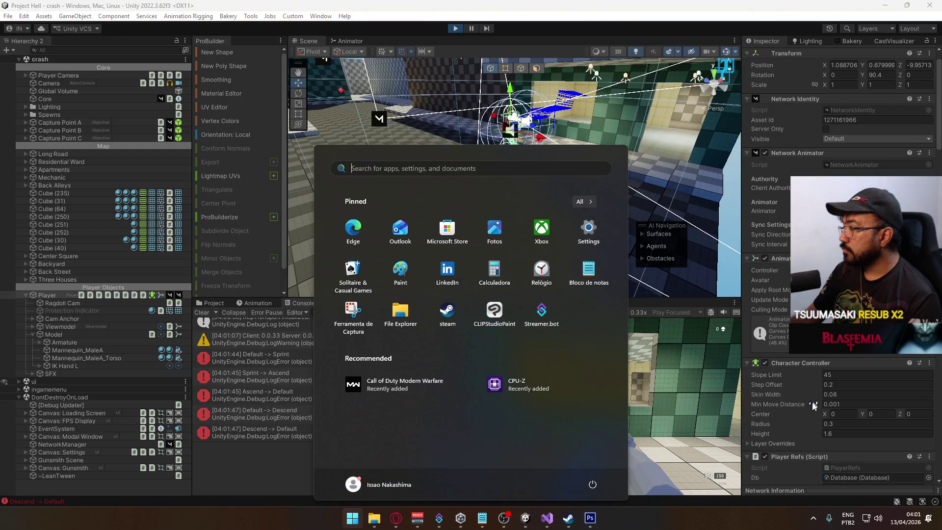
{"action": "key", "text": "Escape"}
- Lower the controller height to 1.5, test sprinting and jumping, then set 1.4
{"action": "left_click", "coordinate": [829, 433]}
{"action": "type", "text": "1.5"}
{"action": "key", "text": "Return"}
{"action": "left_click", "coordinate": [584, 408]}
{"action": "key", "text": "shift+w"}
{"action": "key", "text": "space"}
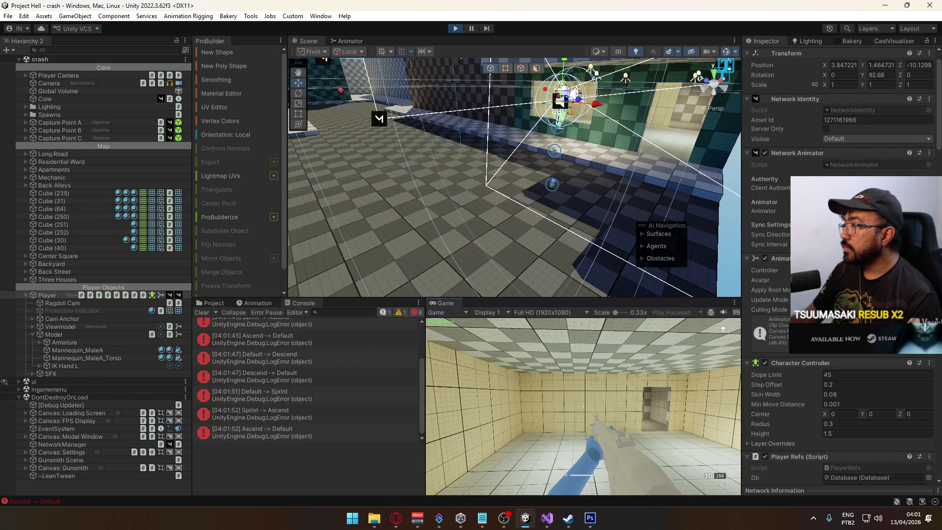
{"action": "key", "text": "super"}
{"action": "key", "text": "Escape"}
{"action": "left_click", "coordinate": [830, 432]}
{"action": "type", "text": "1.4"}
{"action": "key", "text": "Return"}
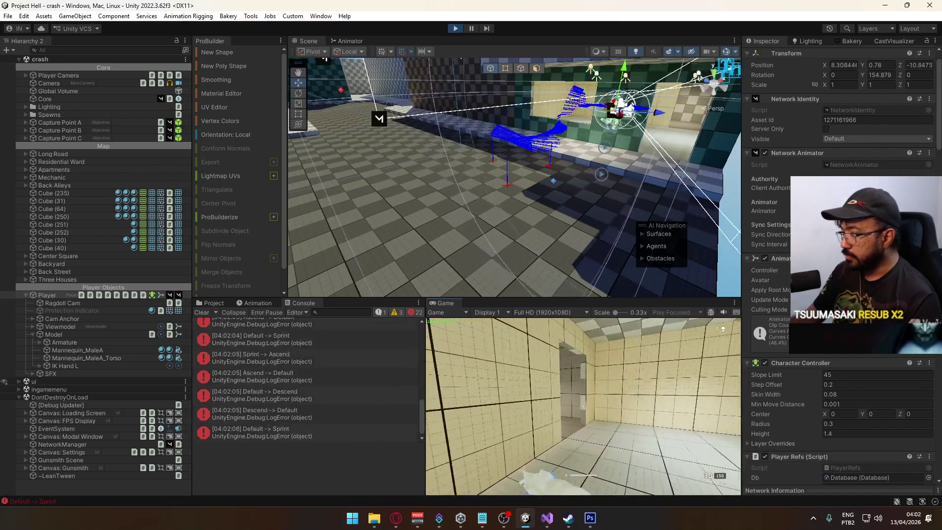
{"action": "key", "text": "super"}
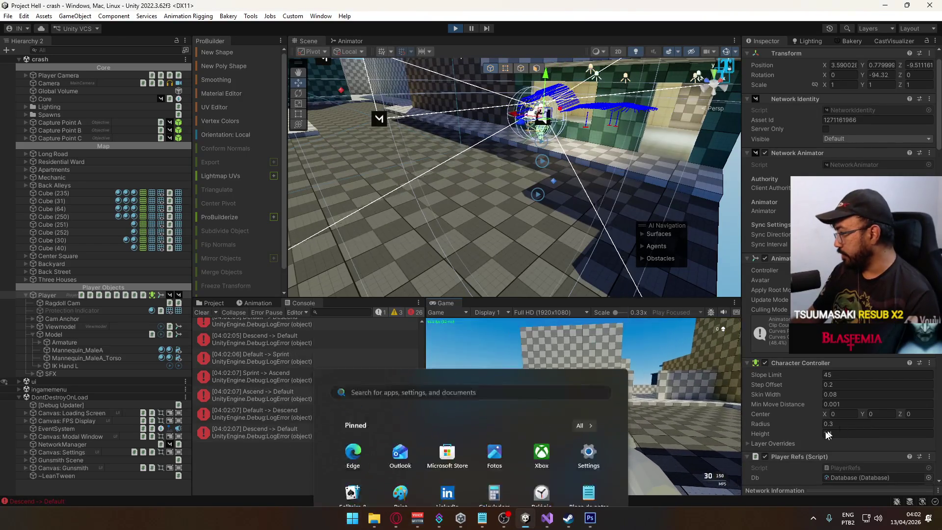
- Set the controller height to 1.2, test jumping and moving, then select the Model object
{"action": "left_click", "coordinate": [829, 434]}
{"action": "type", "text": "1.2"}
{"action": "left_click", "coordinate": [580, 370]}
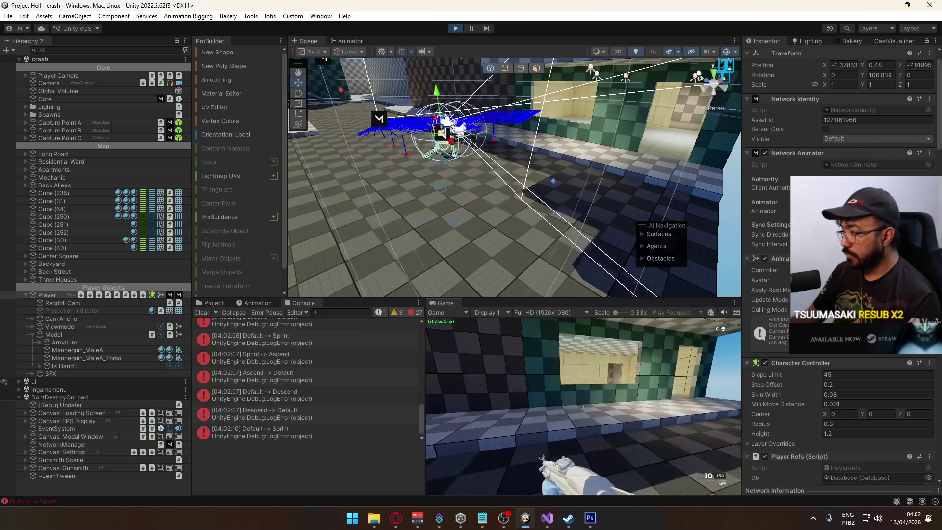
{"action": "key", "text": "space"}
{"action": "key", "text": "space"}
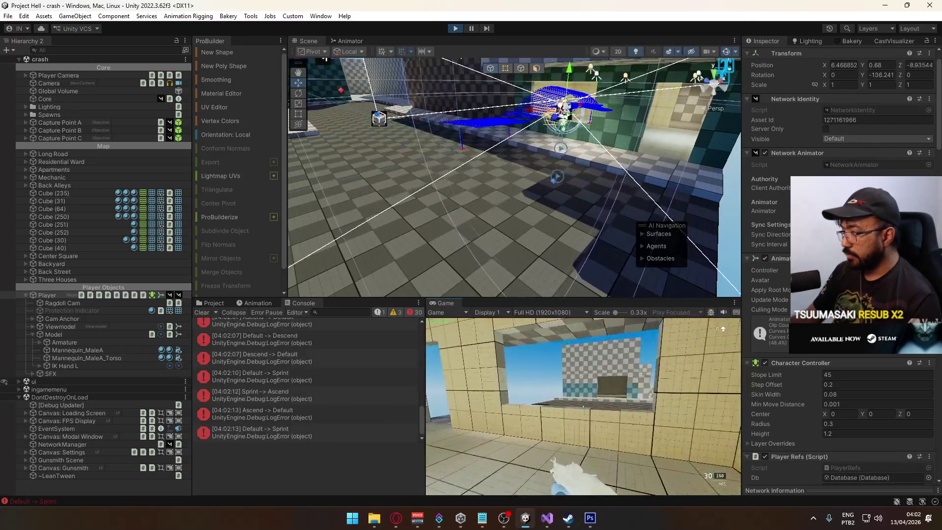
{"action": "key", "text": "w"}
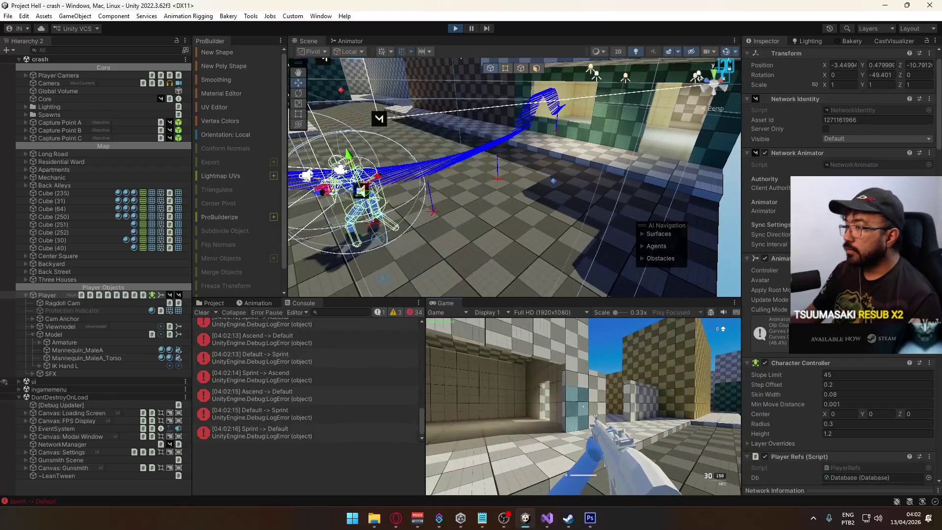
{"action": "key", "text": "super"}
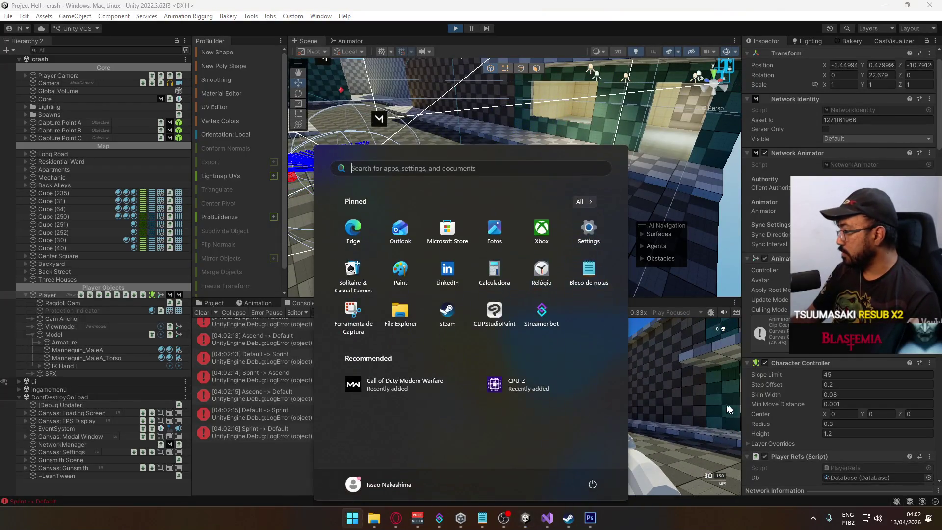
{"action": "key", "text": "Escape"}
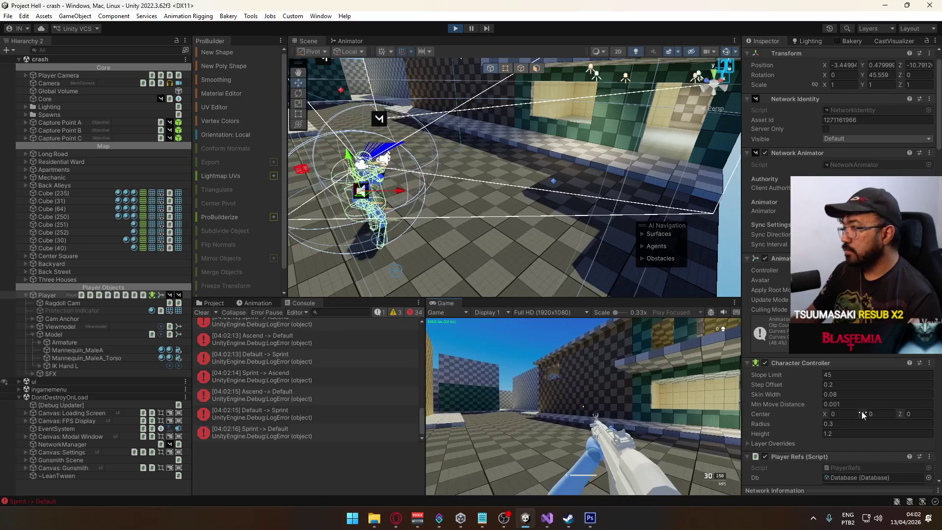
{"action": "key", "text": "super"}
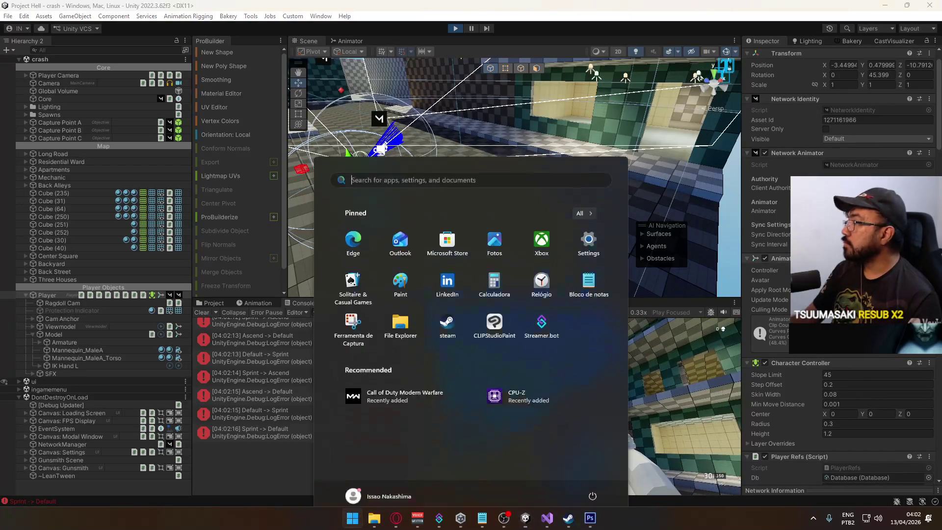
{"action": "key", "text": "Escape"}
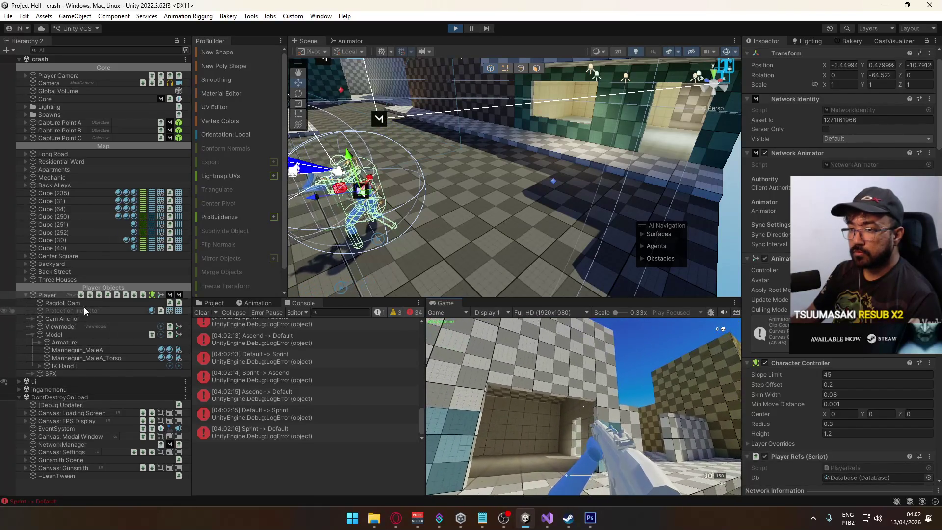
{"action": "left_click", "coordinate": [104, 334]}
- Frame the Model in the Scene view and set its Position Y to 0
{"action": "key", "text": "f"}
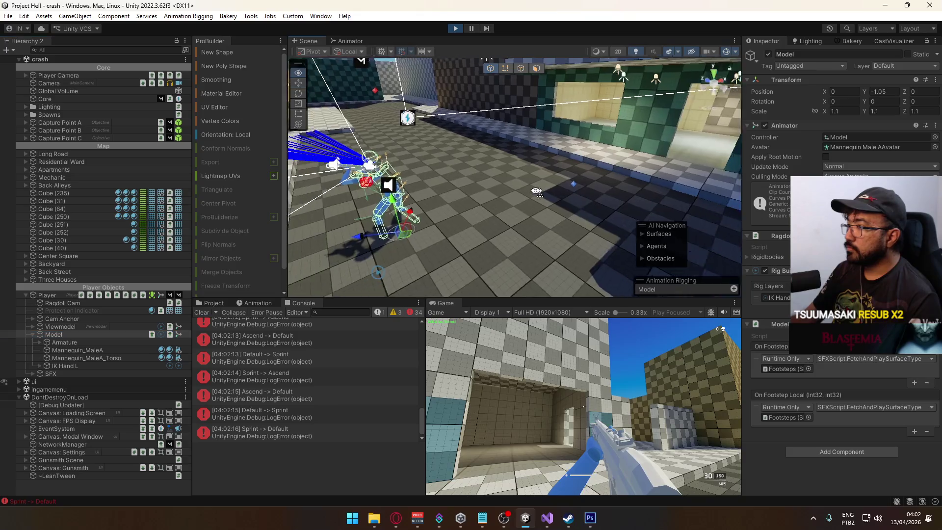
{"action": "left_click_drag", "start_coordinate": [531, 154], "coordinate": [815, 148]}
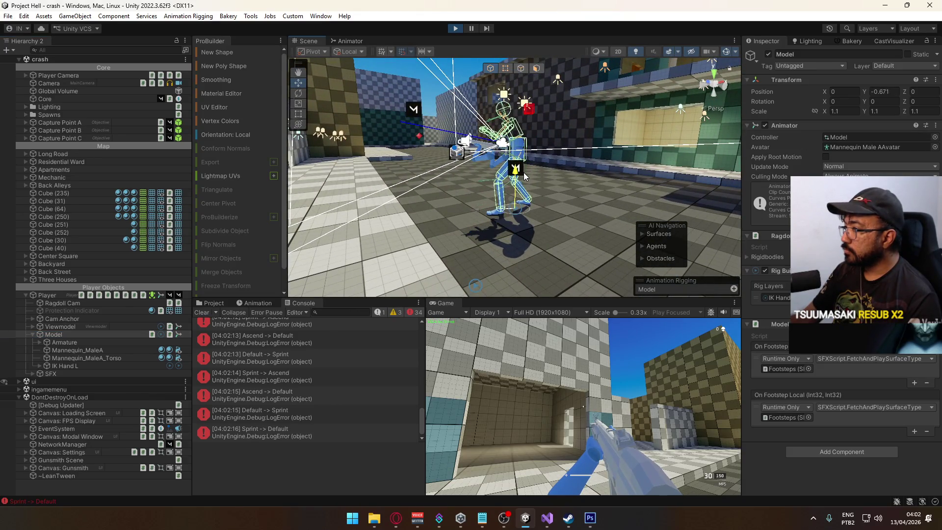
{"action": "left_click", "coordinate": [883, 94]}
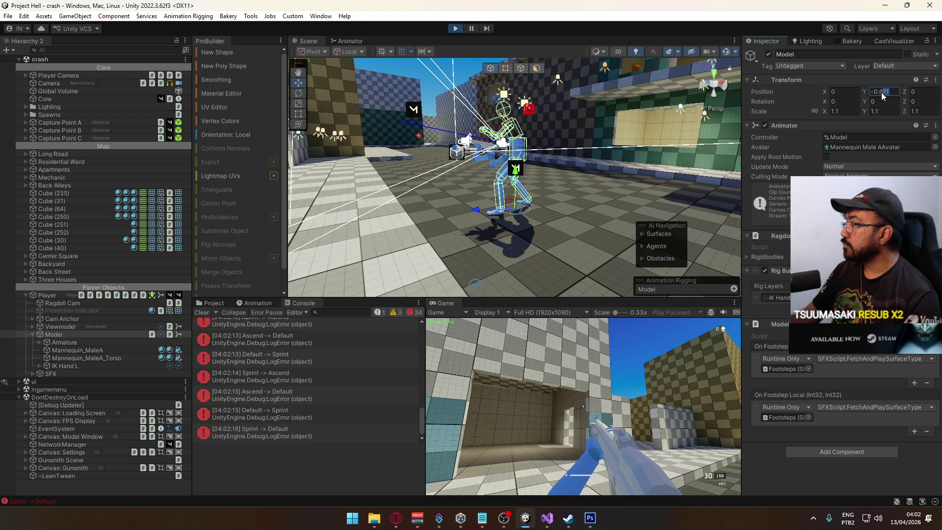
{"action": "type", "text": "0"}
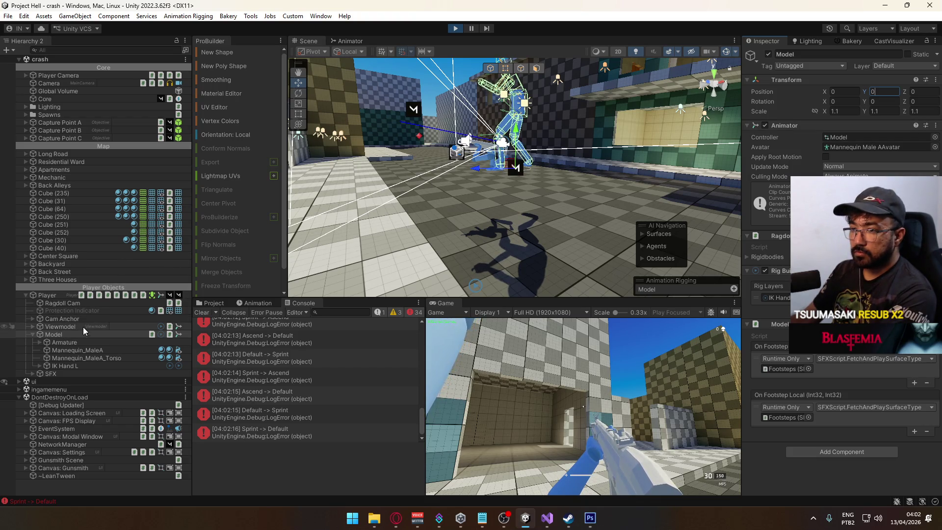
- Compare with the Player object, then set the Model's Position Y to -0.6 and test
{"action": "left_click", "coordinate": [45, 295]}
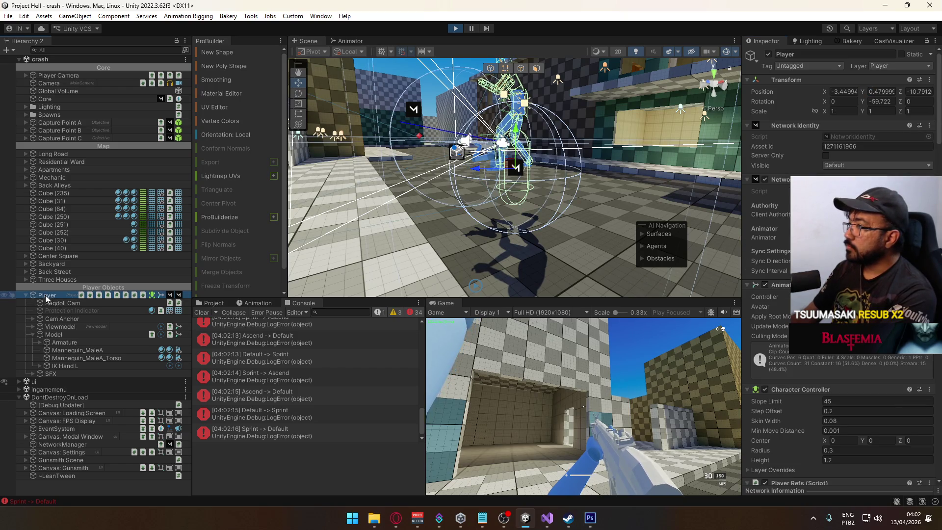
{"action": "mouse_move", "coordinate": [580, 245]}
{"action": "left_mouse_down"}
{"action": "mouse_move", "coordinate": [442, 225]}
{"action": "mouse_move", "coordinate": [560, 252]}
{"action": "mouse_move", "coordinate": [628, 237]}
{"action": "mouse_move", "coordinate": [653, 243]}
{"action": "left_mouse_up"}
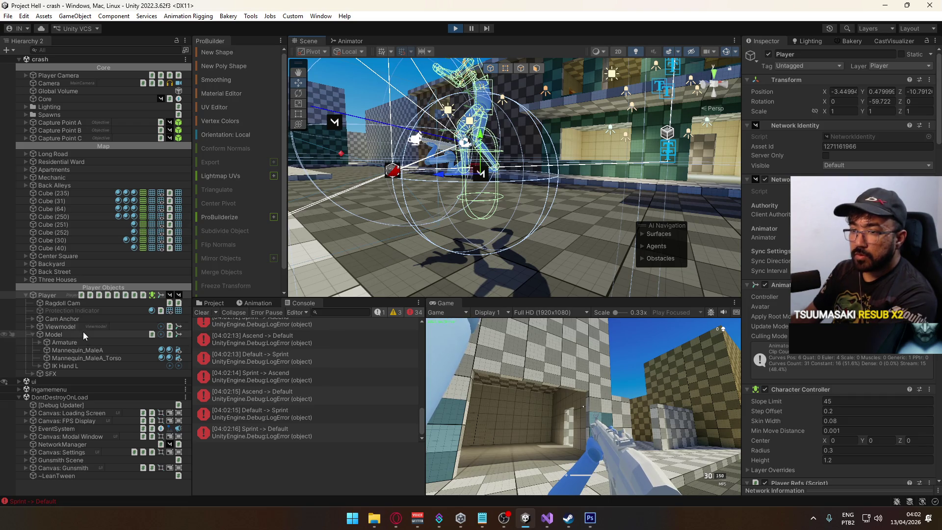
{"action": "left_click", "coordinate": [54, 335]}
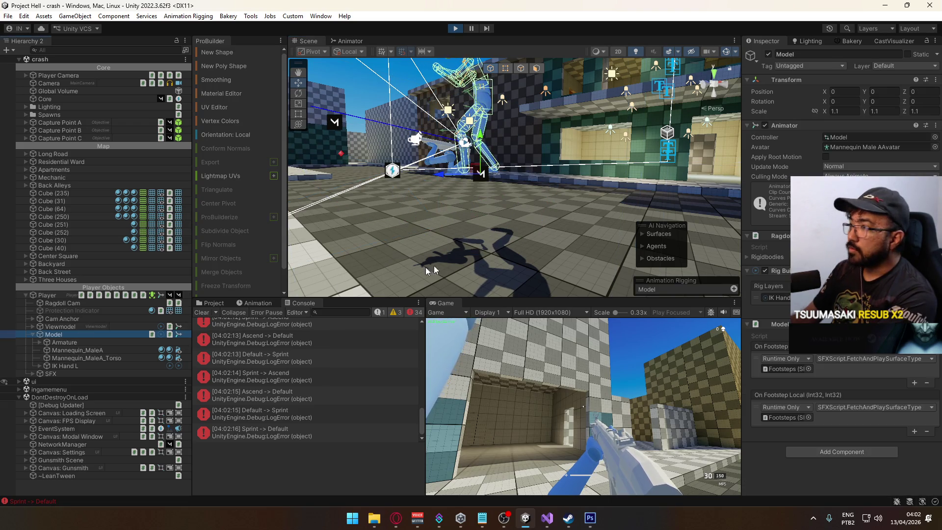
{"action": "left_click", "coordinate": [885, 91]}
{"action": "type", "text": "-0."}
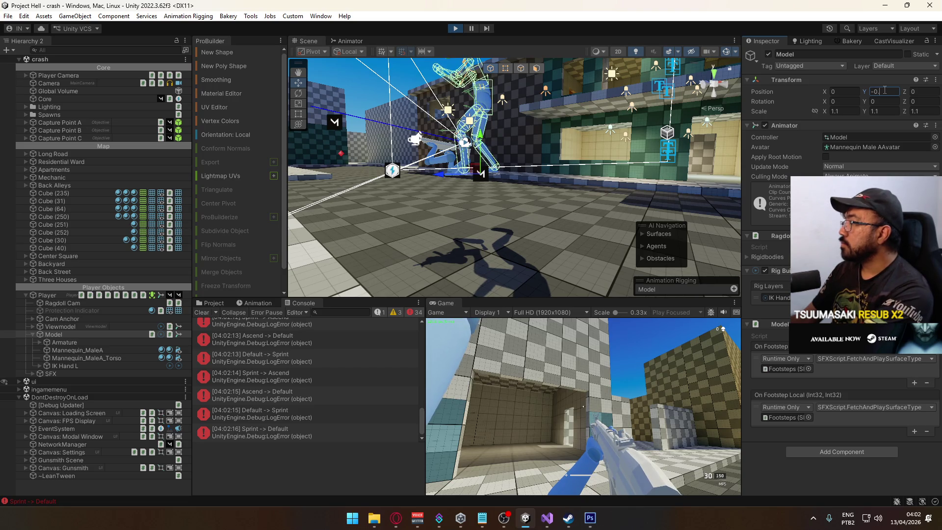
{"action": "type", "text": "6"}
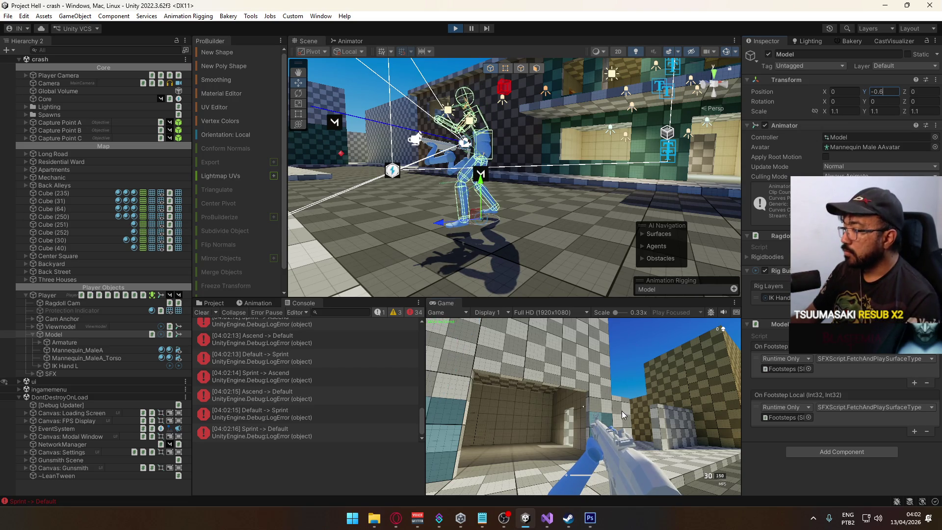
{"action": "left_click", "coordinate": [584, 408]}
{"action": "key", "text": "space"}
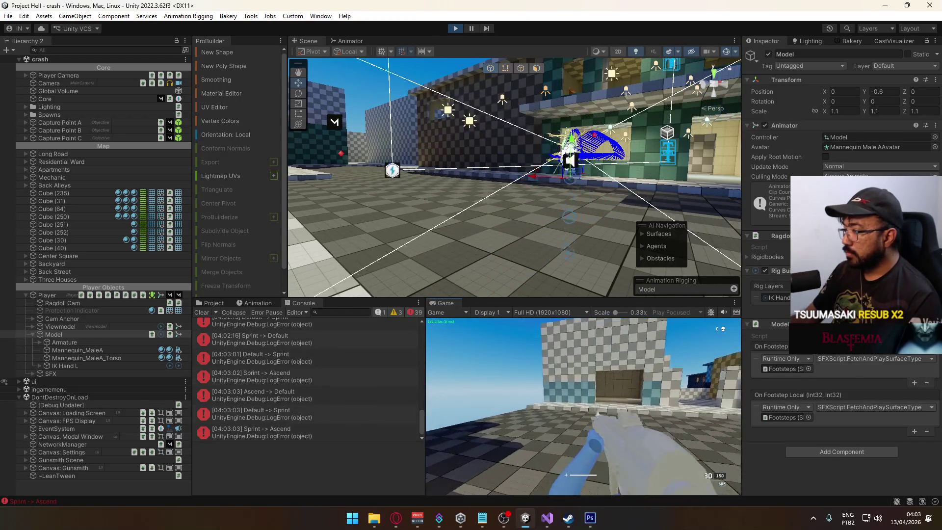
- Move into the tiled room and test crouching and standing back up
{"action": "key", "text": "space"}
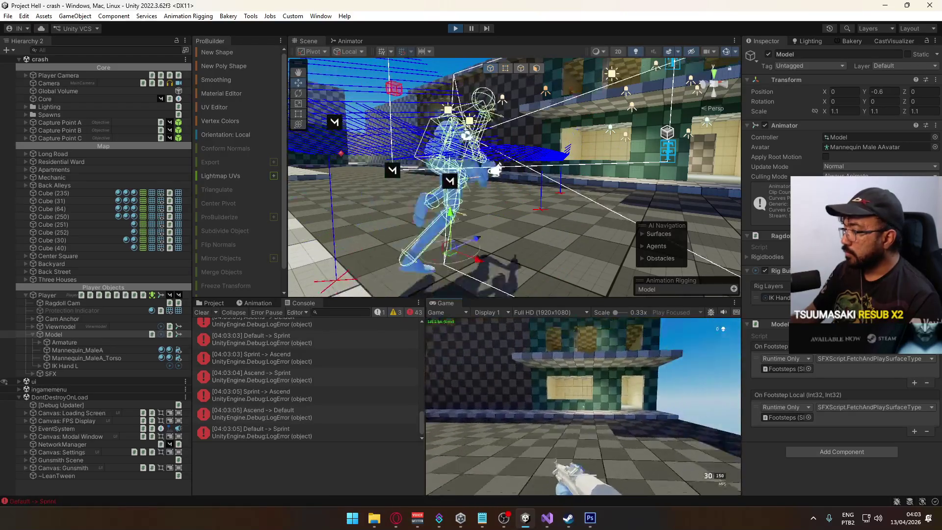
{"action": "key", "text": "space"}
{"action": "key", "text": "space"}
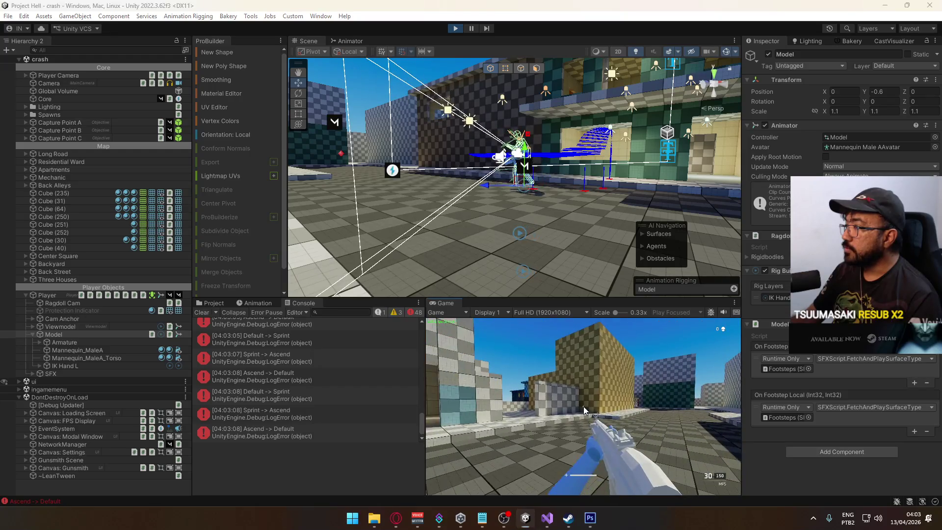
{"action": "key", "text": "super"}
{"action": "left_click_drag", "start_coordinate": [510, 128], "coordinate": [529, 99]}
{"action": "key", "text": "f"}
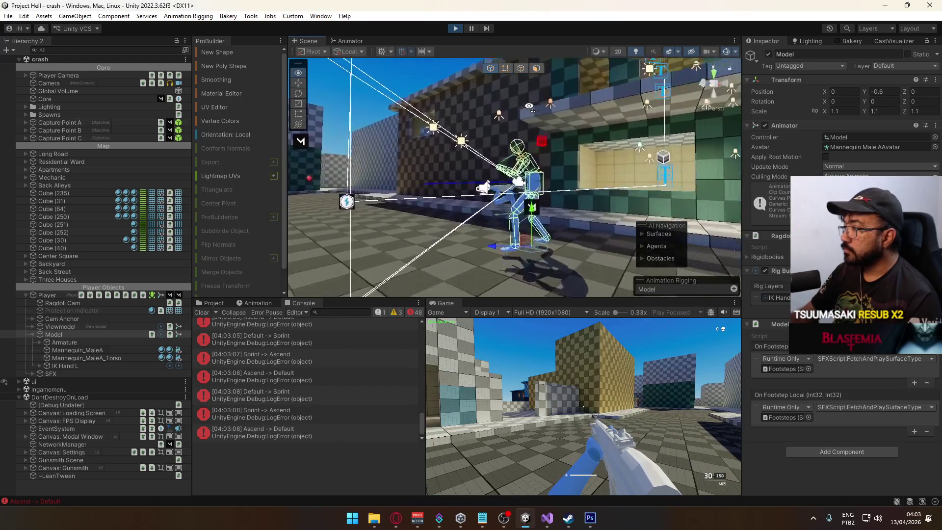
{"action": "key", "text": "c"}
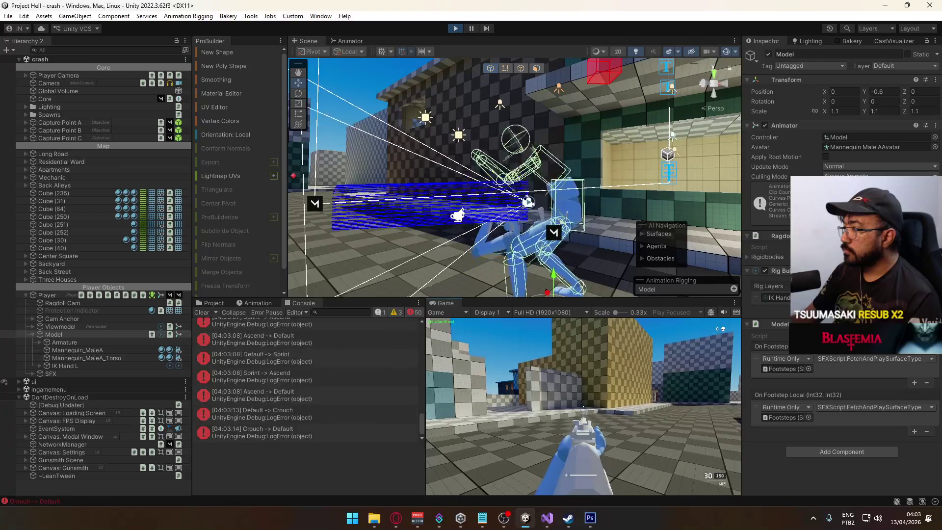
{"action": "key", "text": "c"}
- Select the Player object in the Hierarchy and show the Animation window
{"action": "key", "text": "super"}
{"action": "left_click", "coordinate": [521, 374]}
{"action": "key", "text": "super"}
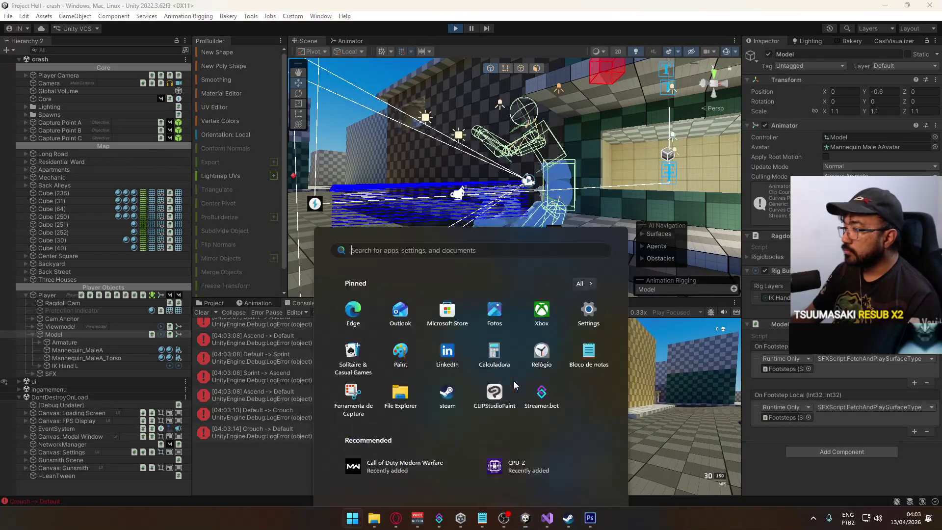
{"action": "key", "text": "super"}
{"action": "key", "text": "super"}
{"action": "key", "text": "super"}
{"action": "left_click", "coordinate": [49, 295]}
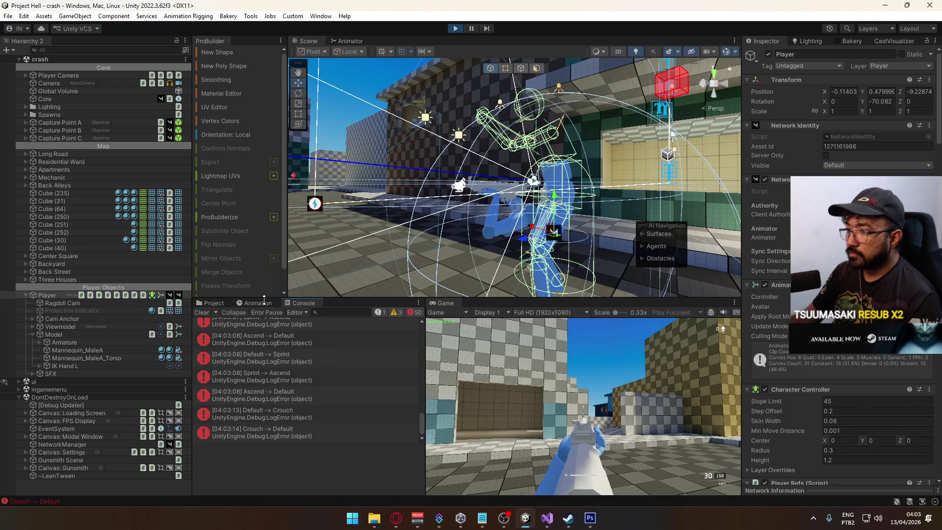
{"action": "left_click", "coordinate": [258, 303]}
- Keep the Player@Default clip, select the Cam Anchor track, and turn on recording
{"action": "left_click", "coordinate": [222, 323]}
{"action": "left_click", "coordinate": [231, 343]}
{"action": "left_click", "coordinate": [316, 343]}
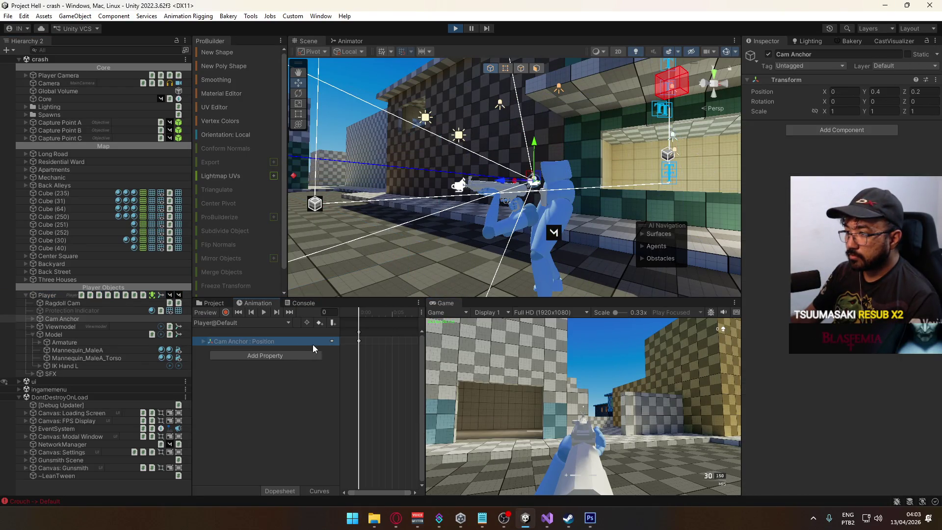
{"action": "left_click", "coordinate": [878, 92]}
{"action": "type", "text": "0.5"}
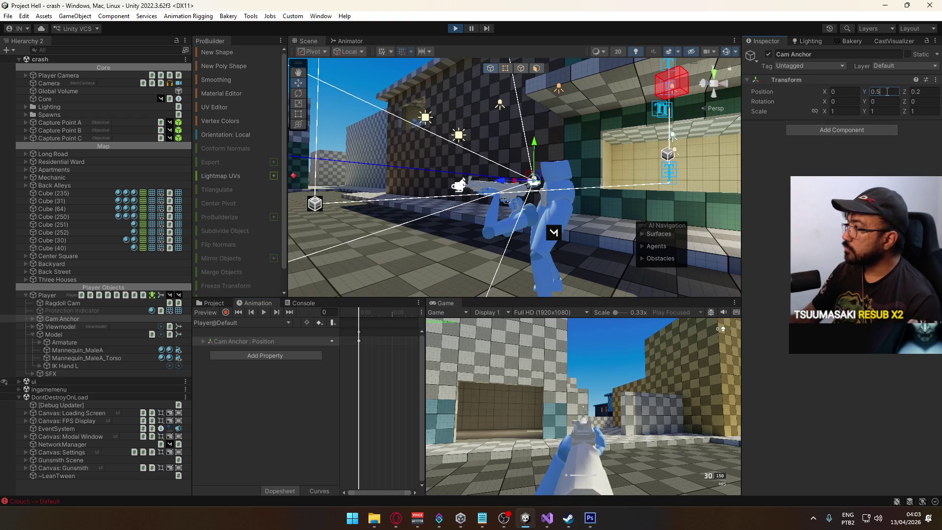
{"action": "left_click", "coordinate": [226, 312]}
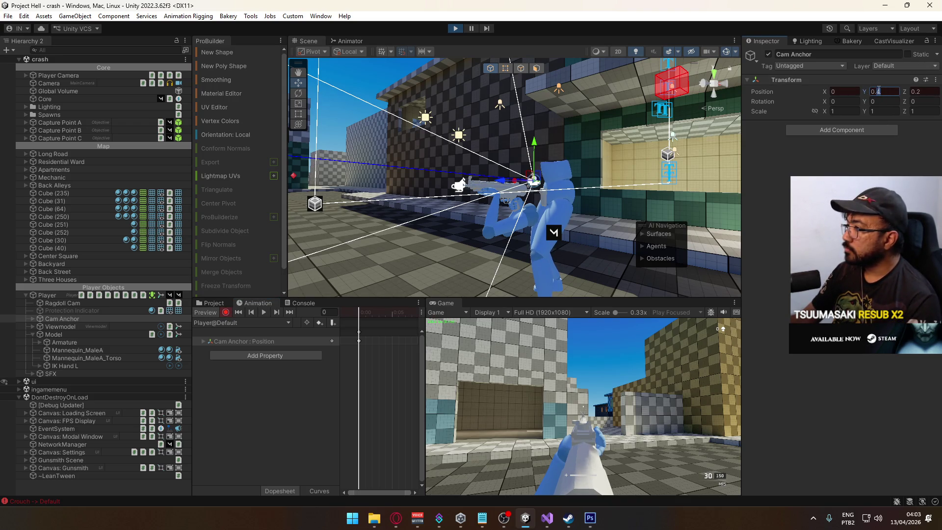
- Raise the Cam Anchor's recorded Position Y from 0.4 to 0.5, 0.7, then 0.8
{"action": "key", "text": "BackSpace"}
{"action": "type", "text": "5"}
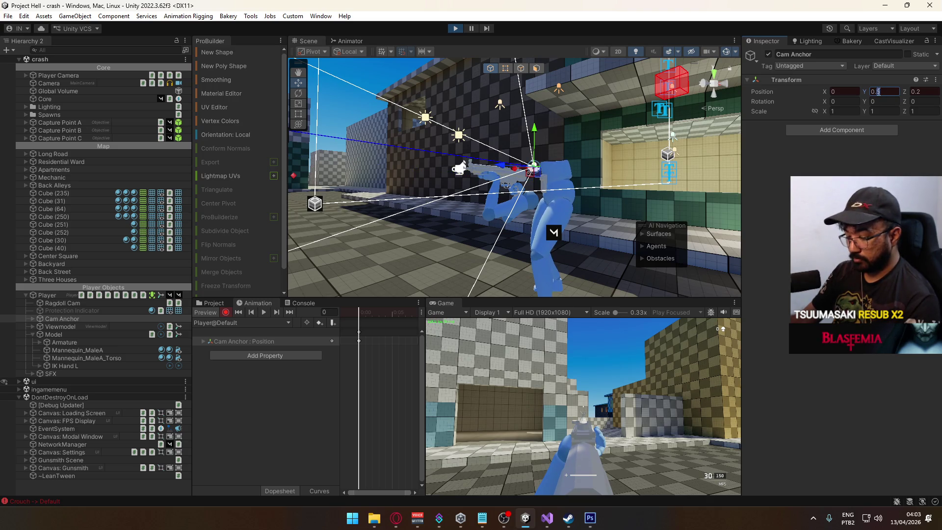
{"action": "key", "text": "BackSpace"}
{"action": "type", "text": "7"}
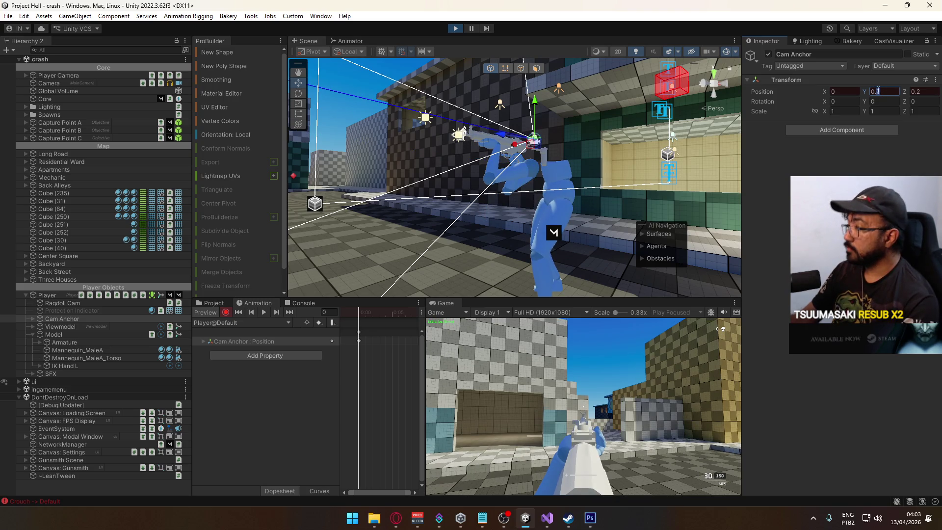
{"action": "key", "text": "BackSpace"}
{"action": "type", "text": "8"}
{"action": "left_click_drag", "start_coordinate": [727, 127], "coordinate": [633, 139]}
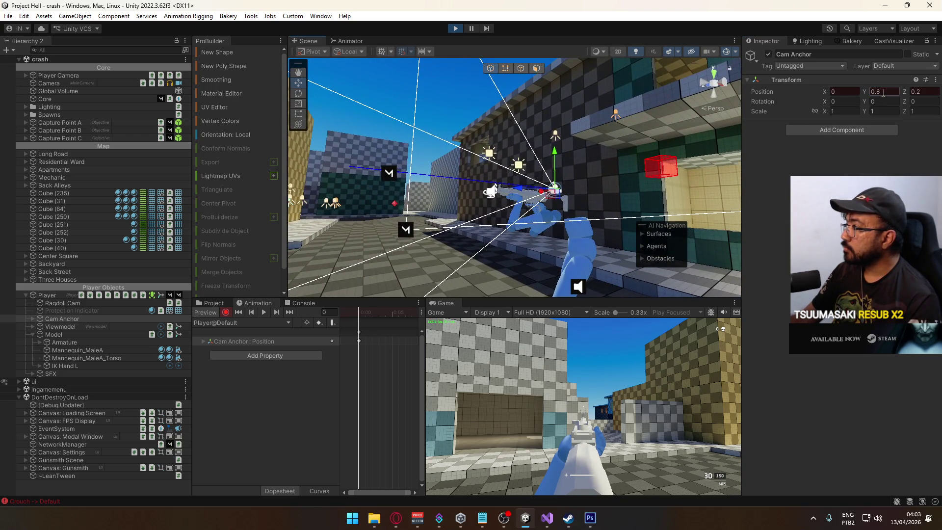
{"action": "double_click", "coordinate": [883, 92]}
- Commit Cam Anchor Position Y of 1 and test by sprinting and jumping toward the doorway
{"action": "type", "text": "1"}
{"action": "key", "text": "Return"}
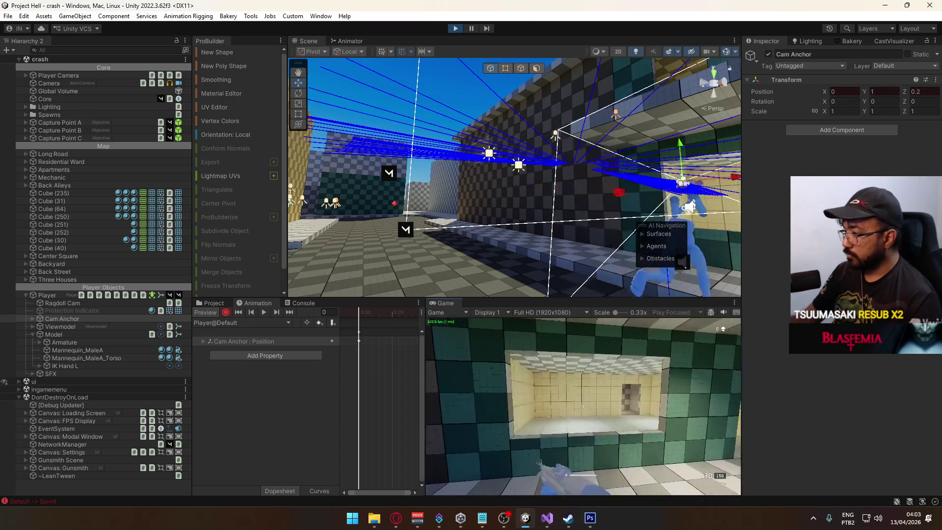
{"action": "key", "text": "space"}
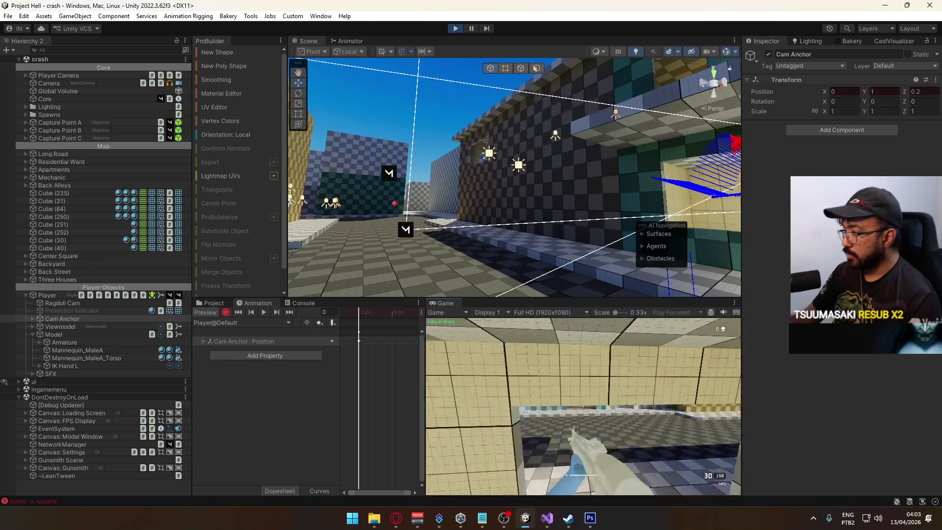
{"action": "key", "text": "w"}
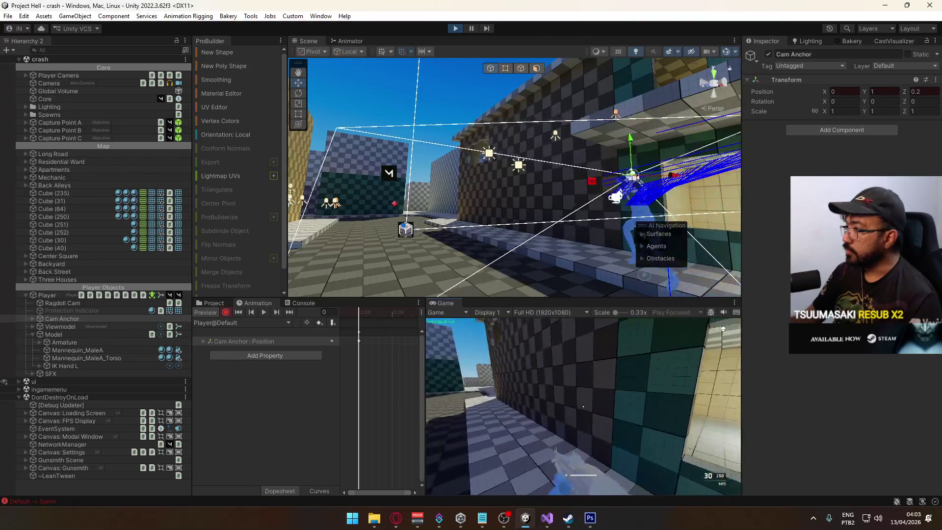
{"action": "key", "text": "super"}
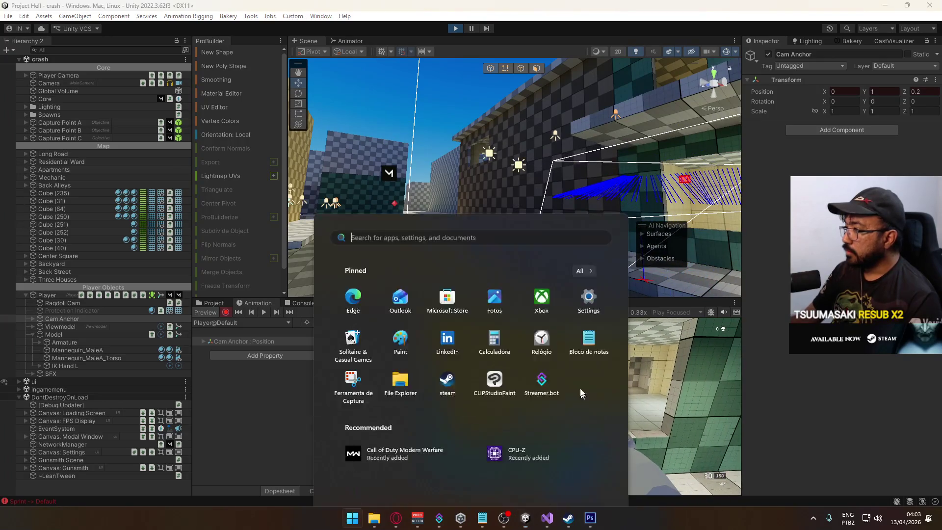
{"action": "mouse_move", "coordinate": [540, 171]}
{"action": "left_mouse_down"}
{"action": "mouse_move", "coordinate": [605, 125]}
{"action": "mouse_move", "coordinate": [496, 197]}
{"action": "left_mouse_up"}
{"action": "left_click", "coordinate": [612, 371]}
{"action": "key", "text": "w"}
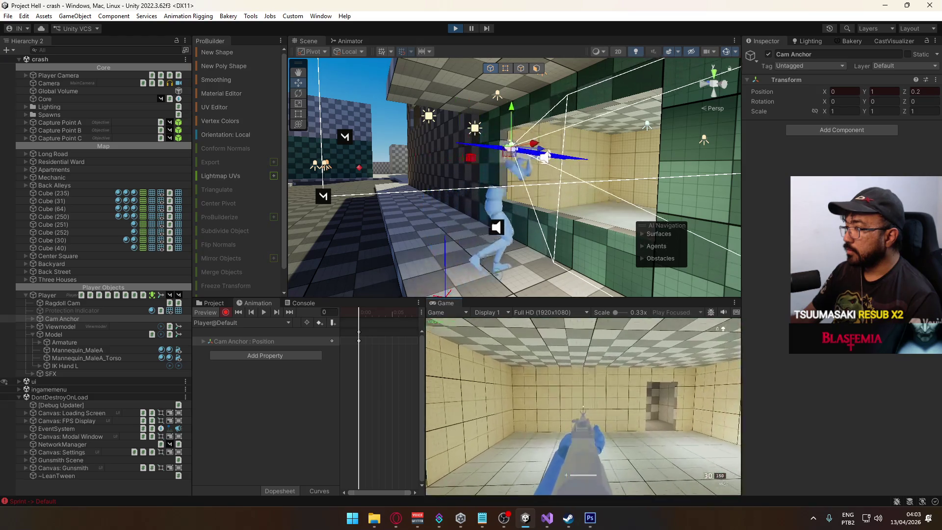
{"action": "key", "text": "space"}
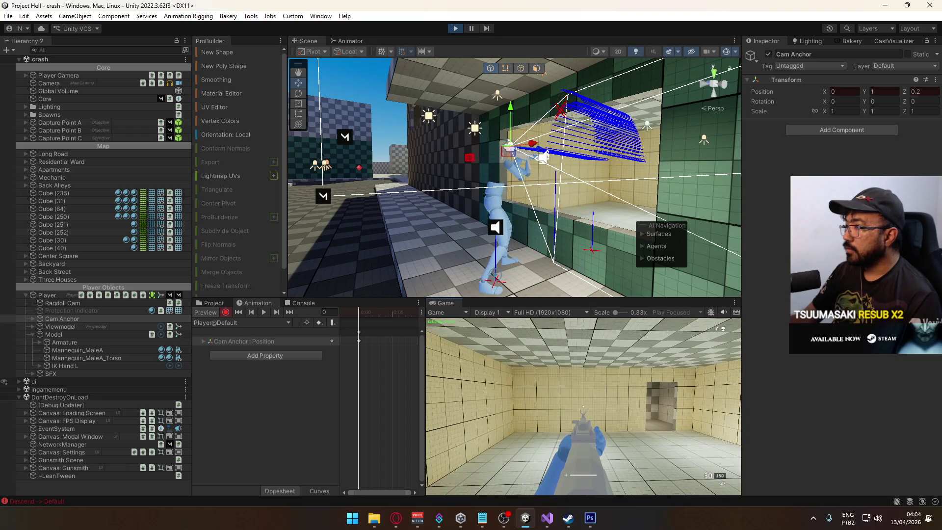
{"action": "key", "text": "w"}
- Keep testing the raised camera by going through the window opening and jumping outside
{"action": "key", "text": "super"}
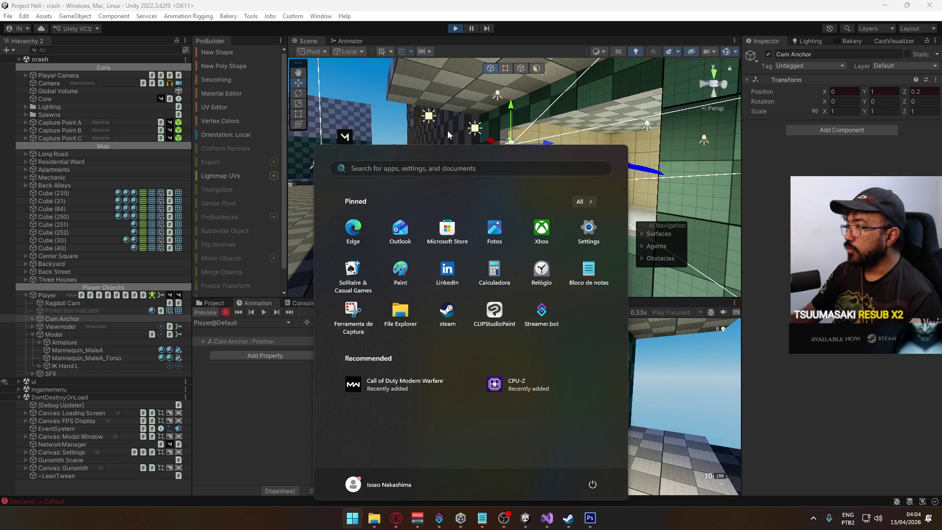
{"action": "key", "text": "super"}
{"action": "mouse_move", "coordinate": [542, 130]}
{"action": "left_mouse_down"}
{"action": "mouse_move", "coordinate": [538, 118]}
{"action": "mouse_move", "coordinate": [508, 150]}
{"action": "mouse_move", "coordinate": [458, 166]}
{"action": "mouse_move", "coordinate": [609, 159]}
{"action": "mouse_move", "coordinate": [497, 184]}
{"action": "mouse_move", "coordinate": [584, 194]}
{"action": "left_mouse_up"}
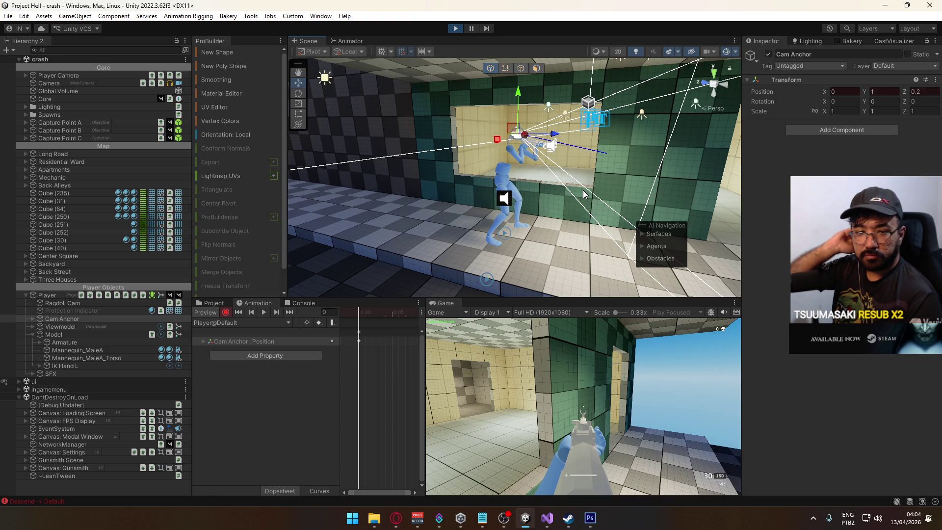
{"action": "left_click", "coordinate": [573, 423]}
{"action": "key", "text": "w"}
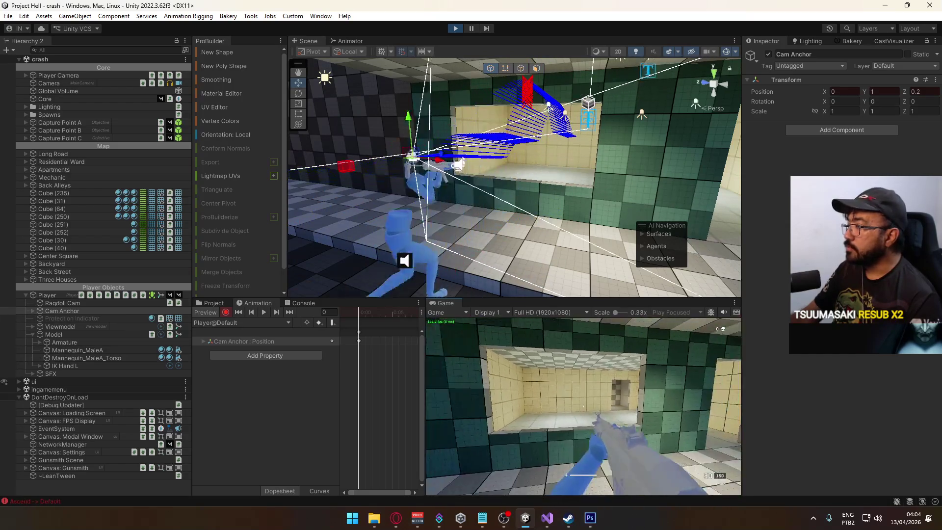
{"action": "key", "text": "w"}
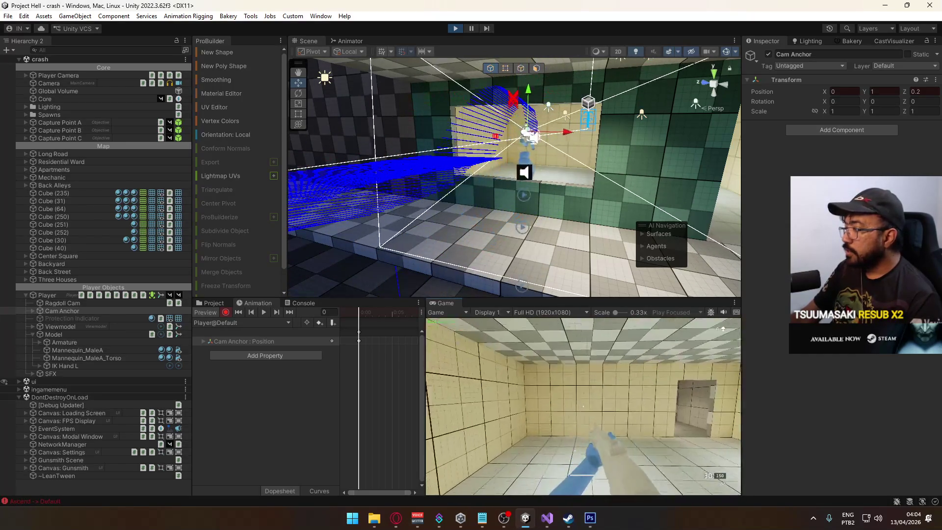
{"action": "key", "text": "space"}
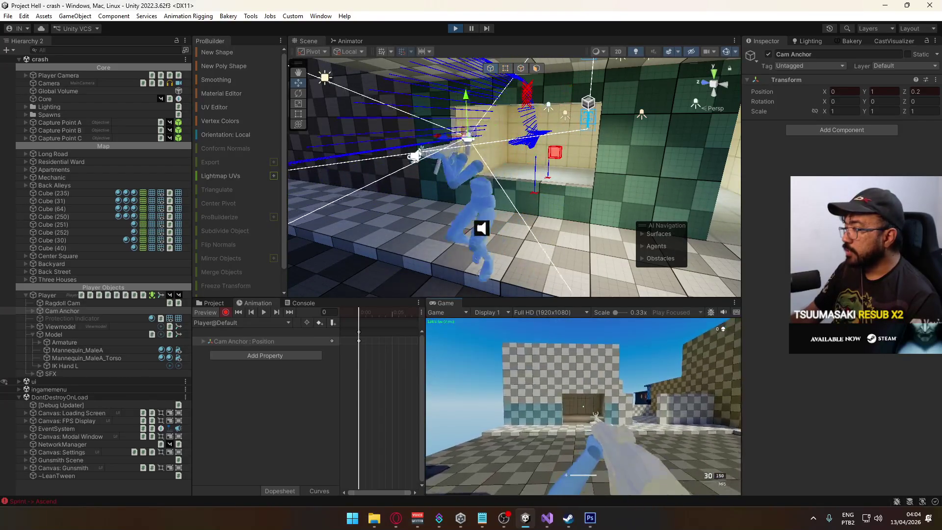
{"action": "key", "text": "w"}
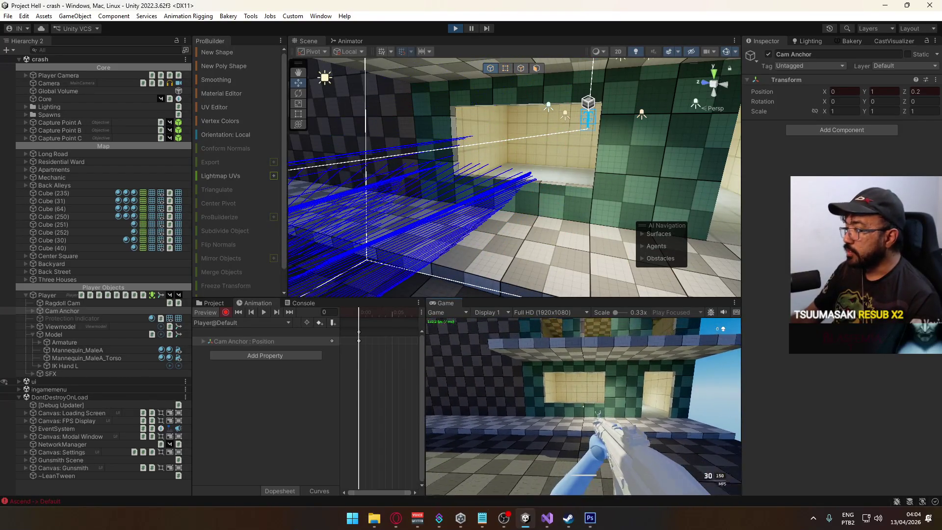
{"action": "key", "text": "super"}
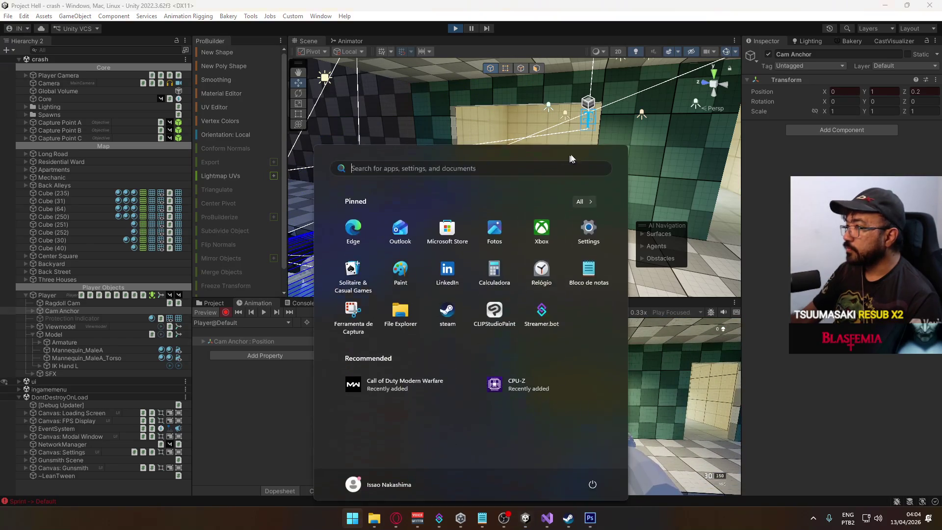
{"action": "key", "text": "super"}
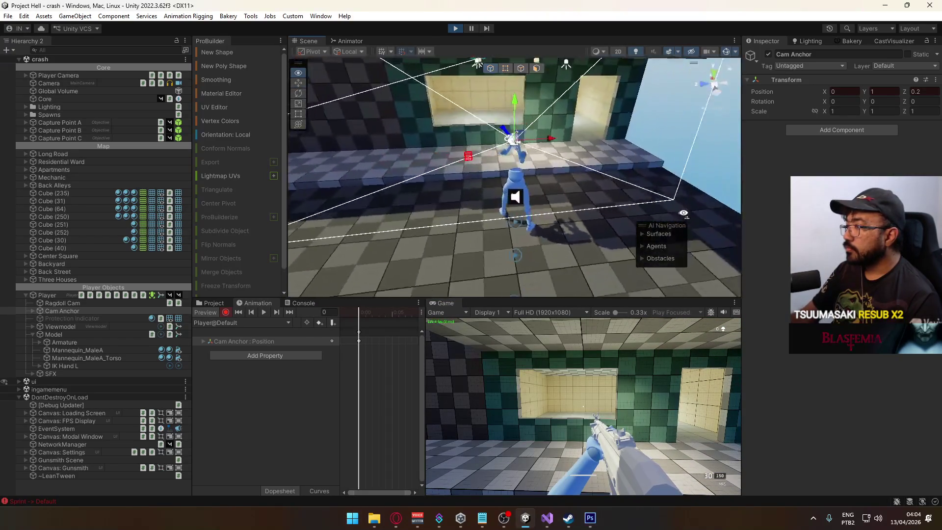
{"action": "left_click_drag", "start_coordinate": [684, 217], "coordinate": [499, 117]}
- Stop play mode, inspect the Projectile prefab from the Prefabs folder, then restart the game
{"action": "left_click", "coordinate": [456, 28]}
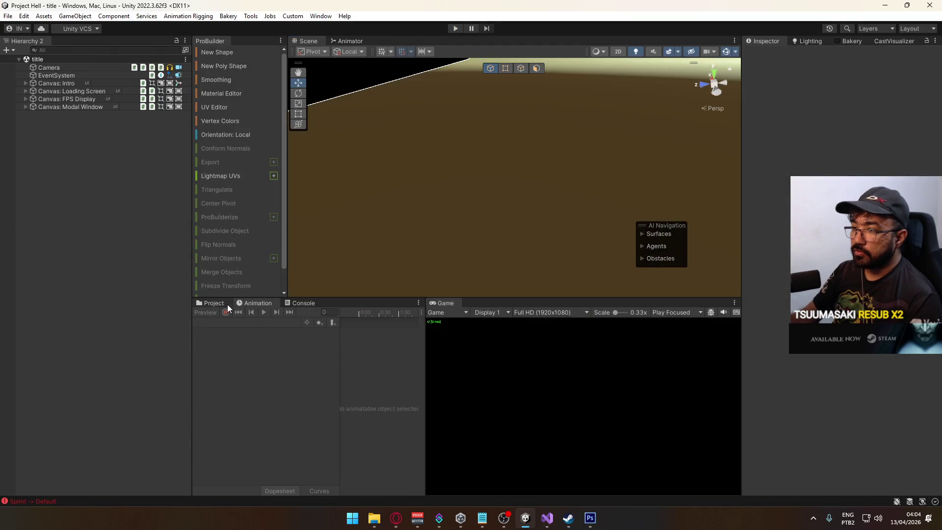
{"action": "left_click", "coordinate": [227, 304]}
{"action": "left_click", "coordinate": [240, 397]}
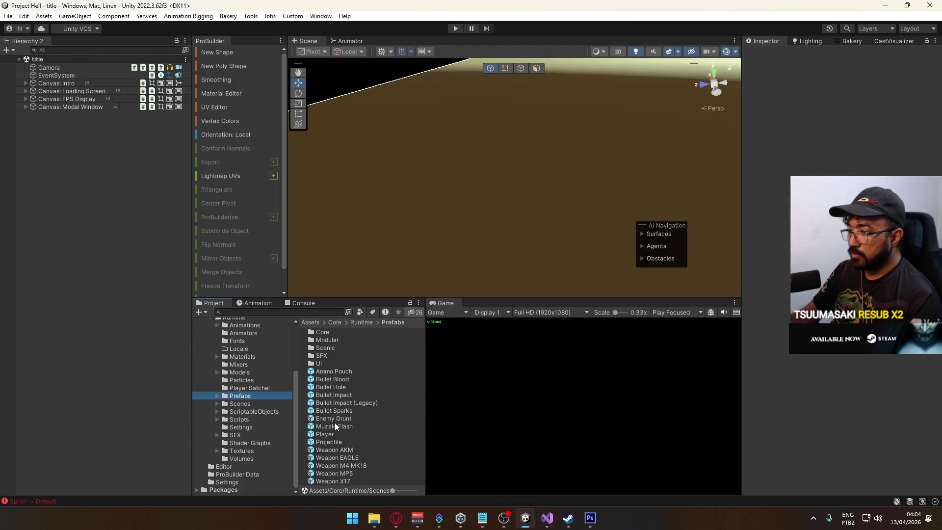
{"action": "double_click", "coordinate": [326, 439]}
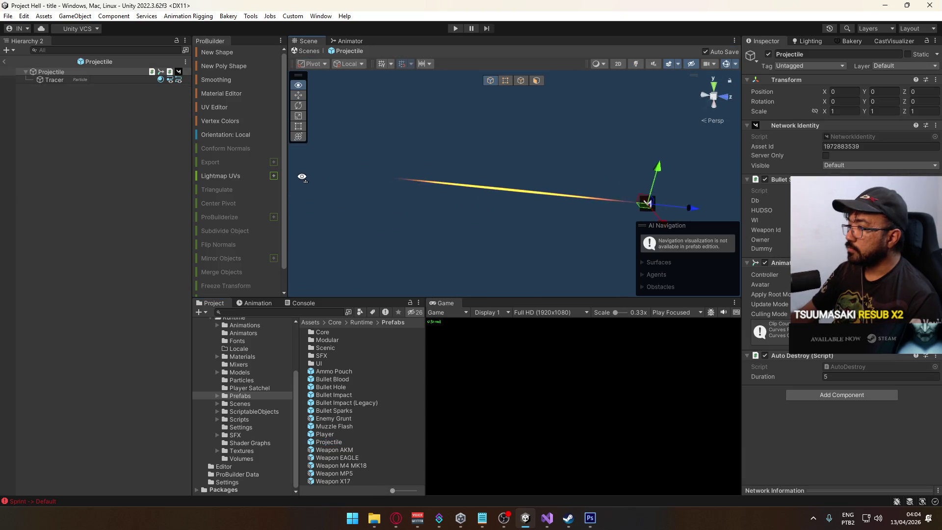
{"action": "left_click_drag", "start_coordinate": [303, 177], "coordinate": [333, 57]}
{"action": "left_click", "coordinate": [310, 51]}
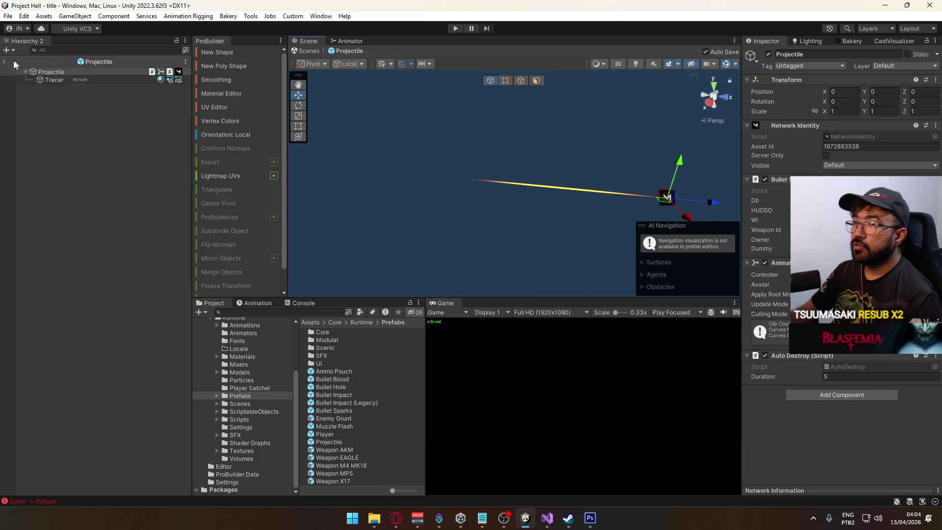
{"action": "left_click", "coordinate": [455, 28]}
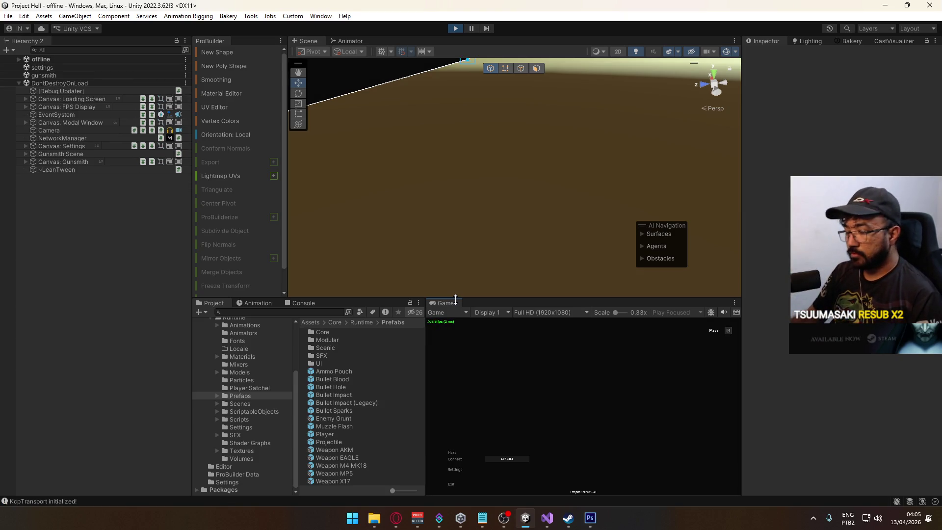
- Host a Crash map match, sprint forward, then expand the crash scene in the Hierarchy
{"action": "left_click", "coordinate": [458, 459]}
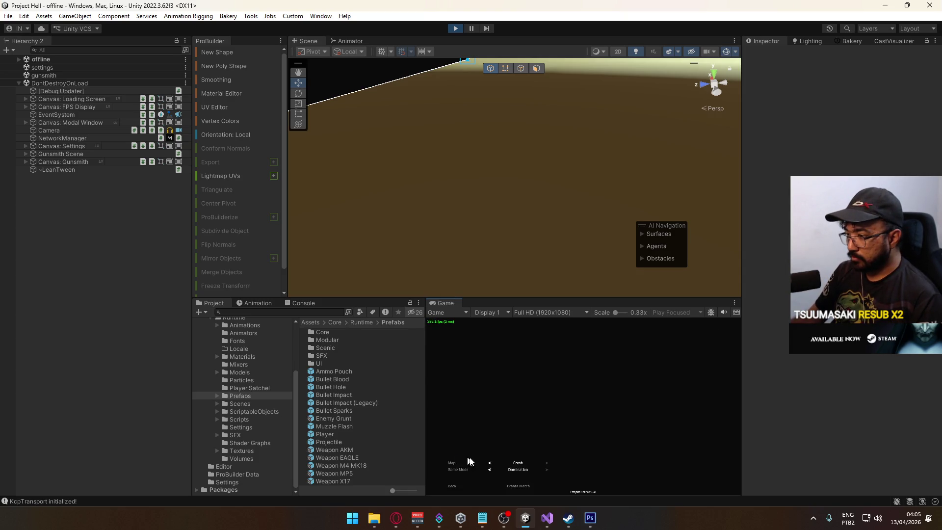
{"action": "left_click", "coordinate": [519, 487]}
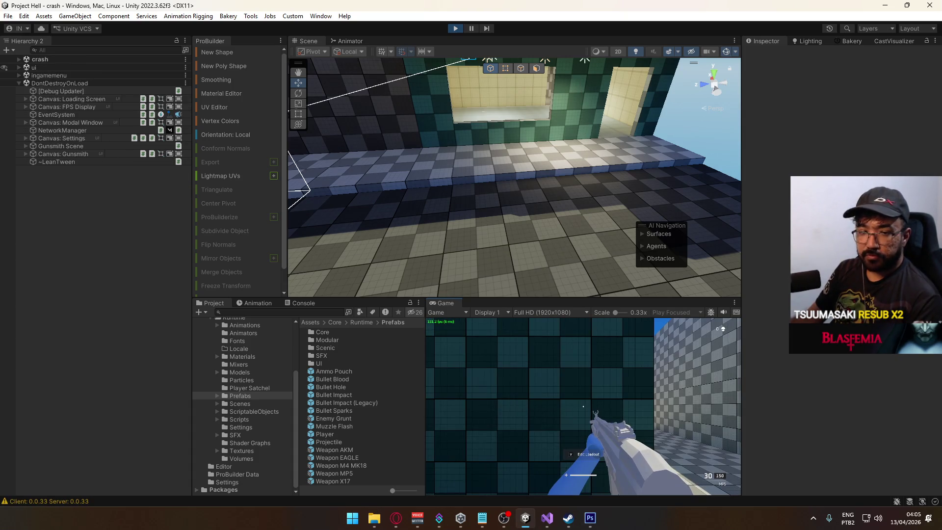
{"action": "key", "text": "shift+w"}
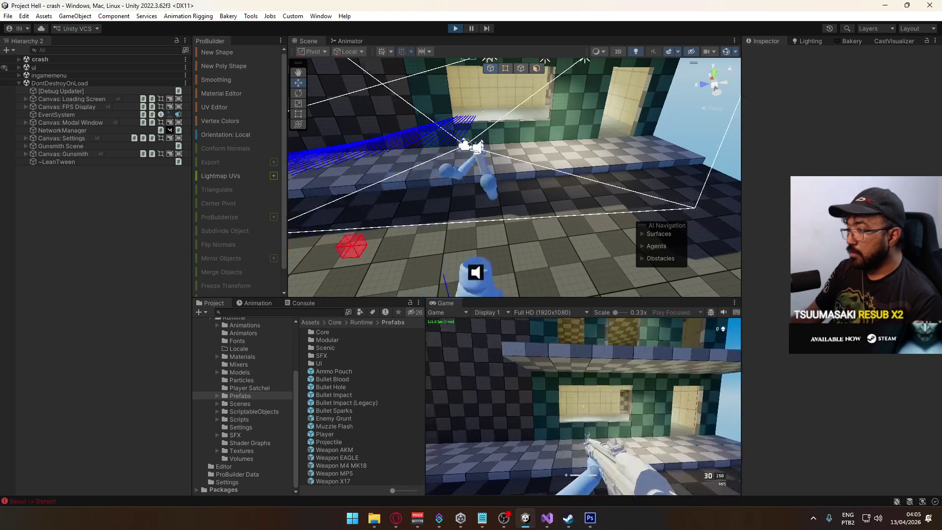
{"action": "key", "text": "super"}
{"action": "key", "text": "super"}
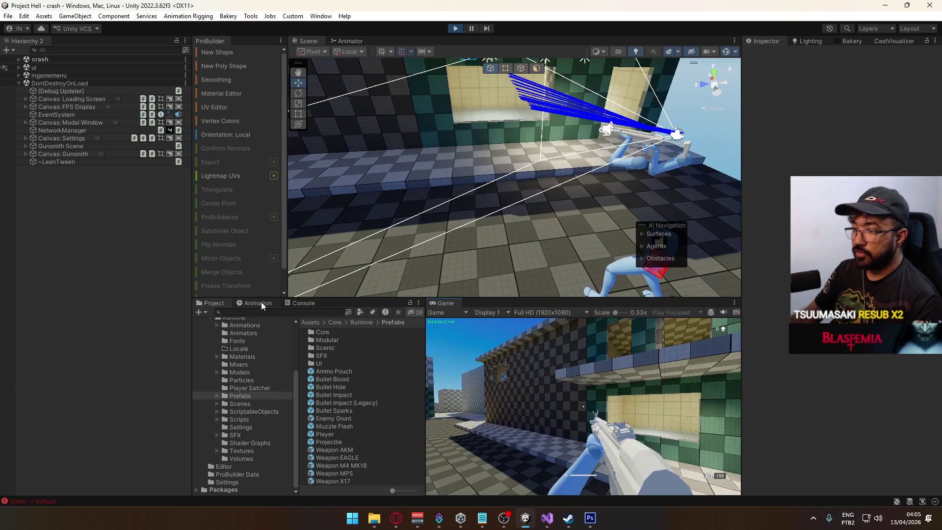
{"action": "left_click", "coordinate": [261, 303]}
{"action": "left_click", "coordinate": [223, 303]}
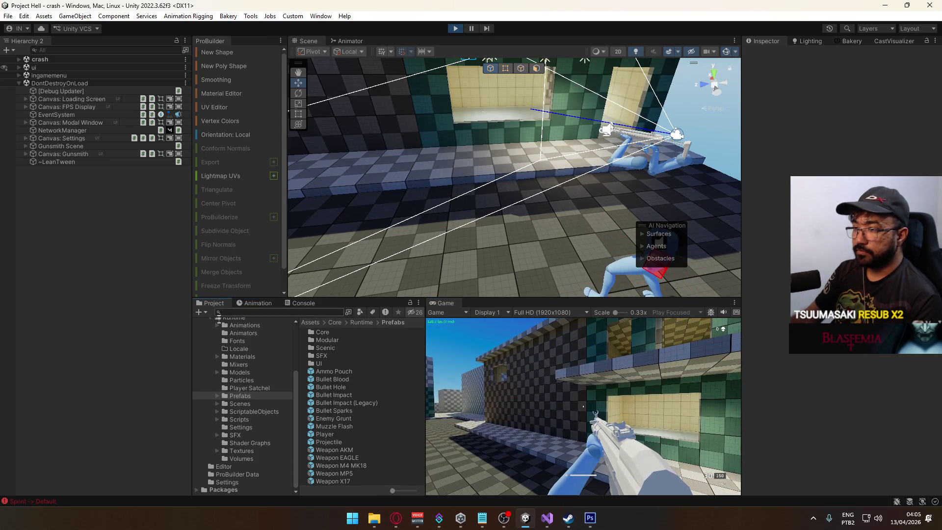
{"action": "left_click", "coordinate": [19, 59]}
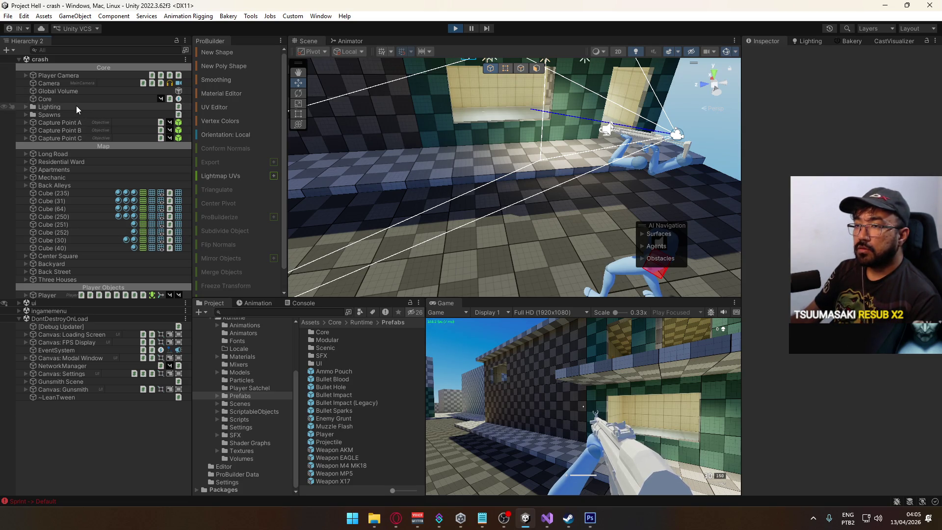
- Select Player, choose the Player@Default clip in the Animation window and enable recording
{"action": "left_click", "coordinate": [58, 298]}
{"action": "left_click", "coordinate": [260, 305]}
{"action": "left_click", "coordinate": [283, 321]}
{"action": "left_click", "coordinate": [259, 344]}
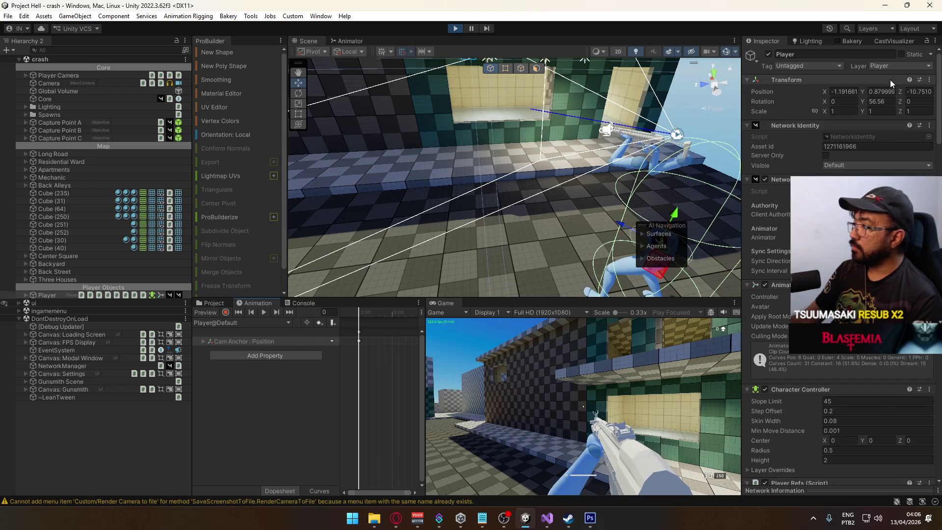
{"action": "left_click", "coordinate": [224, 313]}
- Undo an accidental 0.4 Player position change and select the Cam Anchor : Position track
{"action": "left_click", "coordinate": [878, 92]}
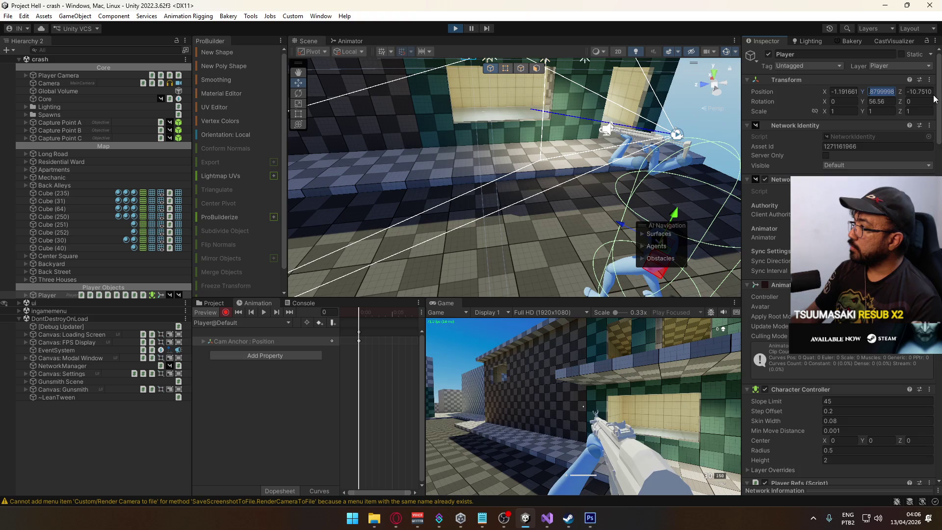
{"action": "type", "text": "0.4"}
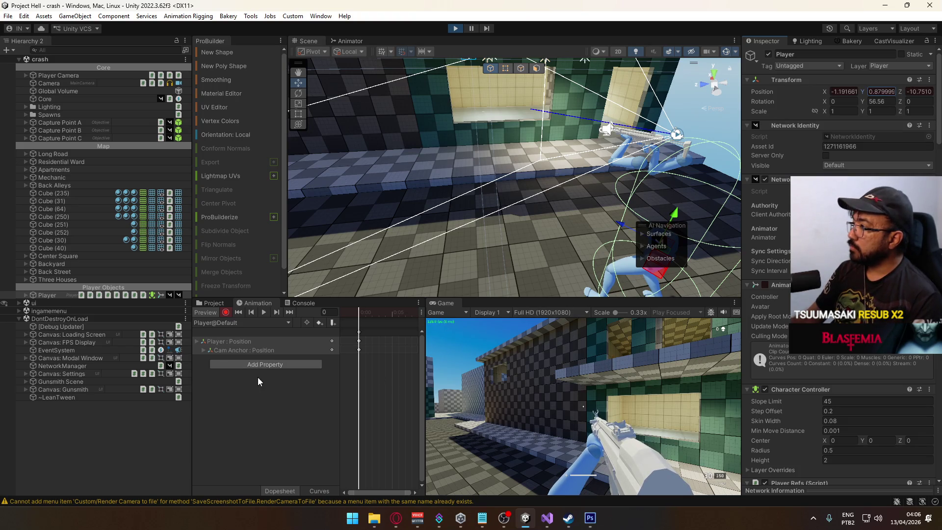
{"action": "key", "text": "ctrl+z"}
{"action": "left_click", "coordinate": [248, 341]}
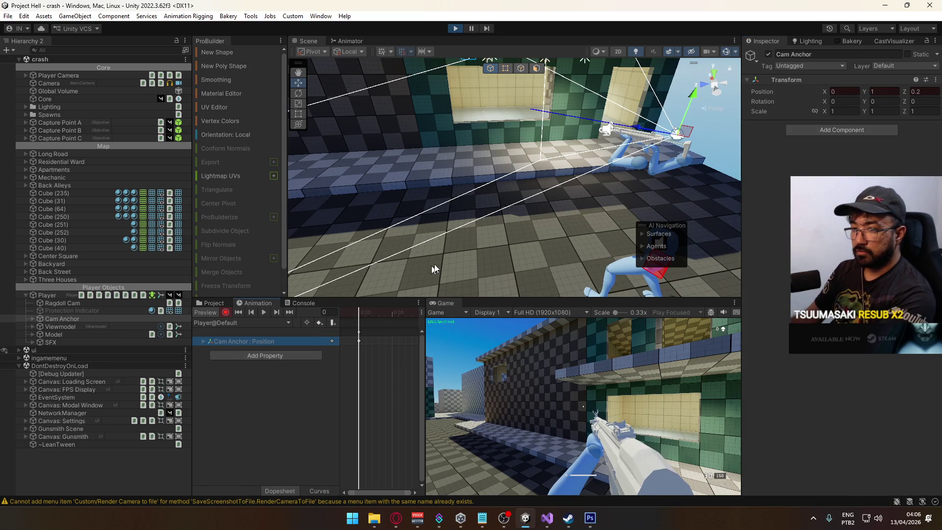
- Key the Cam Anchor's Position Y at 0.4 in the Default clip
{"action": "left_click", "coordinate": [881, 91]}
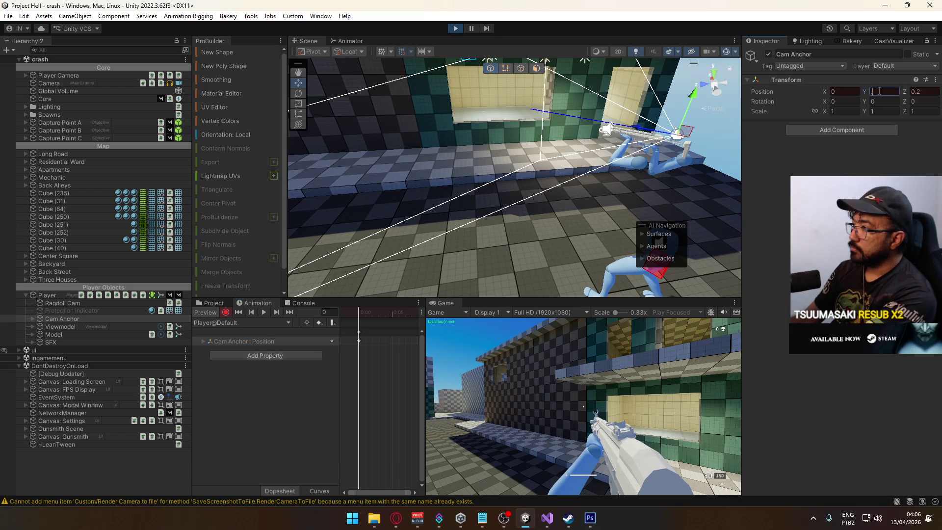
{"action": "type", "text": "0.4"}
{"action": "key", "text": "Return"}
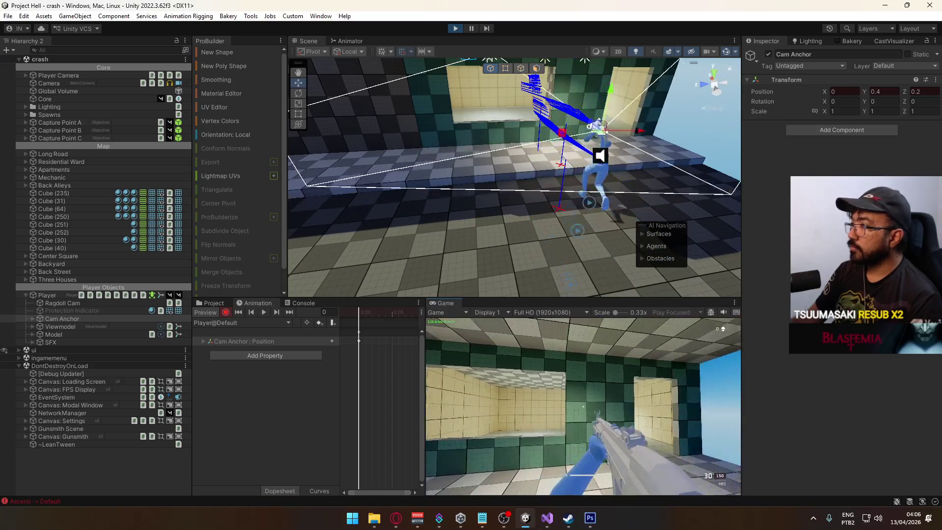
{"action": "key", "text": "super"}
{"action": "mouse_move", "coordinate": [555, 146]}
{"action": "left_mouse_down"}
{"action": "mouse_move", "coordinate": [492, 152]}
{"action": "mouse_move", "coordinate": [681, 155]}
{"action": "mouse_move", "coordinate": [589, 118]}
{"action": "left_mouse_up"}
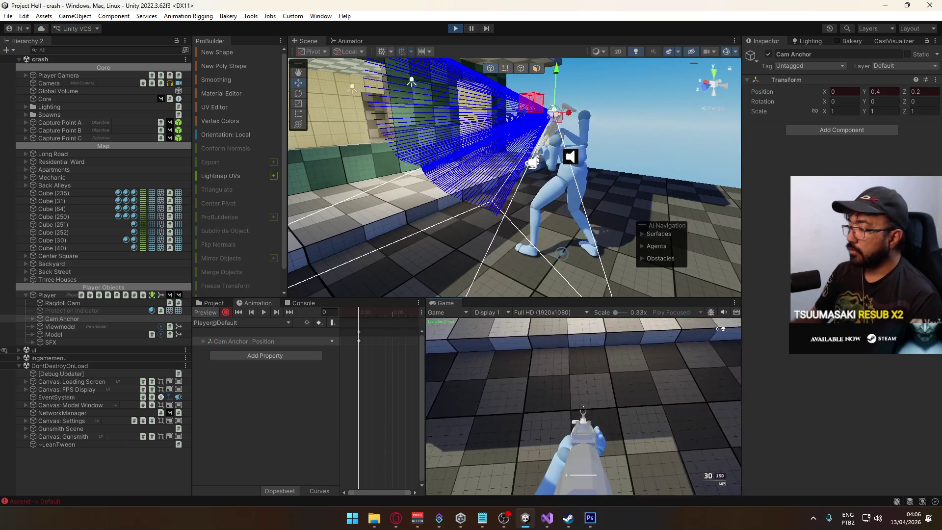
{"action": "key", "text": "super"}
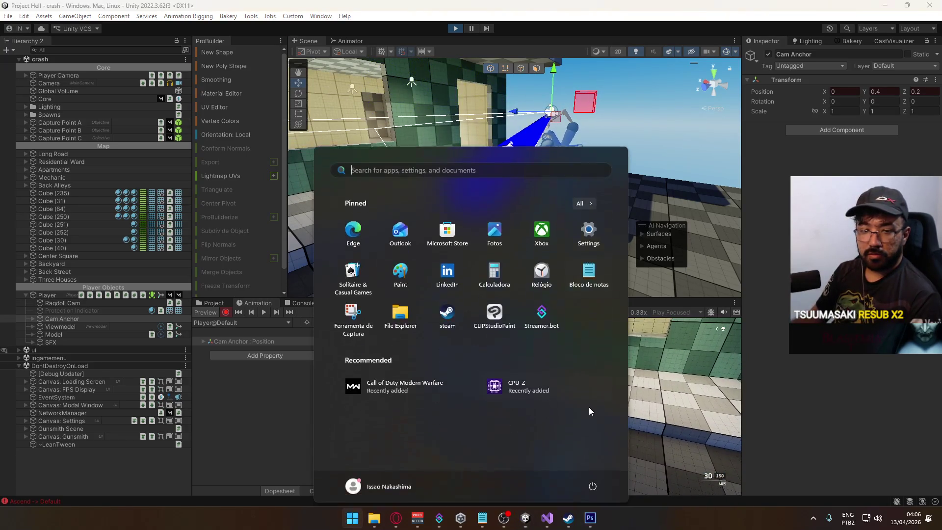
{"action": "key", "text": "super"}
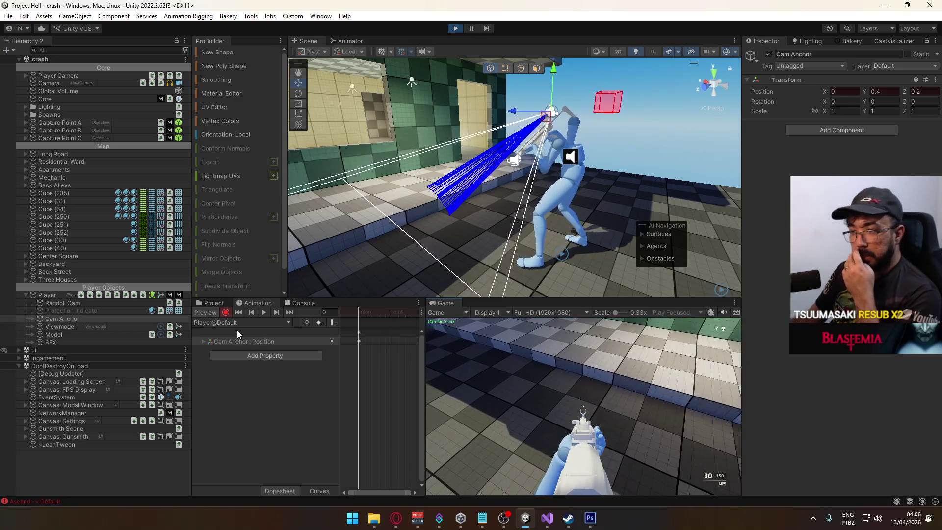
- Set the Cam Anchor Position.z keyframe to 0.16 and check it in game
{"action": "left_click", "coordinate": [209, 343]}
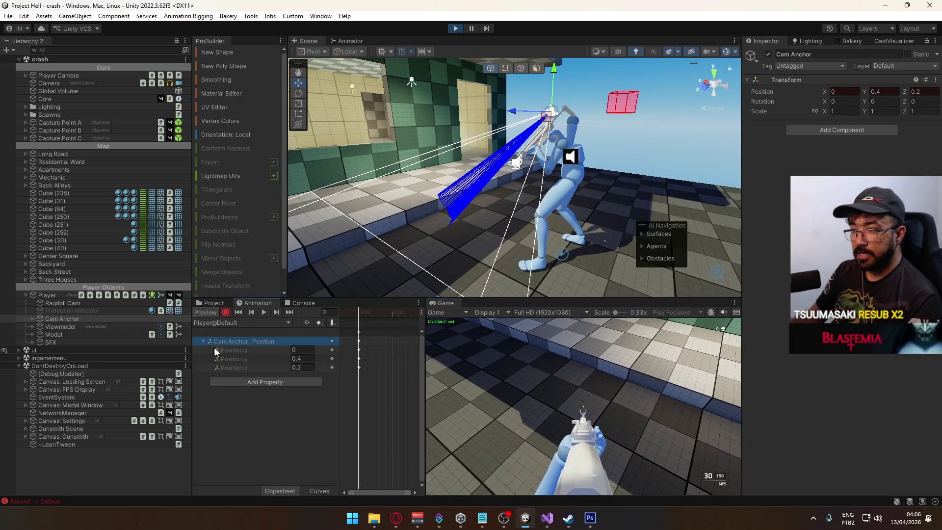
{"action": "left_click", "coordinate": [251, 369]}
{"action": "key", "text": "Left"}
{"action": "type", "text": "0.1"}
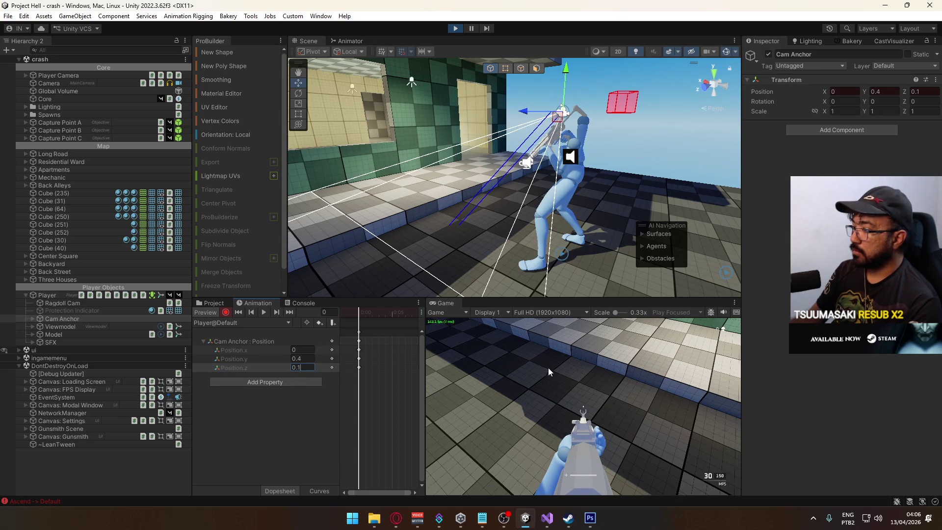
{"action": "left_click", "coordinate": [549, 371]}
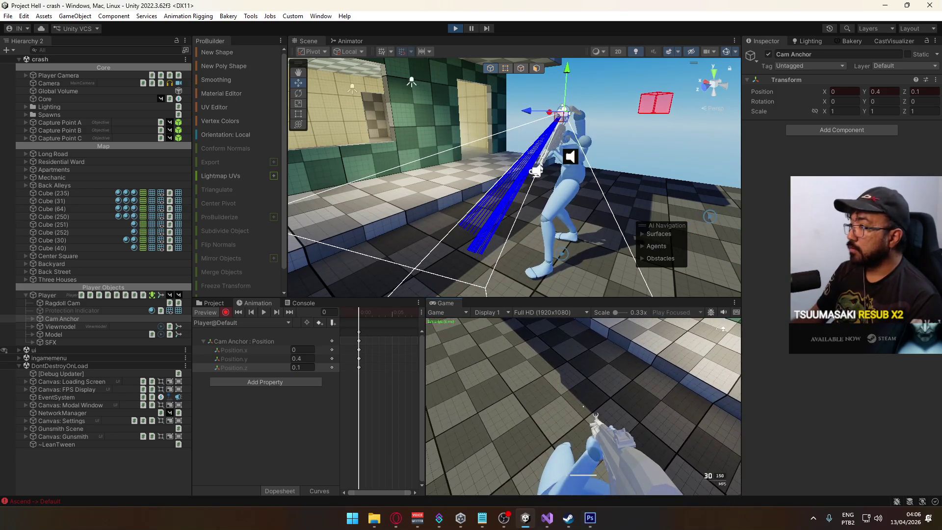
{"action": "key", "text": "super"}
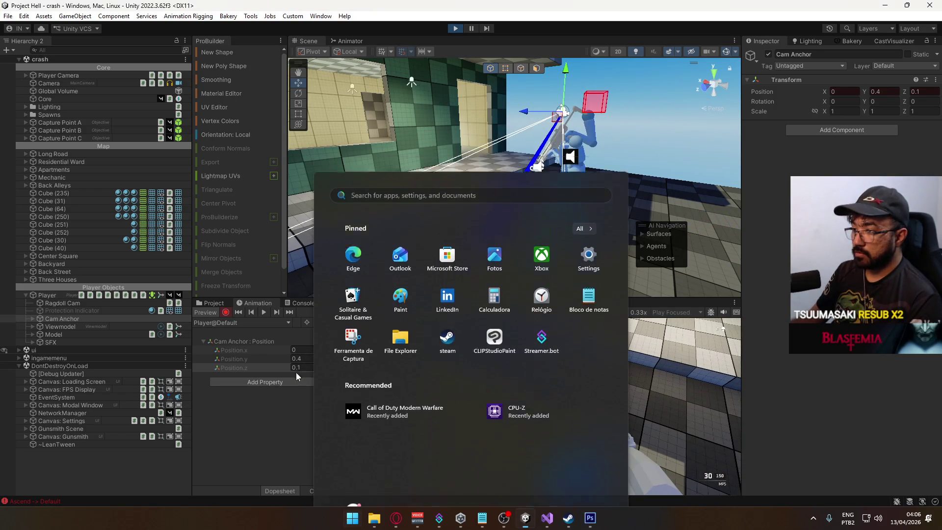
{"action": "left_click", "coordinate": [296, 375]}
{"action": "left_click", "coordinate": [302, 368]}
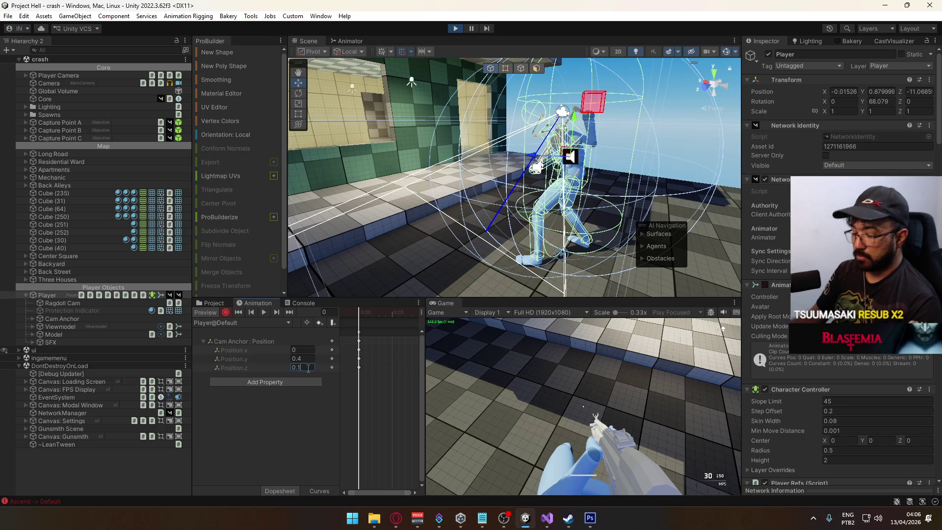
{"action": "type", "text": "6"}
{"action": "left_click", "coordinate": [565, 354]}
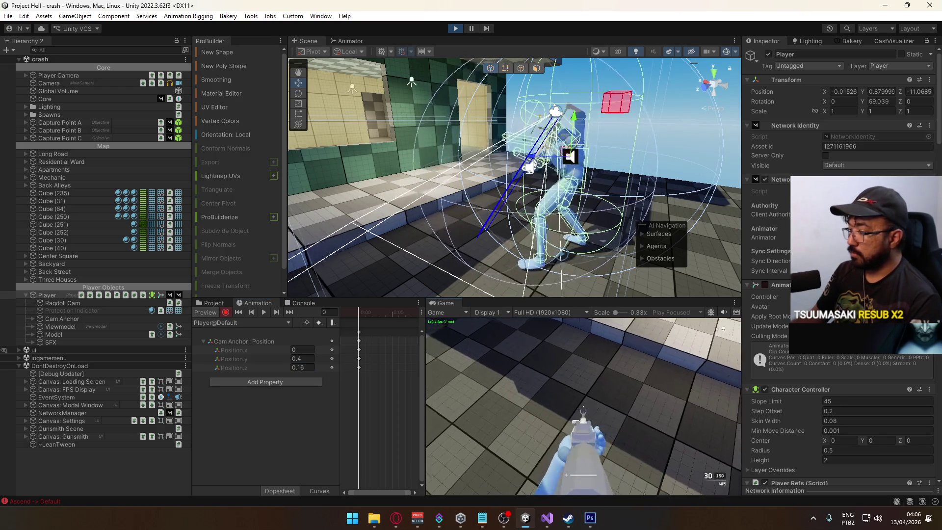
{"action": "key", "text": "super"}
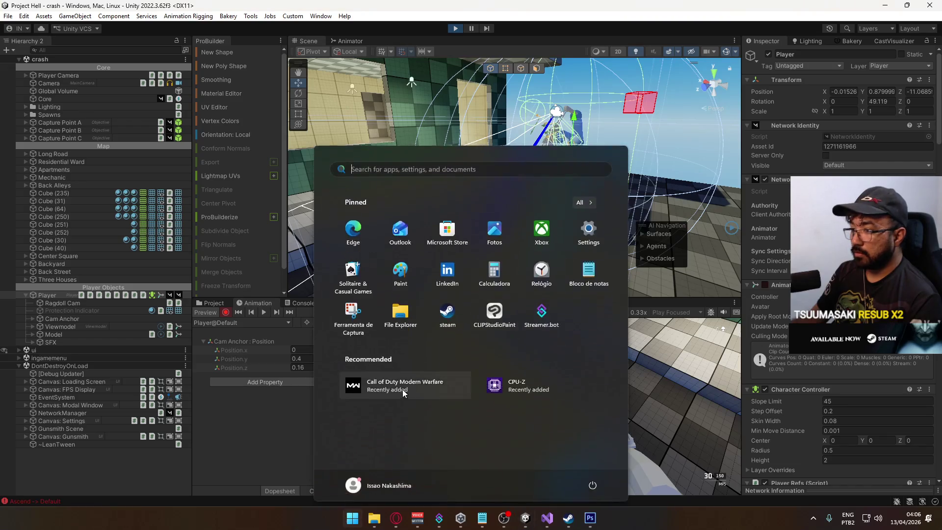
- Fine-tune Position.z, test sprinting and crouching in game, then switch to the Player@Crouch clip
{"action": "left_click", "coordinate": [300, 374]}
{"action": "left_click", "coordinate": [301, 371]}
{"action": "type", "text": "0.15"}
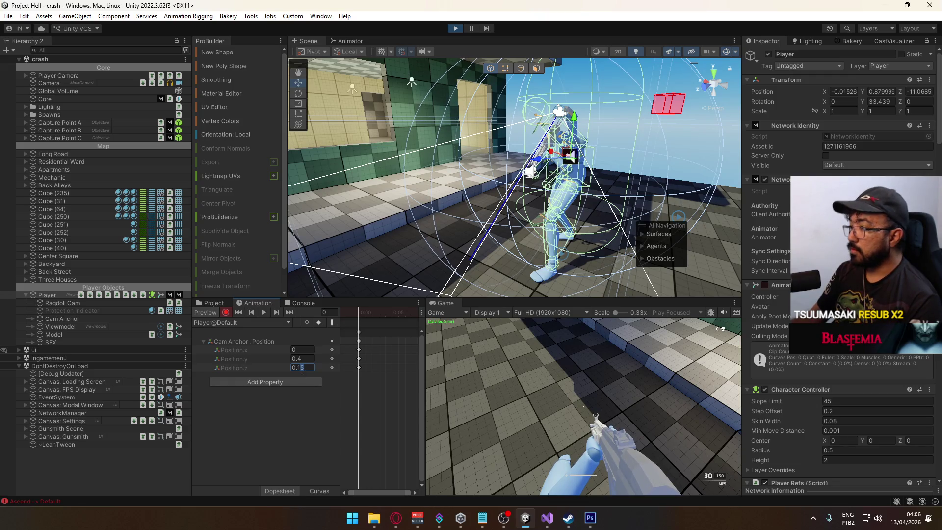
{"action": "key", "text": "BackSpace"}
{"action": "type", "text": "8"}
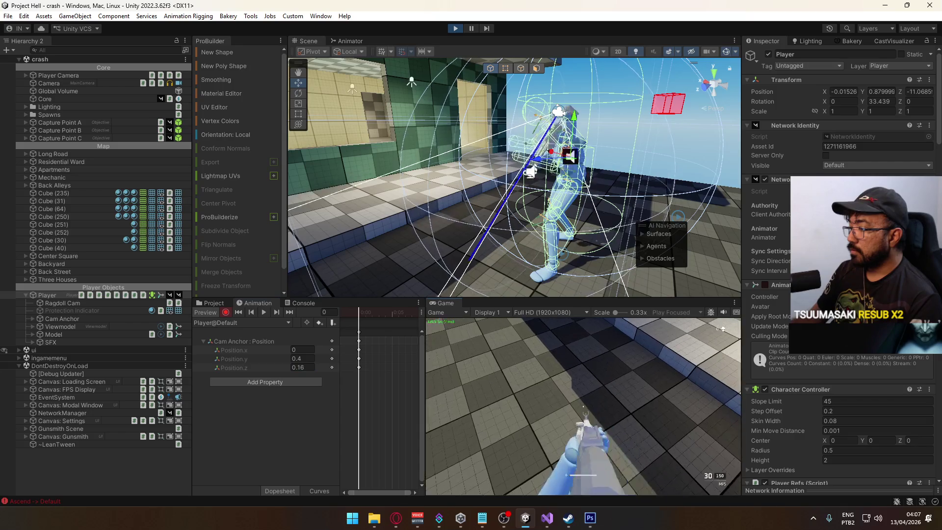
{"action": "key", "text": "super"}
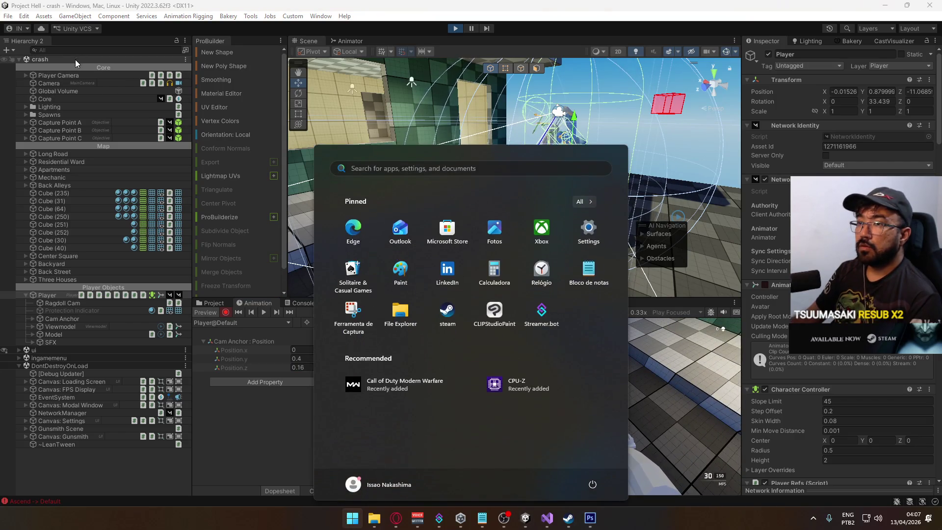
{"action": "key", "text": "super"}
{"action": "key", "text": "w"}
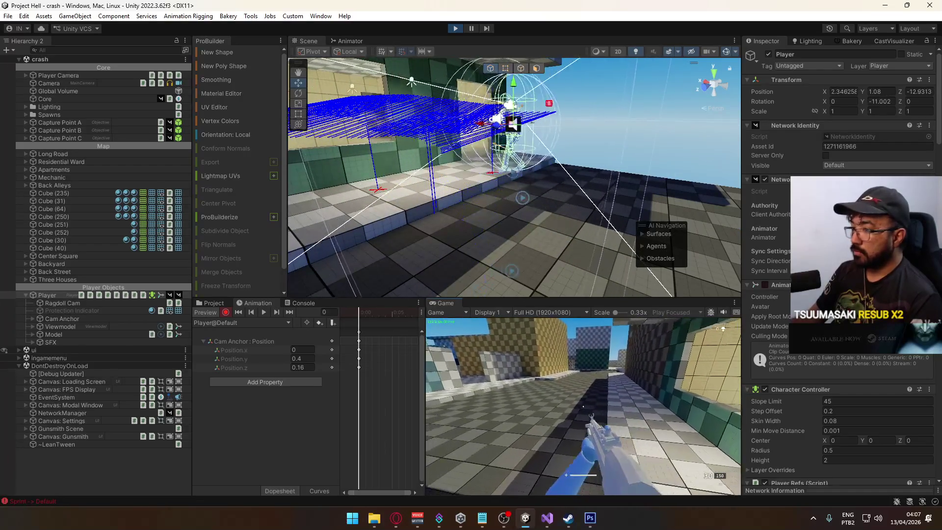
{"action": "key", "text": "ctrl"}
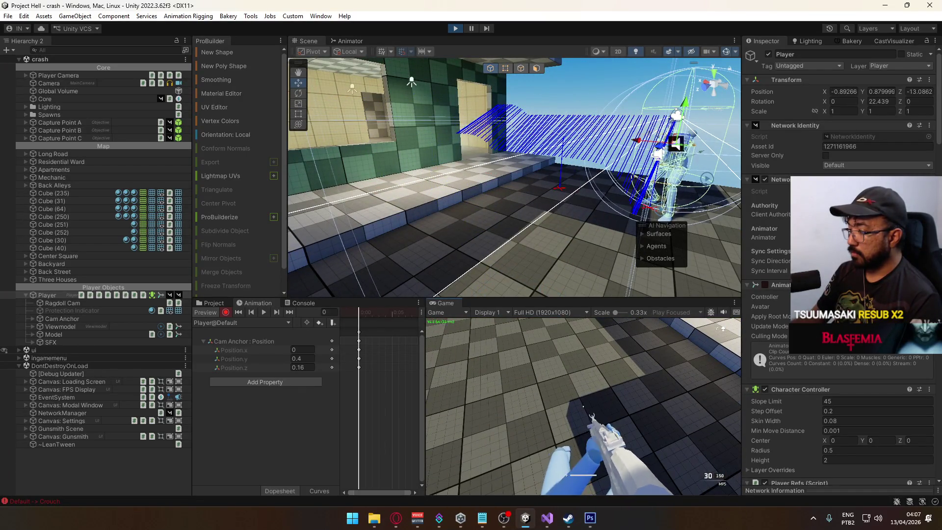
{"action": "key", "text": "ctrl"}
{"action": "key", "text": "super"}
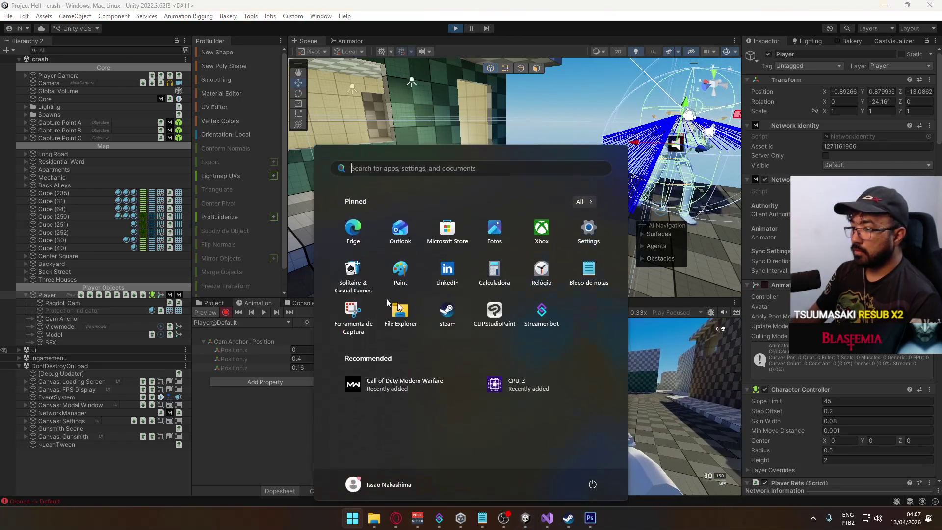
{"action": "left_click", "coordinate": [246, 323]}
{"action": "left_click", "coordinate": [249, 334]}
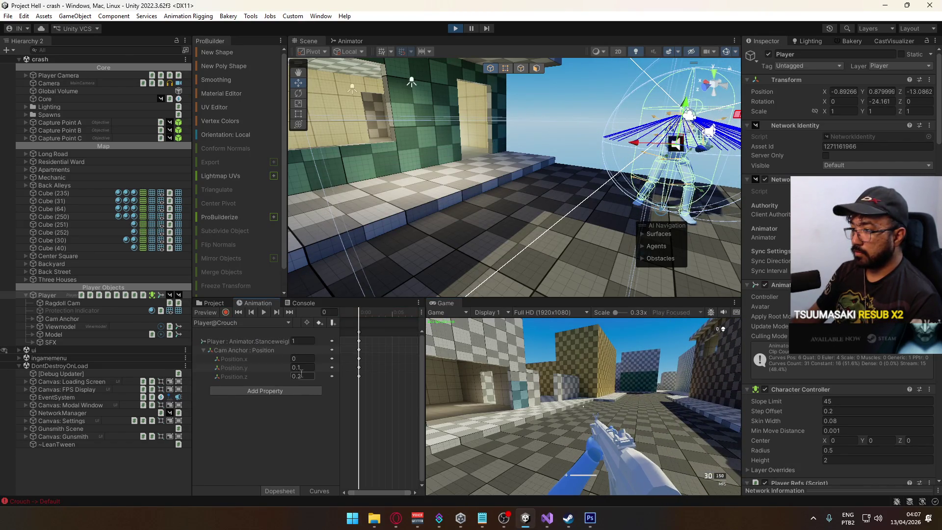
- Edit the Crouch clip's Position.z value, then test crouching and sprinting in the Game view
{"action": "left_click", "coordinate": [302, 376]}
{"action": "type", "text": "6"}
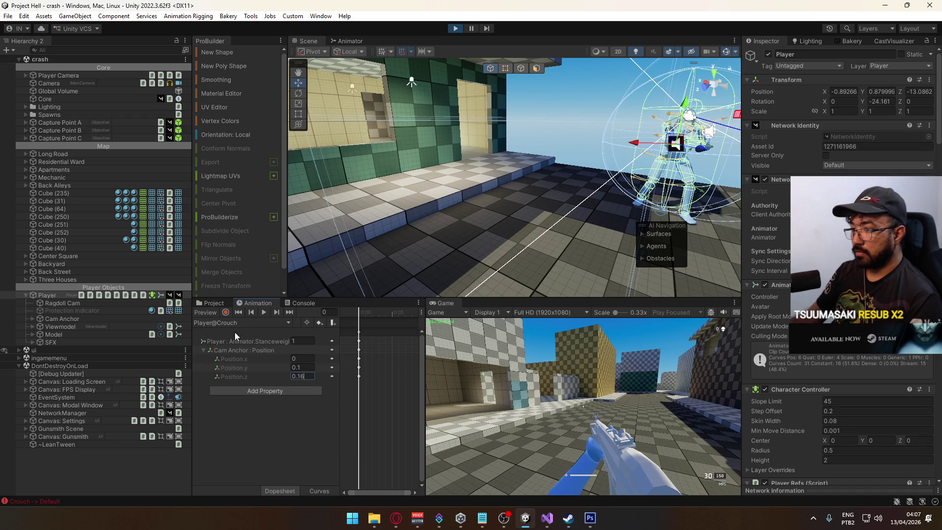
{"action": "left_click", "coordinate": [583, 407]}
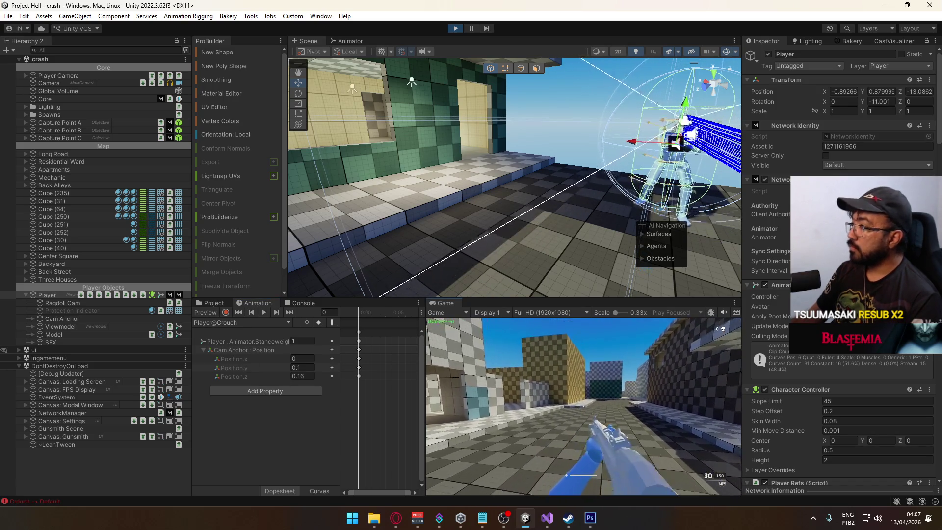
{"action": "key", "text": "ctrl"}
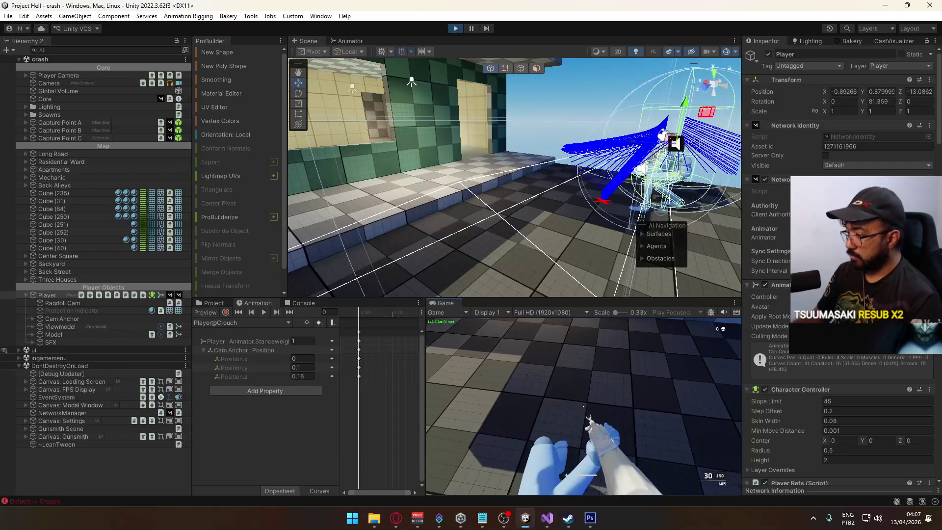
{"action": "key", "text": "shift+w"}
{"action": "key", "text": "w"}
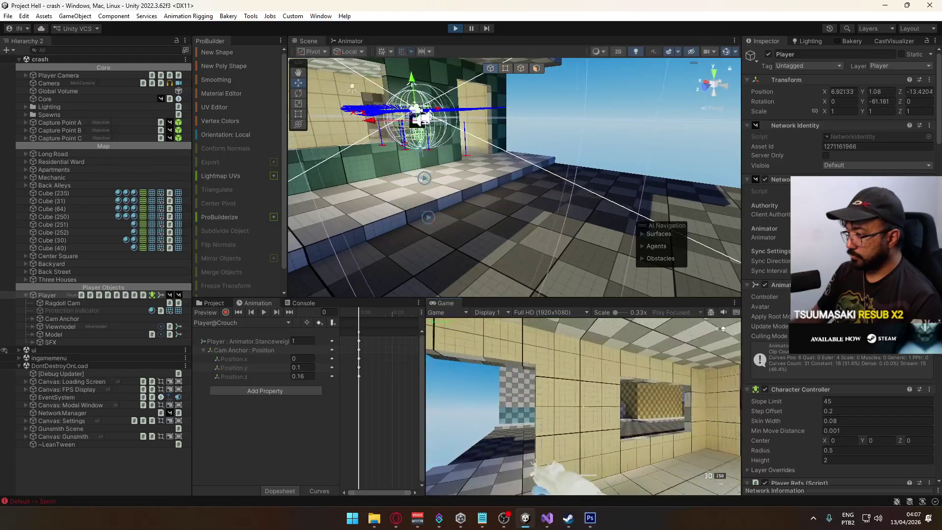
- Switch over to the YouTube page in the Opera browser
{"action": "key", "text": "super"}
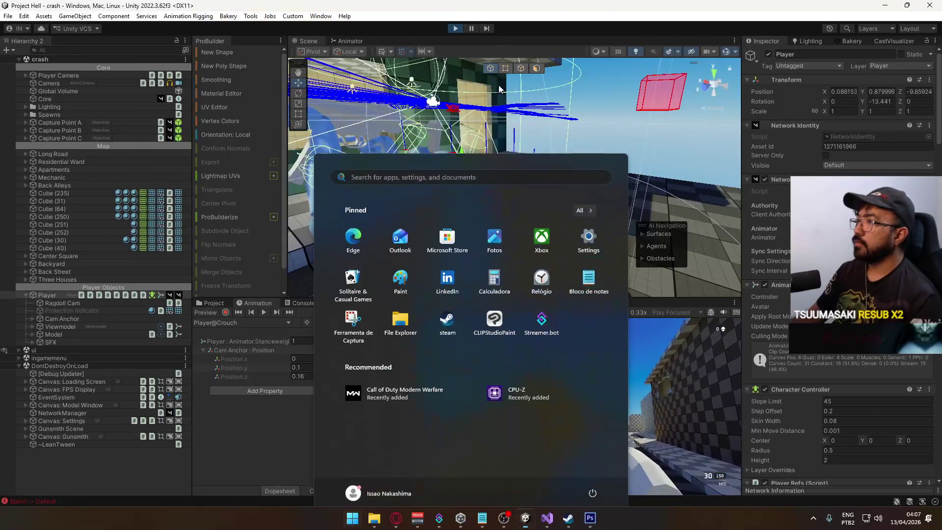
{"action": "key", "text": "super"}
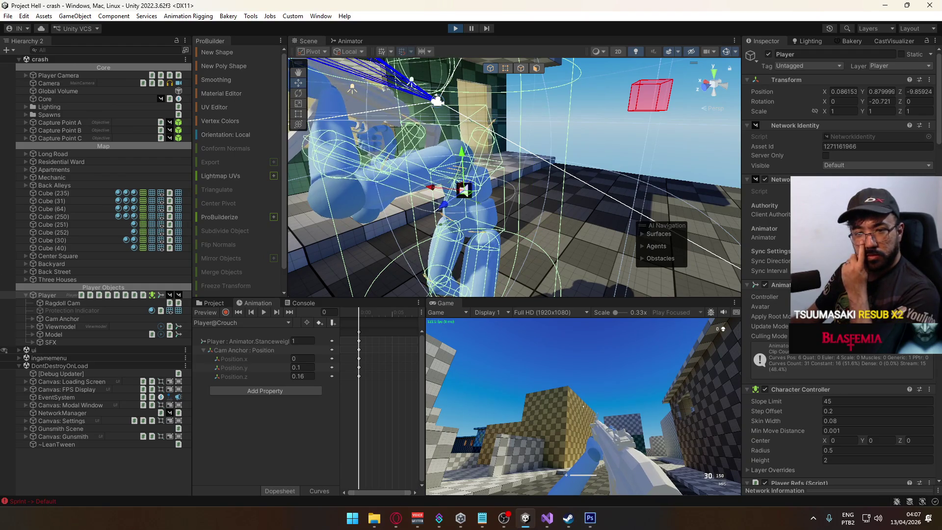
{"action": "key", "text": "alt+Tab"}
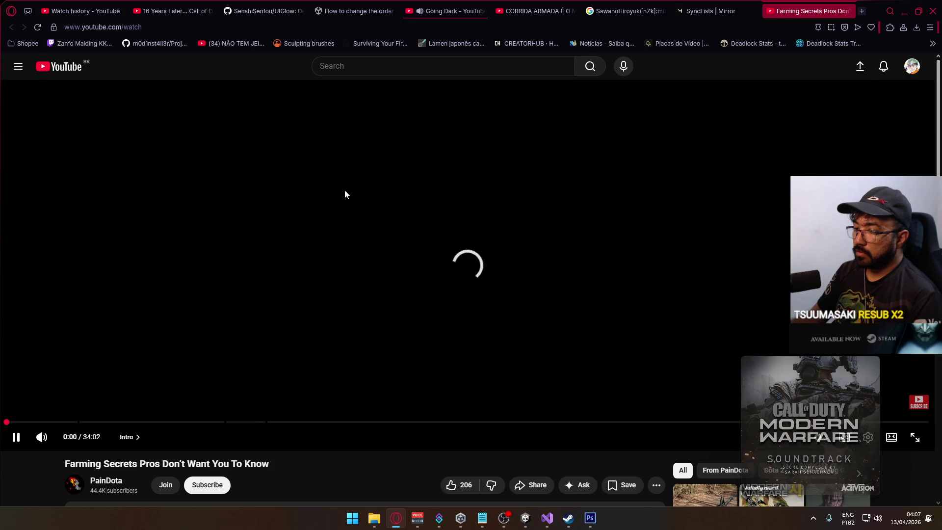
- Glance at the Going Dark tab, then seek the Farming Secrets video to about 2:41
{"action": "scroll", "coordinate": [377, 265], "scroll_direction": "down", "scroll_amount": 4}
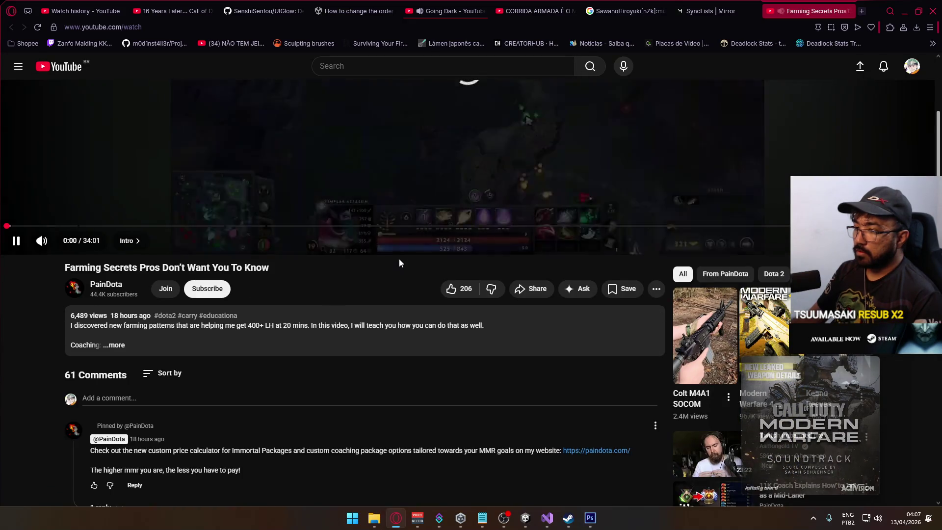
{"action": "scroll", "coordinate": [398, 269], "scroll_direction": "up", "scroll_amount": 4}
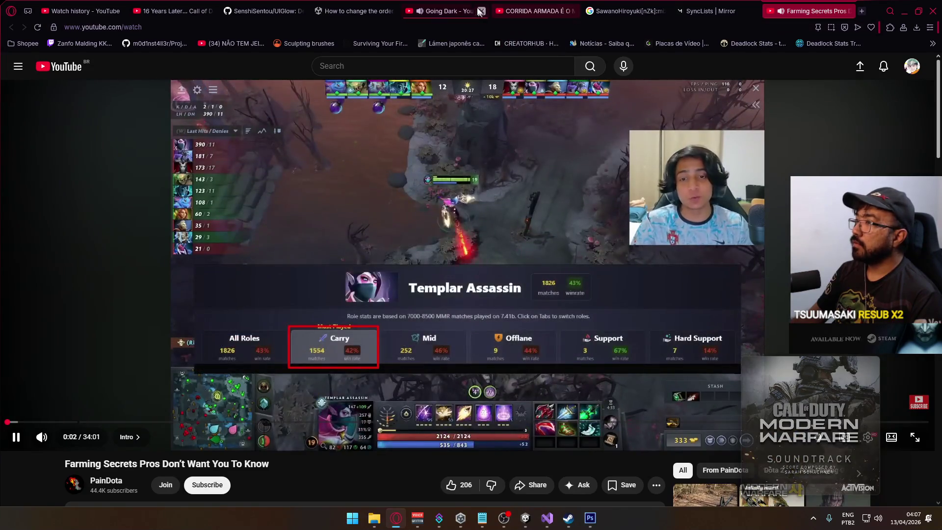
{"action": "left_click", "coordinate": [480, 11]}
{"action": "left_click", "coordinate": [814, 11]}
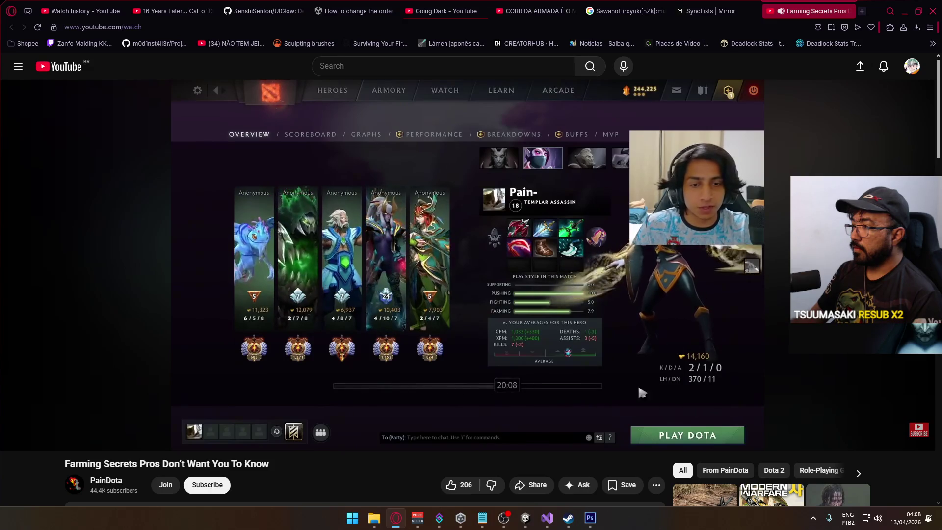
{"action": "mouse_move", "coordinate": [717, 396]}
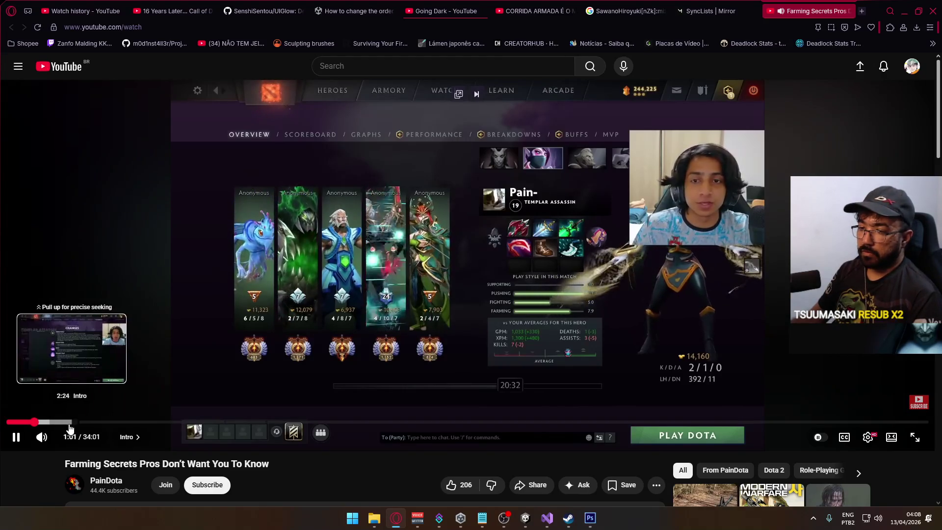
{"action": "left_click", "coordinate": [80, 423]}
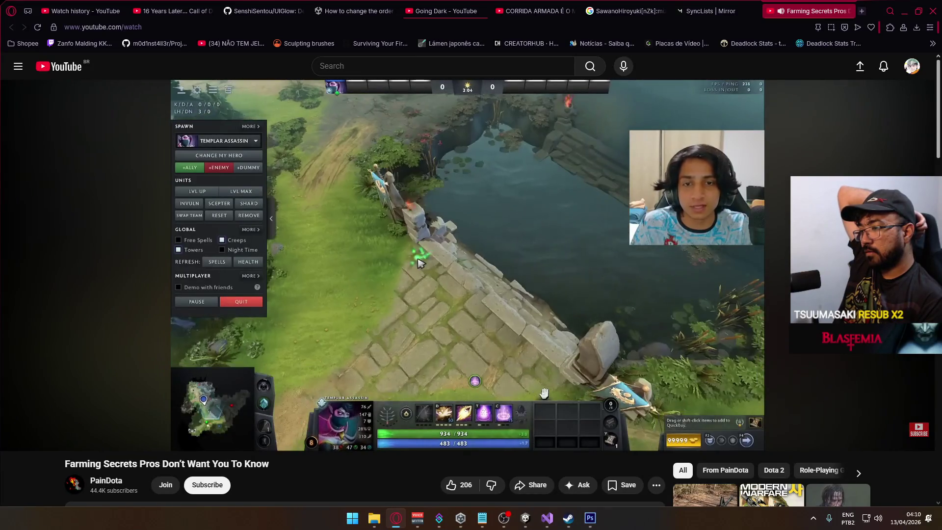
- Close the Farming Secrets tab, leave Going Dark playing and return to Unity
{"action": "mouse_move", "coordinate": [113, 410]}
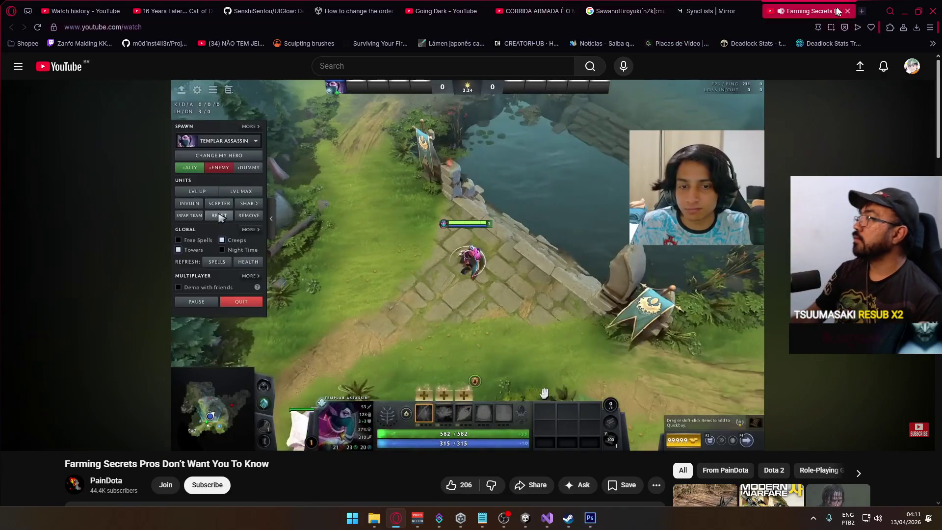
{"action": "left_click", "coordinate": [852, 9]}
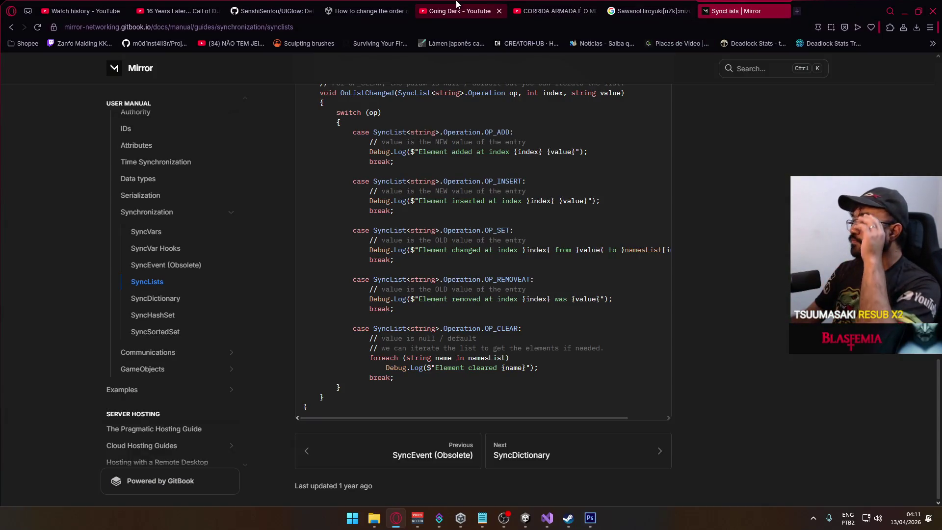
{"action": "left_click", "coordinate": [456, 4]}
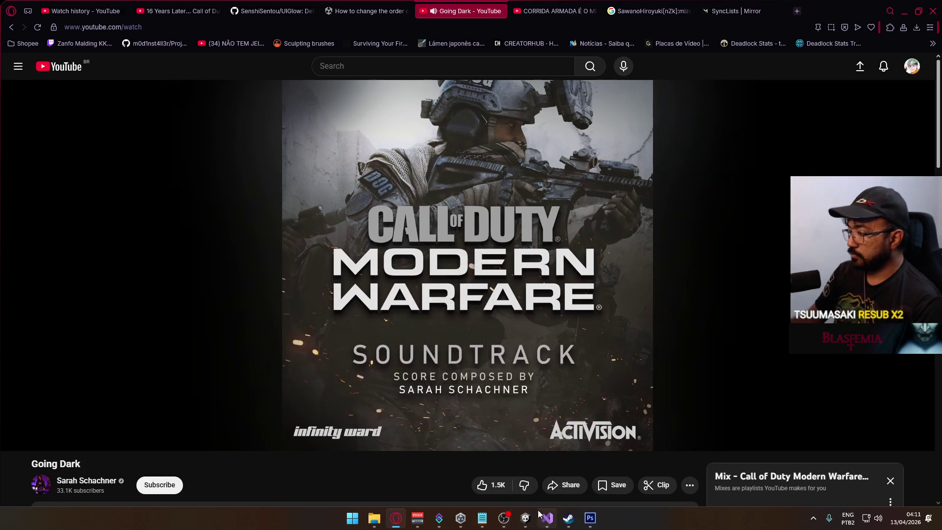
{"action": "left_click", "coordinate": [525, 518]}
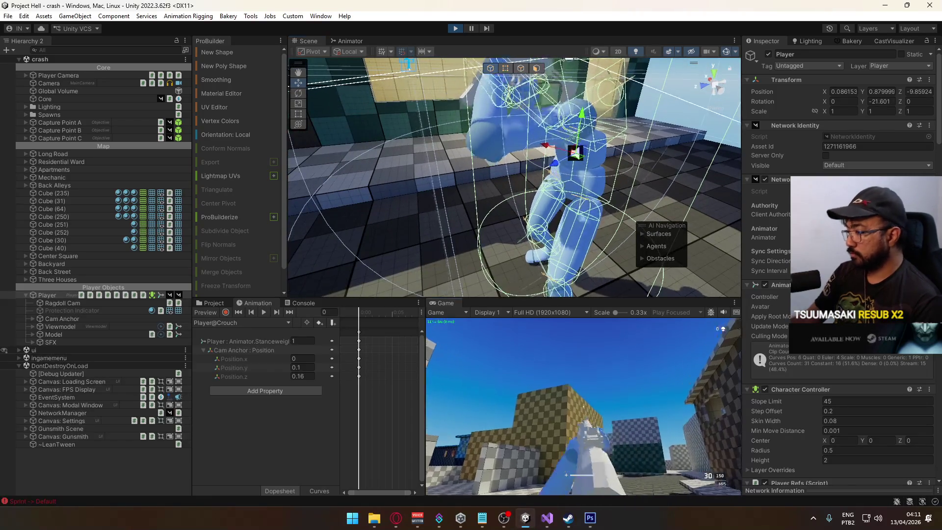
- Fire at the level walls and sprint around in play mode
{"action": "key", "text": "w"}
{"action": "left_click", "coordinate": [583, 406]}
{"action": "key", "text": "shift+w"}
{"action": "key", "text": "w"}
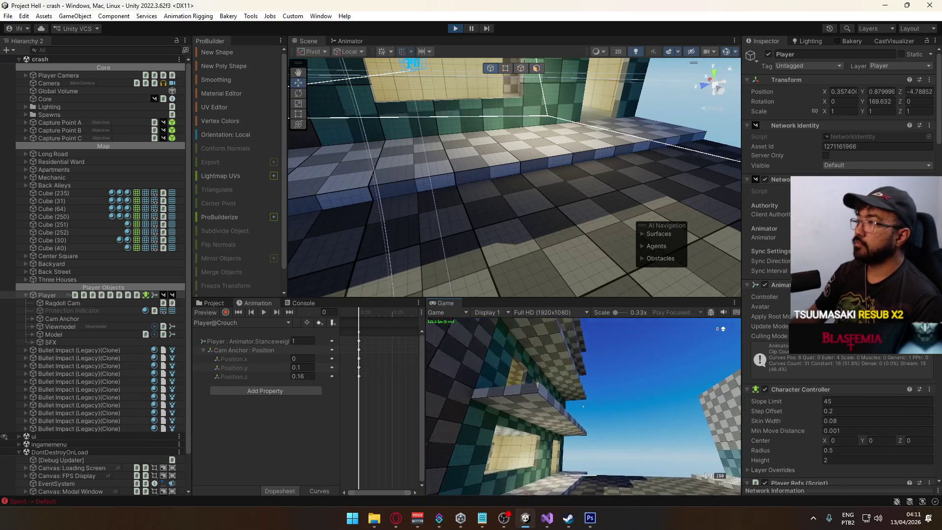
- Exit play mode and open the crash scene from the Assets/Core/Runtime/Scenes folder
{"action": "key", "text": "ctrl+p"}
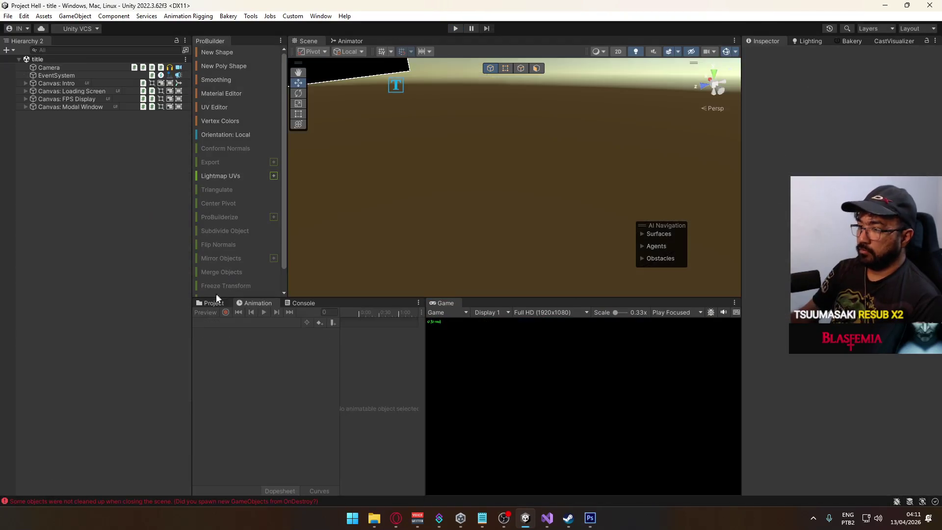
{"action": "left_click", "coordinate": [214, 303]}
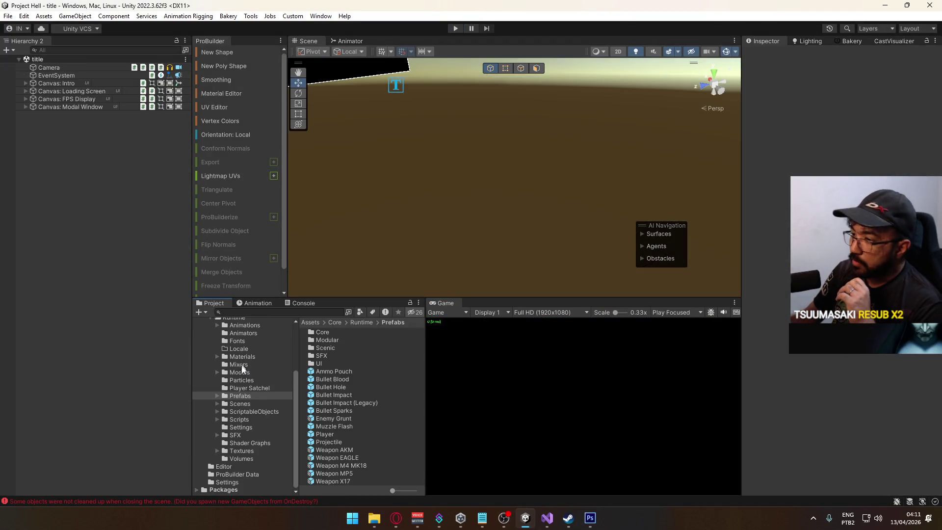
{"action": "left_click", "coordinate": [242, 405]}
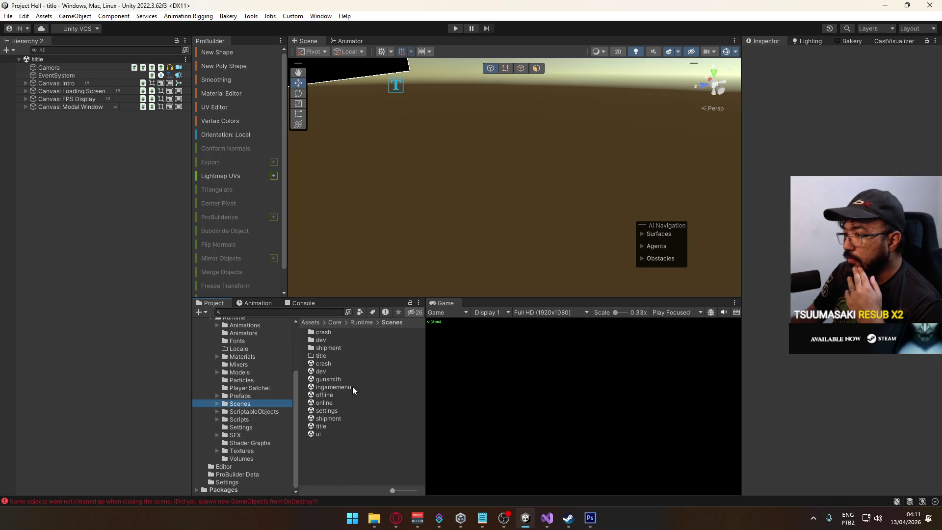
{"action": "double_click", "coordinate": [342, 363]}
- Select Cube (40) in the Residential Ward and start a ProBuilder New Shape from the GameObject menu
{"action": "mouse_move", "coordinate": [539, 252]}
{"action": "left_mouse_down"}
{"action": "mouse_move", "coordinate": [258, 225]}
{"action": "mouse_move", "coordinate": [330, 214]}
{"action": "mouse_move", "coordinate": [406, 220]}
{"action": "mouse_move", "coordinate": [319, 214]}
{"action": "mouse_move", "coordinate": [564, 139]}
{"action": "mouse_move", "coordinate": [339, 231]}
{"action": "left_mouse_up"}
{"action": "left_click", "coordinate": [392, 212]}
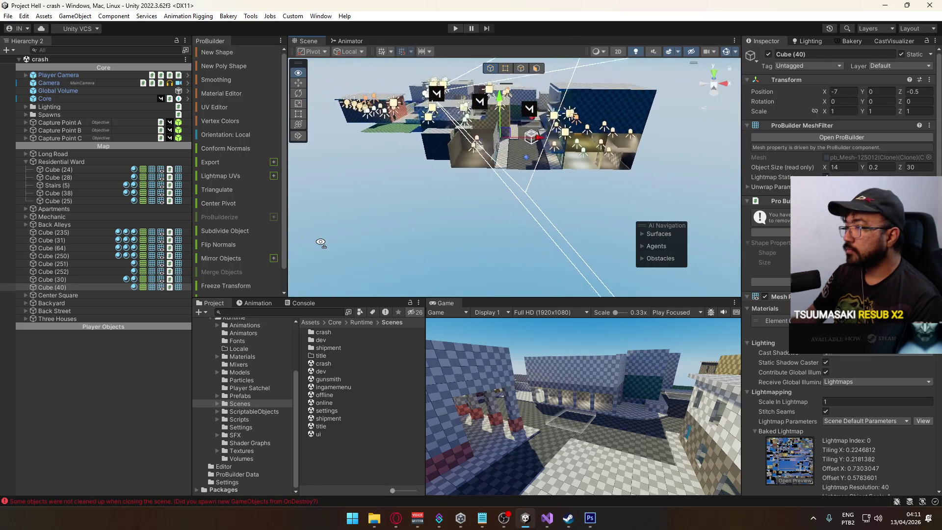
{"action": "mouse_move", "coordinate": [388, 231]}
{"action": "left_mouse_down"}
{"action": "mouse_move", "coordinate": [494, 183]}
{"action": "mouse_move", "coordinate": [480, 237]}
{"action": "mouse_move", "coordinate": [547, 250]}
{"action": "mouse_move", "coordinate": [453, 225]}
{"action": "mouse_move", "coordinate": [480, 210]}
{"action": "mouse_move", "coordinate": [495, 144]}
{"action": "mouse_move", "coordinate": [490, 186]}
{"action": "mouse_move", "coordinate": [569, 221]}
{"action": "mouse_move", "coordinate": [481, 216]}
{"action": "left_mouse_up"}
{"action": "left_click", "coordinate": [76, 16]}
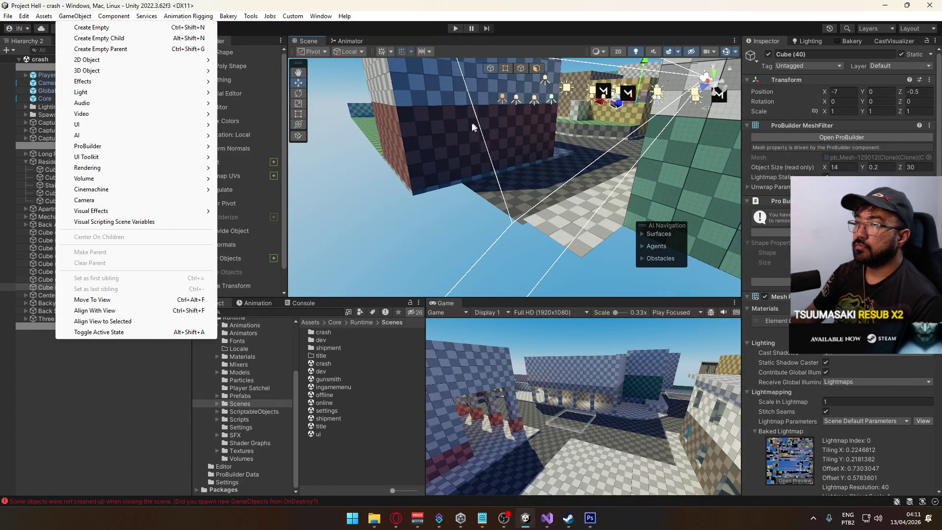
{"action": "left_click", "coordinate": [261, 54]}
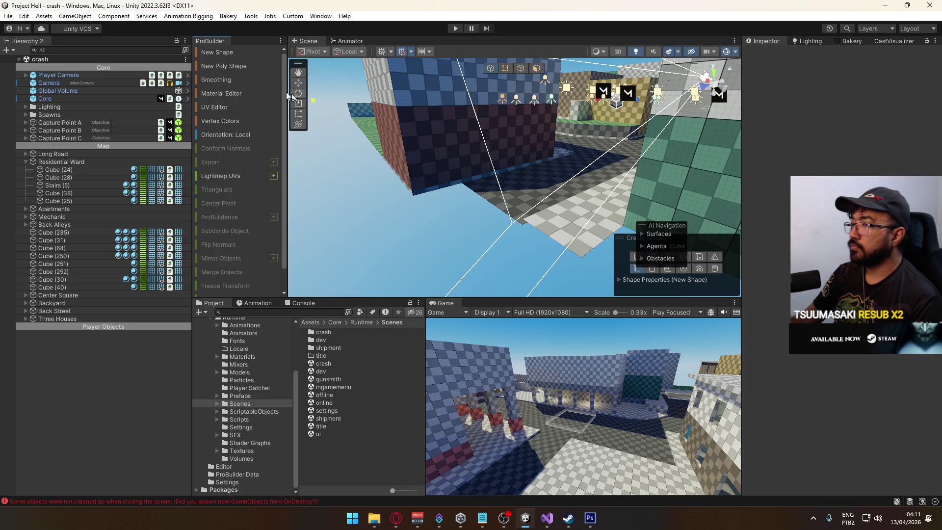
- Set handle orientation to global and draw a first box base on the floor
{"action": "left_click", "coordinate": [214, 52]}
{"action": "left_click_drag", "start_coordinate": [564, 216], "coordinate": [540, 221]}
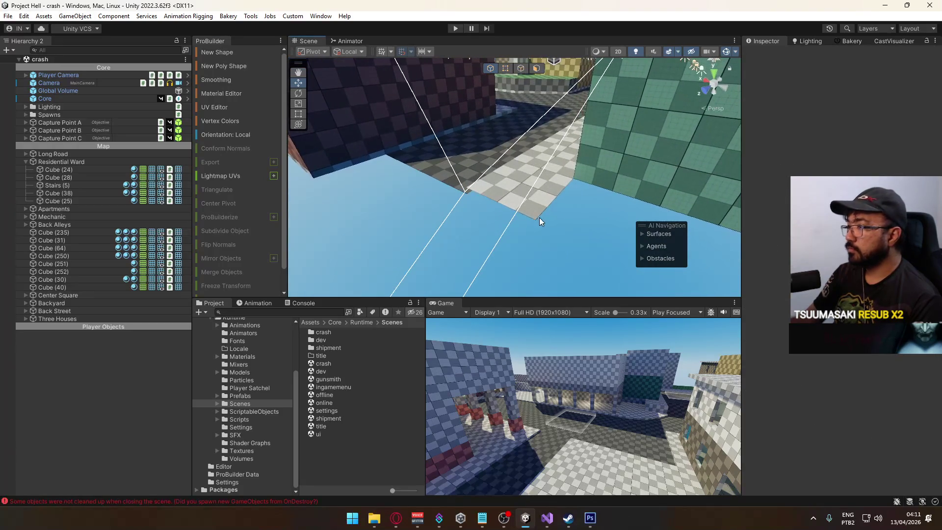
{"action": "left_click", "coordinate": [358, 64]}
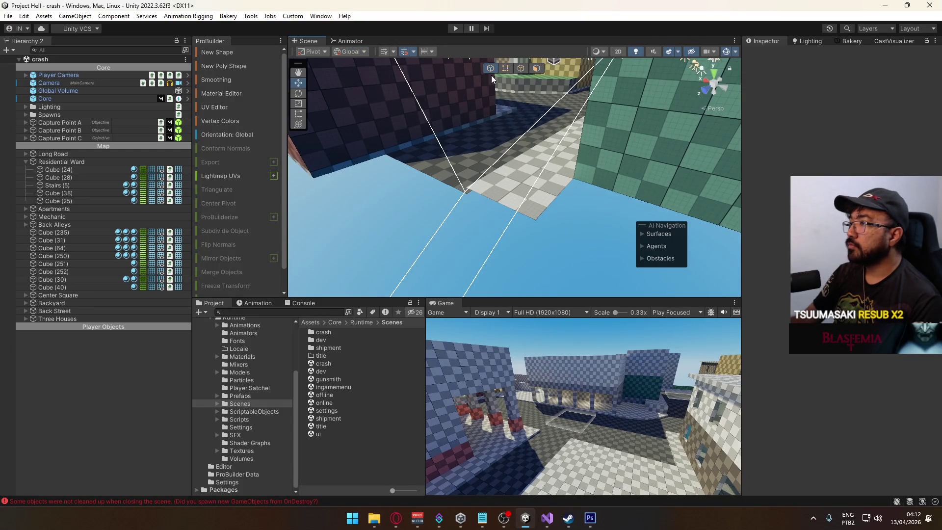
{"action": "left_click", "coordinate": [222, 52]}
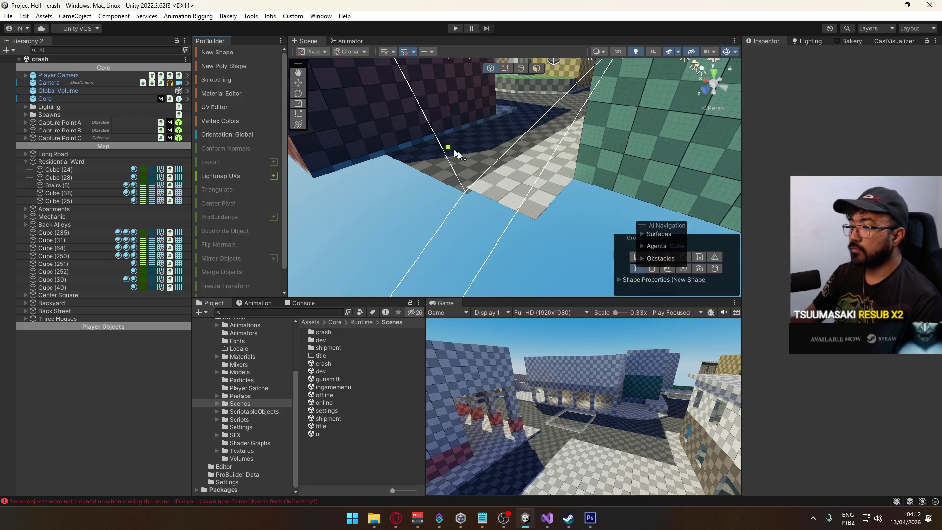
{"action": "mouse_move", "coordinate": [535, 220]}
{"action": "left_mouse_down"}
{"action": "mouse_move", "coordinate": [505, 190]}
{"action": "mouse_move", "coordinate": [523, 187]}
{"action": "left_mouse_up"}
{"action": "left_click", "coordinate": [502, 74]}
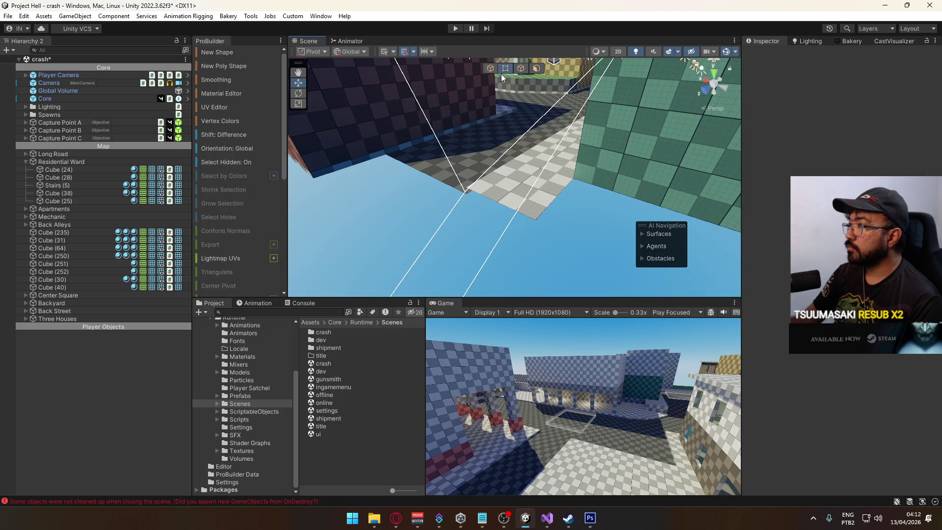
{"action": "left_click", "coordinate": [490, 69]}
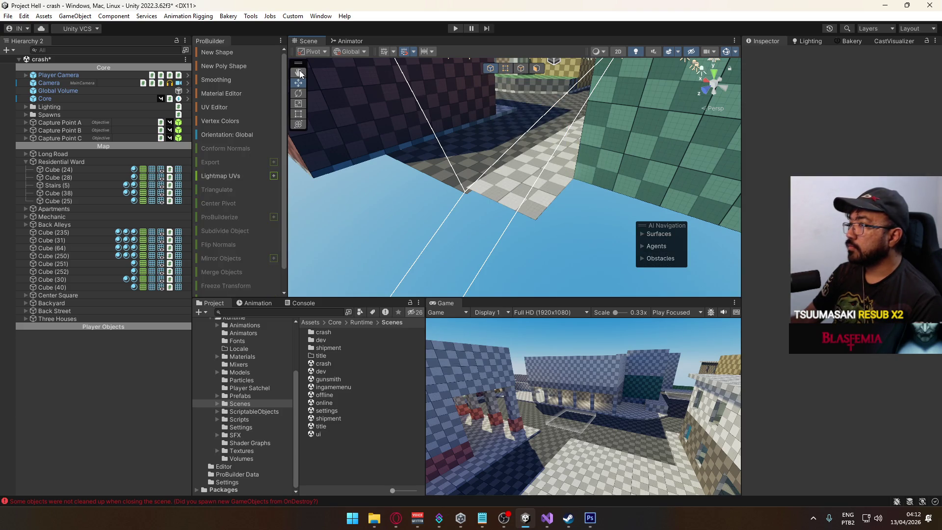
- Finish a 1 × 4.6 × 1 Cube at -40, -1.5, 82.5 and switch to face selection
{"action": "left_click", "coordinate": [219, 53]}
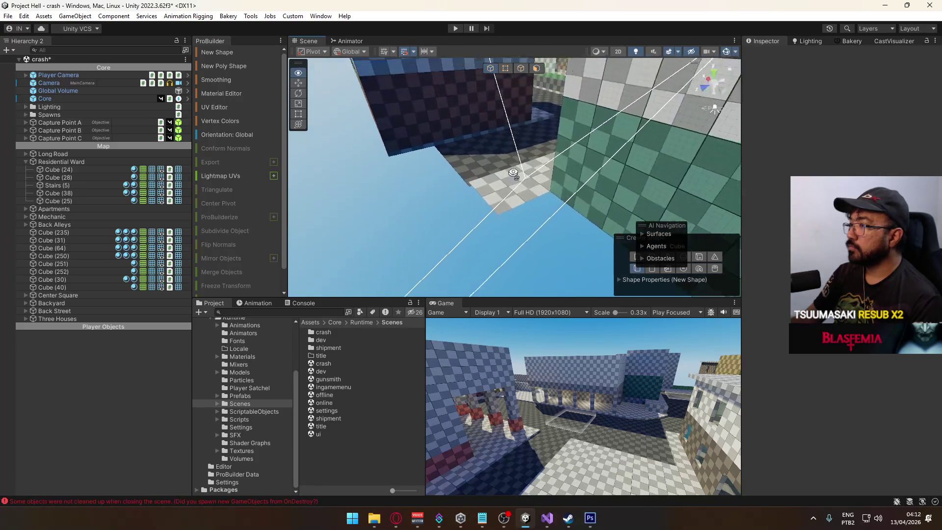
{"action": "mouse_move", "coordinate": [497, 257]}
{"action": "left_mouse_down"}
{"action": "mouse_move", "coordinate": [485, 268]}
{"action": "mouse_move", "coordinate": [493, 239]}
{"action": "left_mouse_up"}
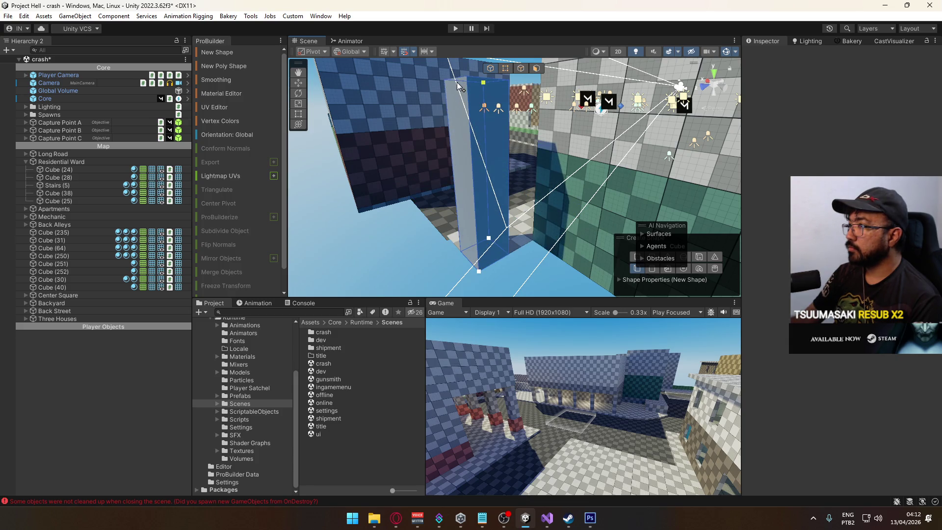
{"action": "left_click", "coordinate": [458, 81]}
{"action": "mouse_move", "coordinate": [428, 118]}
{"action": "left_mouse_down"}
{"action": "mouse_move", "coordinate": [536, 184]}
{"action": "mouse_move", "coordinate": [518, 119]}
{"action": "left_mouse_up"}
{"action": "left_click", "coordinate": [537, 68]}
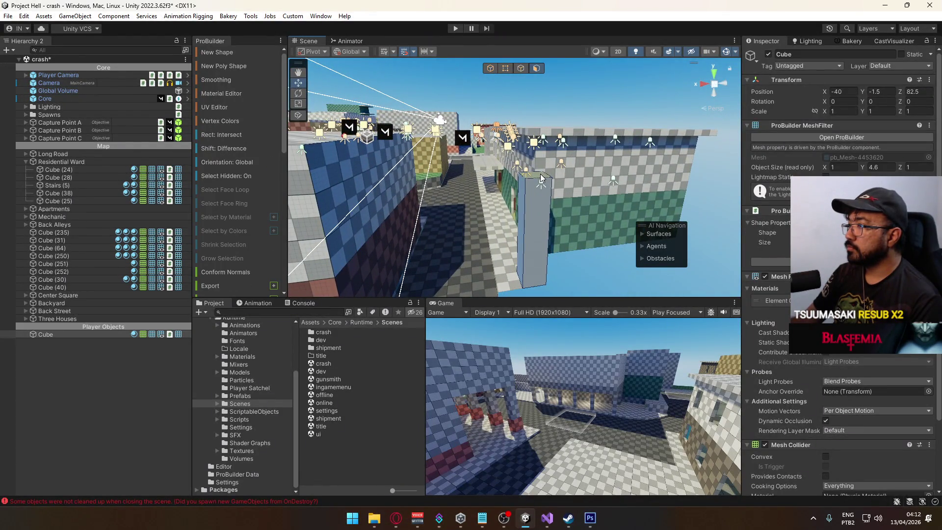
- Drag the Cube's top face up to make it 6 units tall
{"action": "left_click_drag", "start_coordinate": [539, 141], "coordinate": [538, 89]}
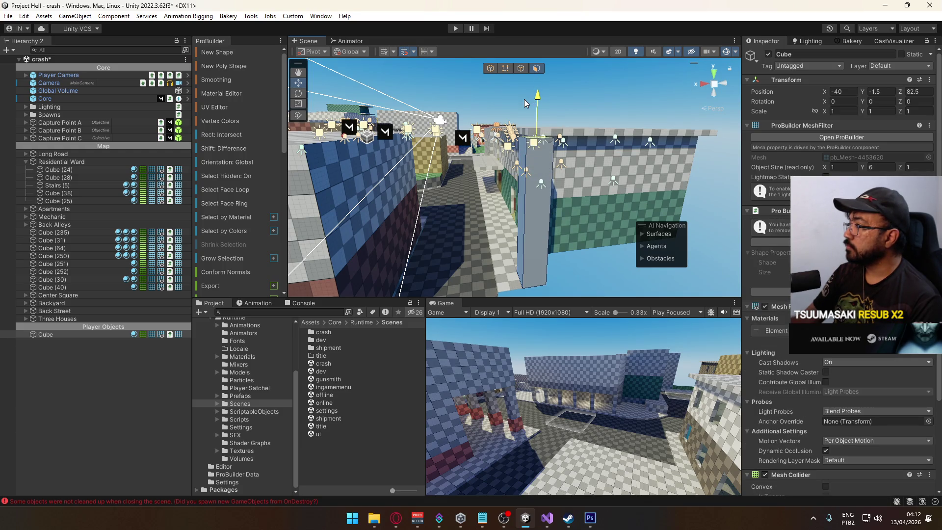
{"action": "mouse_move", "coordinate": [531, 112]}
{"action": "left_mouse_down"}
{"action": "mouse_move", "coordinate": [491, 162]}
{"action": "mouse_move", "coordinate": [422, 208]}
{"action": "mouse_move", "coordinate": [507, 192]}
{"action": "mouse_move", "coordinate": [546, 166]}
{"action": "left_mouse_up"}
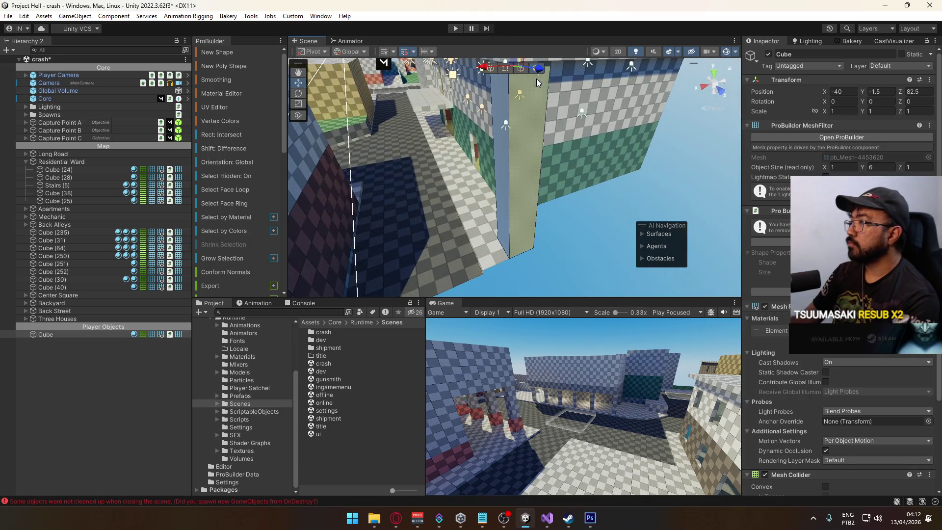
{"action": "key", "text": "f"}
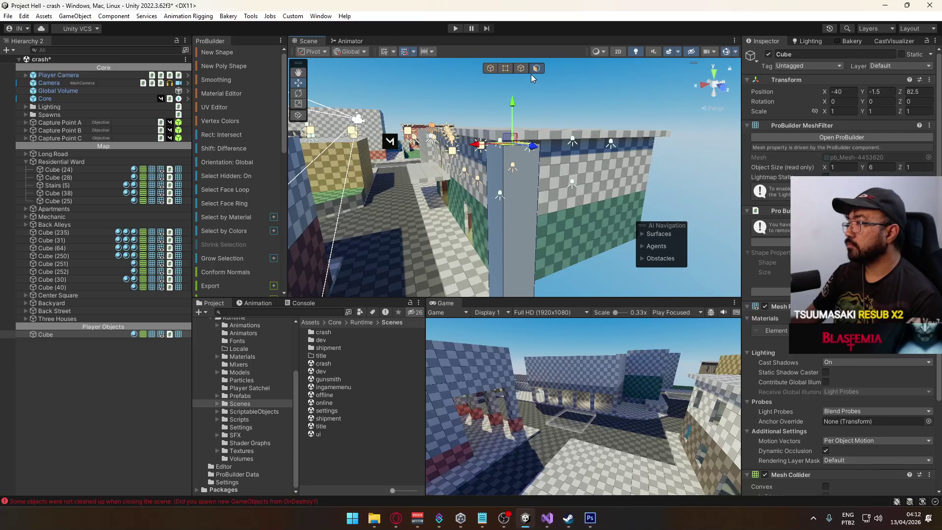
- Delete the bottom face and one more face, leaving a flat 1 × 6 panel
{"action": "mouse_move", "coordinate": [543, 172]}
{"action": "left_mouse_down"}
{"action": "mouse_move", "coordinate": [551, 273]}
{"action": "mouse_move", "coordinate": [432, 48]}
{"action": "mouse_move", "coordinate": [525, 186]}
{"action": "mouse_move", "coordinate": [503, 230]}
{"action": "mouse_move", "coordinate": [545, 149]}
{"action": "left_mouse_up"}
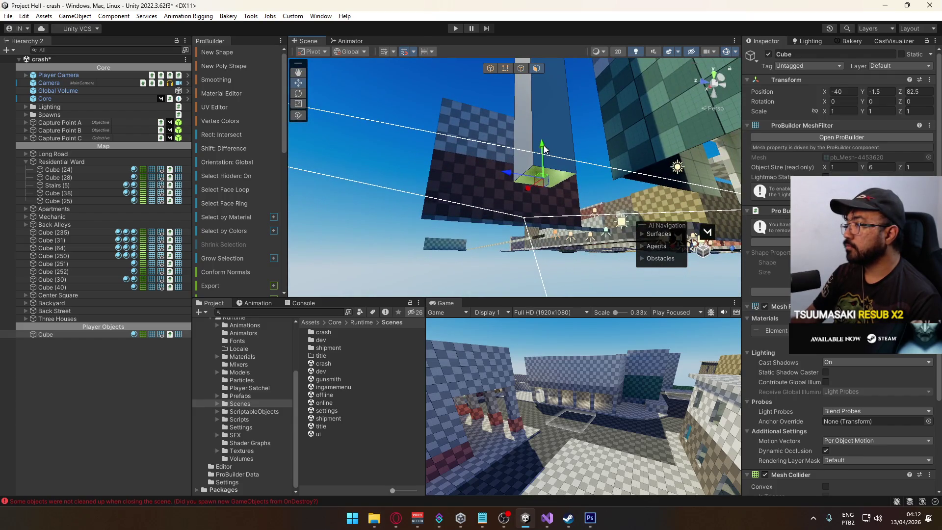
{"action": "key", "text": "Delete"}
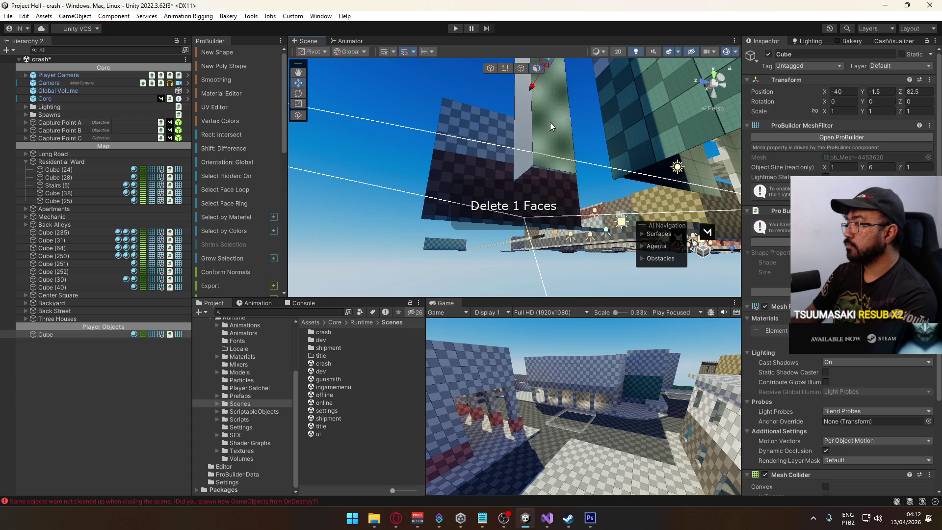
{"action": "mouse_move", "coordinate": [588, 162]}
{"action": "left_mouse_down"}
{"action": "mouse_move", "coordinate": [598, 57]}
{"action": "mouse_move", "coordinate": [416, 346]}
{"action": "mouse_move", "coordinate": [536, 189]}
{"action": "mouse_move", "coordinate": [488, 170]}
{"action": "left_mouse_up"}
{"action": "key", "text": "Delete"}
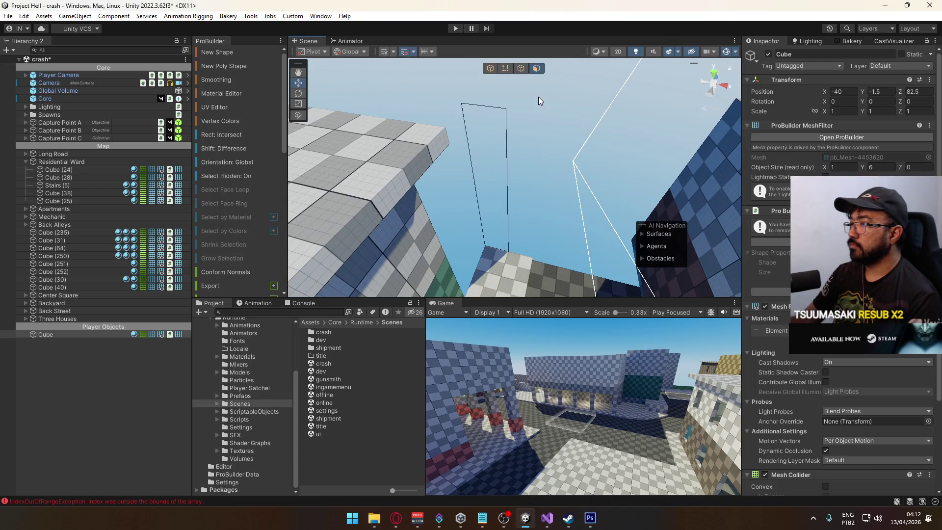
- Select one of the panel's remaining faces and flip its normals
{"action": "left_click_drag", "start_coordinate": [543, 159], "coordinate": [426, 182]}
{"action": "left_click", "coordinate": [414, 189]}
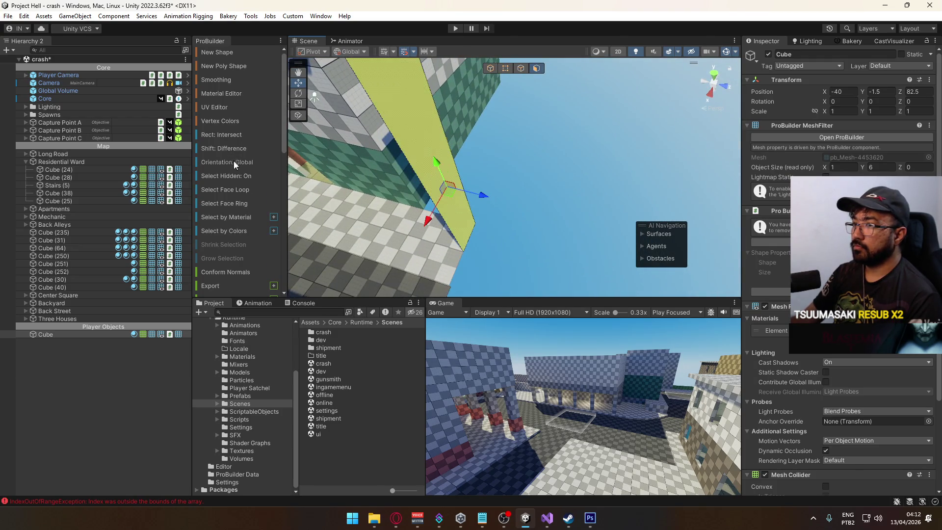
{"action": "scroll", "coordinate": [232, 157], "scroll_direction": "down", "scroll_amount": 10}
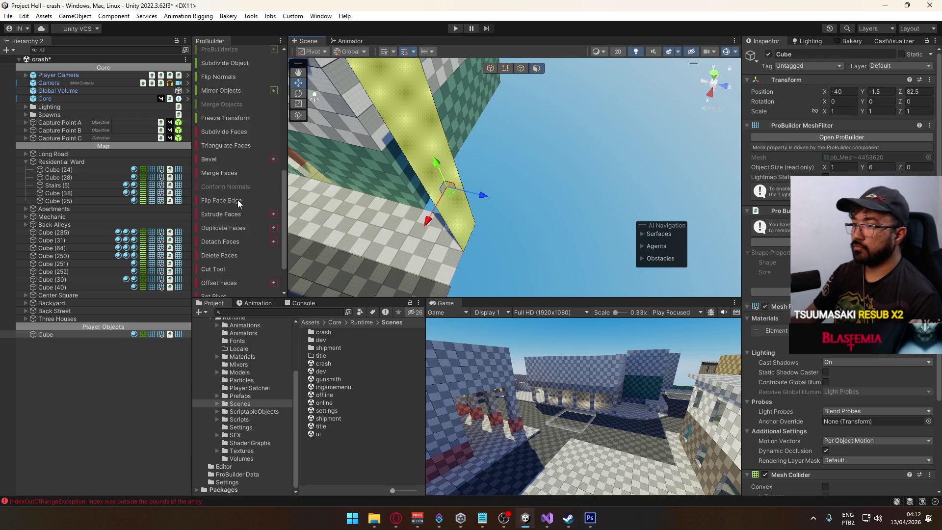
{"action": "scroll", "coordinate": [236, 217], "scroll_direction": "down", "scroll_amount": 3}
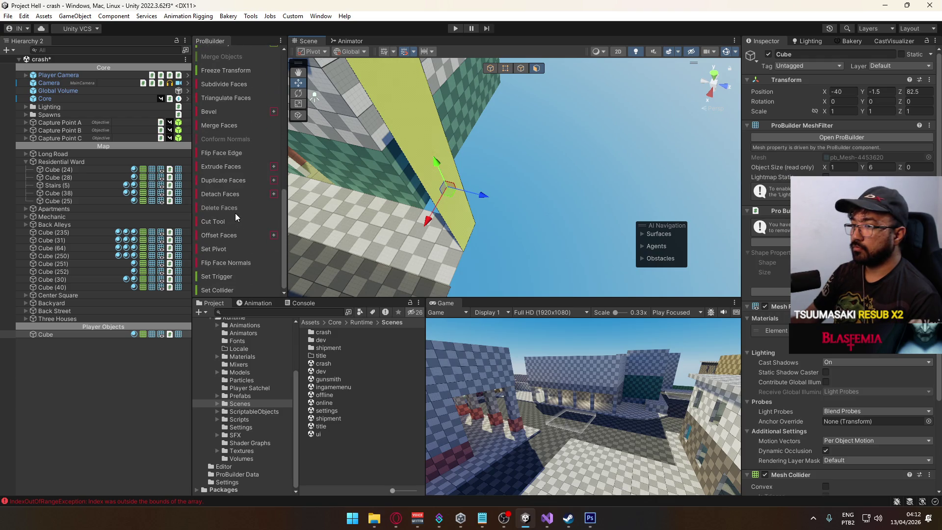
{"action": "left_click", "coordinate": [227, 263]}
{"action": "mouse_move", "coordinate": [319, 221]}
{"action": "left_mouse_down"}
{"action": "mouse_move", "coordinate": [759, 168]}
{"action": "mouse_move", "coordinate": [517, 64]}
{"action": "left_mouse_up"}
- Pick the panel's bottom corner vertex and set the pivot there with Ctrl+J
{"action": "left_click", "coordinate": [519, 72]}
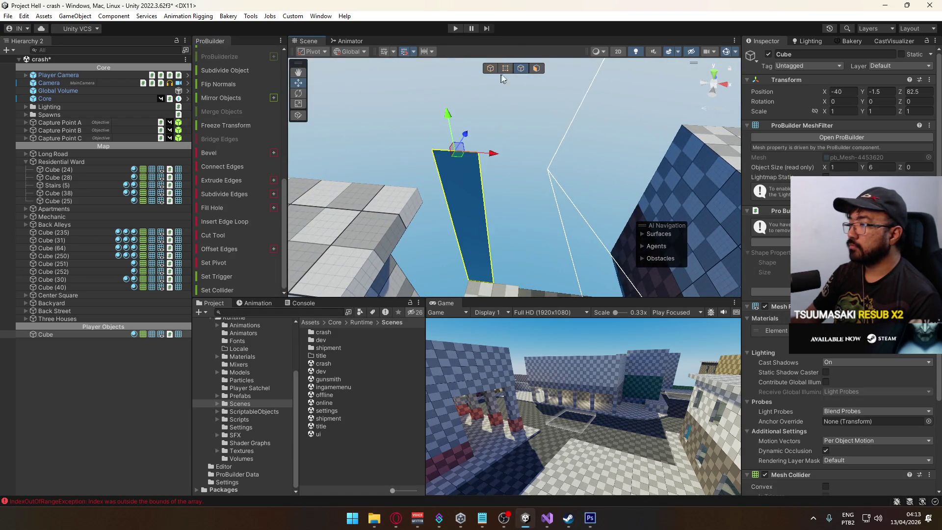
{"action": "left_click", "coordinate": [510, 70]}
{"action": "left_click_drag", "start_coordinate": [525, 114], "coordinate": [470, 285]}
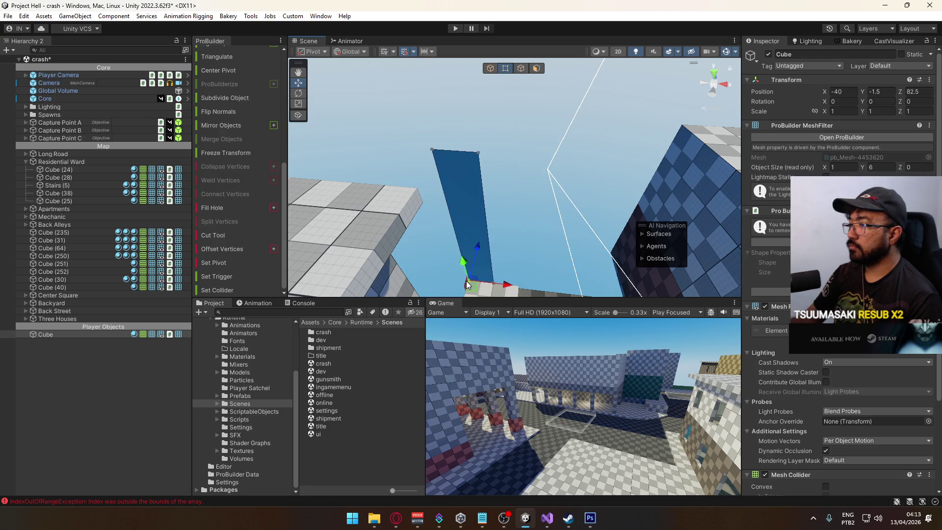
{"action": "key", "text": "ctrl+j"}
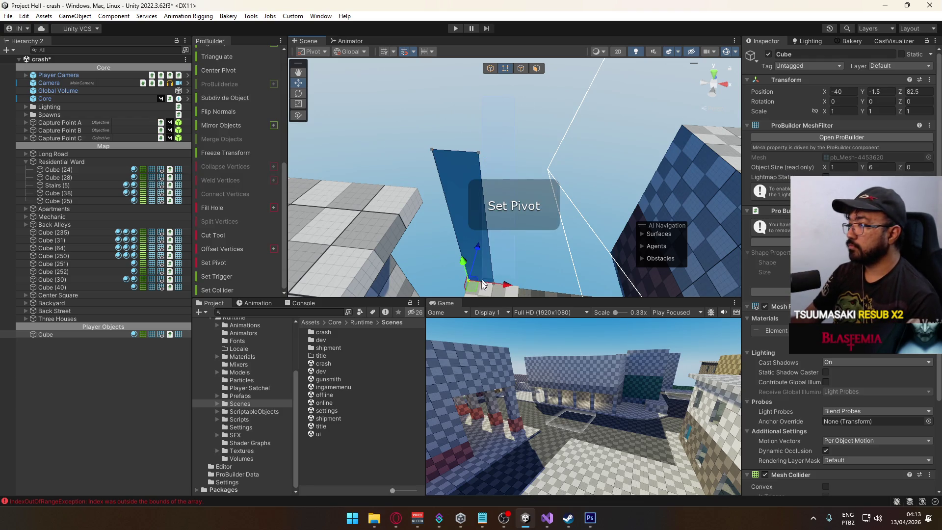
- Back in Object mode, lower the Cube to Y position -2
{"action": "mouse_move", "coordinate": [532, 246]}
{"action": "left_mouse_down"}
{"action": "mouse_move", "coordinate": [566, 298]}
{"action": "mouse_move", "coordinate": [442, 221]}
{"action": "mouse_move", "coordinate": [255, 246]}
{"action": "mouse_move", "coordinate": [511, 175]}
{"action": "mouse_move", "coordinate": [505, 104]}
{"action": "left_mouse_up"}
{"action": "left_click", "coordinate": [490, 68]}
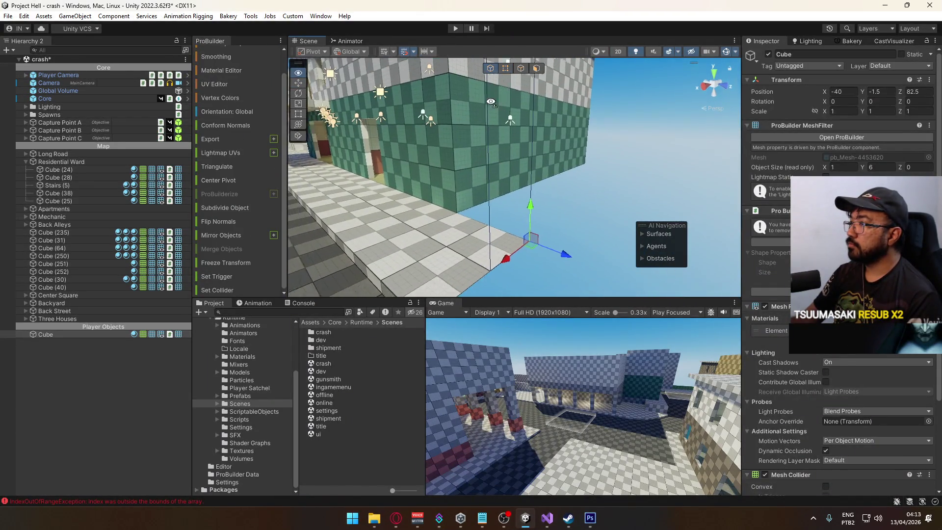
{"action": "key", "text": "f"}
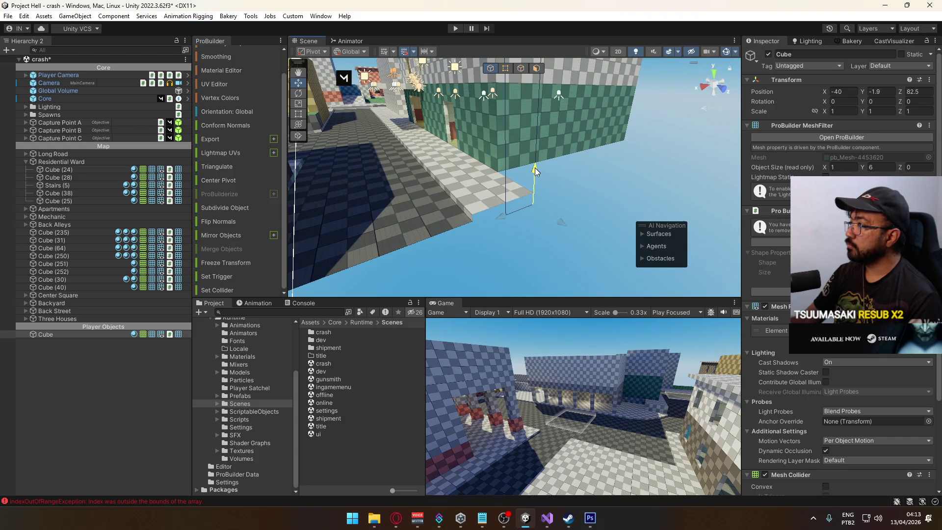
{"action": "mouse_move", "coordinate": [536, 172]}
{"action": "left_mouse_down"}
{"action": "mouse_move", "coordinate": [784, 197]}
{"action": "mouse_move", "coordinate": [576, 75]}
{"action": "left_mouse_up"}
{"action": "left_click", "coordinate": [509, 69]}
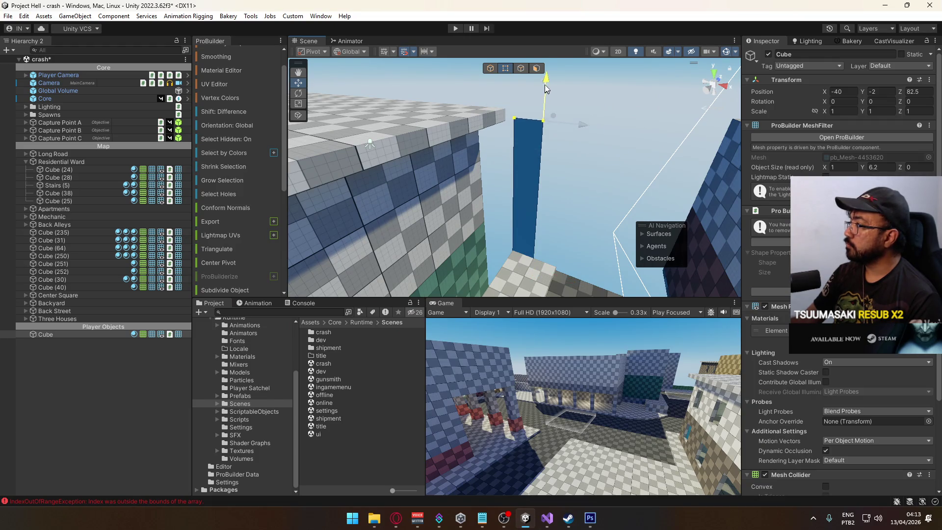
- Raise the wall's top to 7 units and stretch it along the X axis
{"action": "left_click_drag", "start_coordinate": [551, 60], "coordinate": [552, 58]}
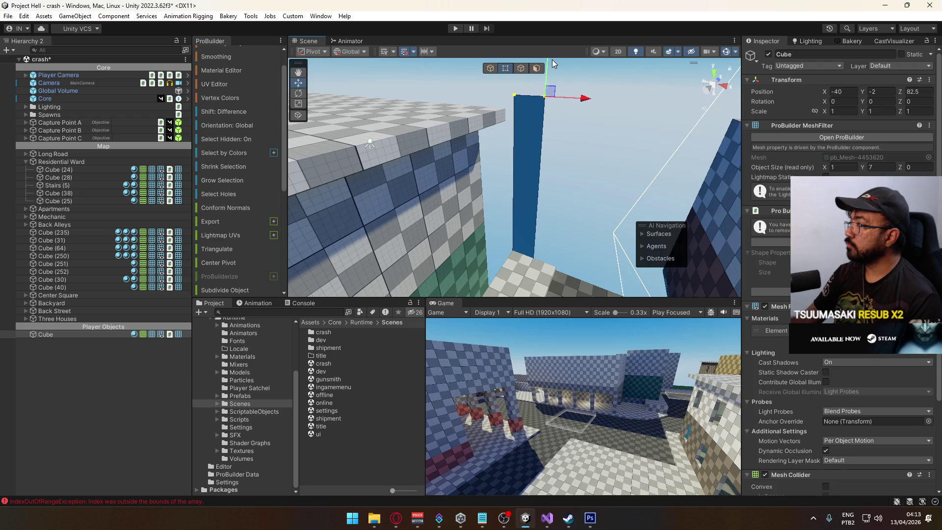
{"action": "left_click", "coordinate": [524, 68]}
{"action": "mouse_move", "coordinate": [564, 122]}
{"action": "left_mouse_down"}
{"action": "mouse_move", "coordinate": [619, 187]}
{"action": "mouse_move", "coordinate": [628, 166]}
{"action": "mouse_move", "coordinate": [485, 167]}
{"action": "mouse_move", "coordinate": [339, 146]}
{"action": "mouse_move", "coordinate": [479, 171]}
{"action": "mouse_move", "coordinate": [511, 154]}
{"action": "mouse_move", "coordinate": [625, 172]}
{"action": "mouse_move", "coordinate": [442, 162]}
{"action": "mouse_move", "coordinate": [420, 174]}
{"action": "mouse_move", "coordinate": [614, 174]}
{"action": "mouse_move", "coordinate": [545, 156]}
{"action": "left_mouse_up"}
{"action": "mouse_move", "coordinate": [474, 156]}
{"action": "left_mouse_down"}
{"action": "mouse_move", "coordinate": [523, 165]}
{"action": "mouse_move", "coordinate": [560, 150]}
{"action": "mouse_move", "coordinate": [643, 147]}
{"action": "mouse_move", "coordinate": [731, 177]}
{"action": "left_mouse_up"}
- Extrude a wall edge out along Z and stretch the wall face slightly
{"action": "scroll", "coordinate": [543, 153], "scroll_direction": "up", "scroll_amount": 2}
{"action": "mouse_move", "coordinate": [386, 162]}
{"action": "left_mouse_down"}
{"action": "mouse_move", "coordinate": [604, 203]}
{"action": "mouse_move", "coordinate": [739, 203]}
{"action": "mouse_move", "coordinate": [658, 216]}
{"action": "mouse_move", "coordinate": [582, 175]}
{"action": "mouse_move", "coordinate": [379, 143]}
{"action": "left_mouse_up"}
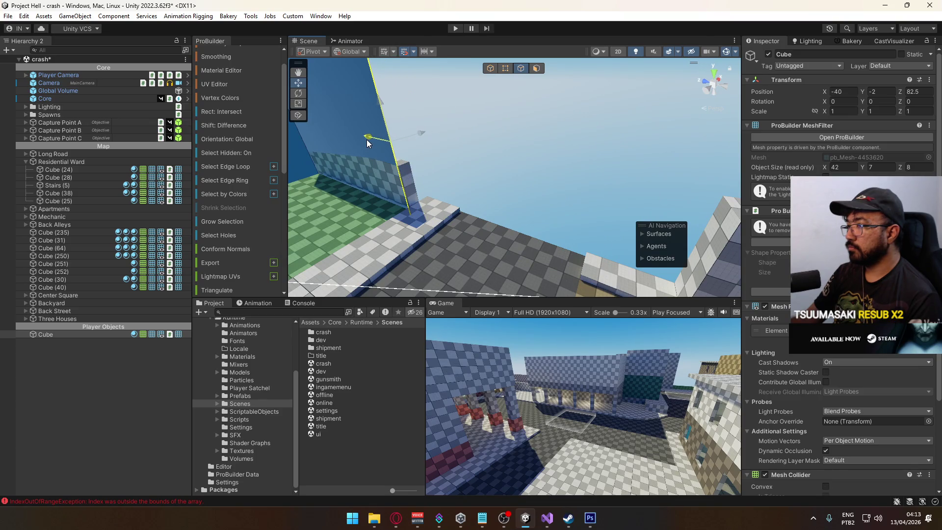
{"action": "left_click_drag", "start_coordinate": [367, 139], "coordinate": [368, 139]}
{"action": "key", "text": "f"}
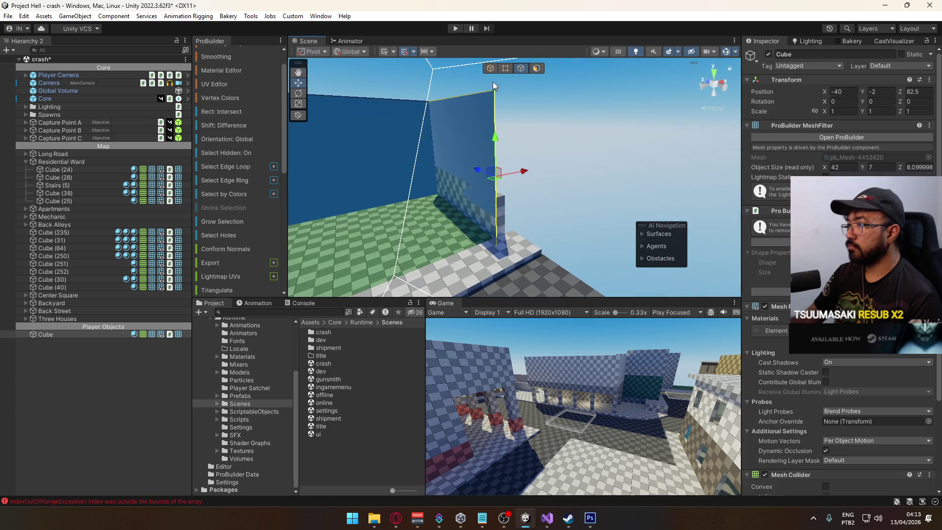
{"action": "left_click", "coordinate": [541, 72]}
{"action": "left_click", "coordinate": [466, 130]}
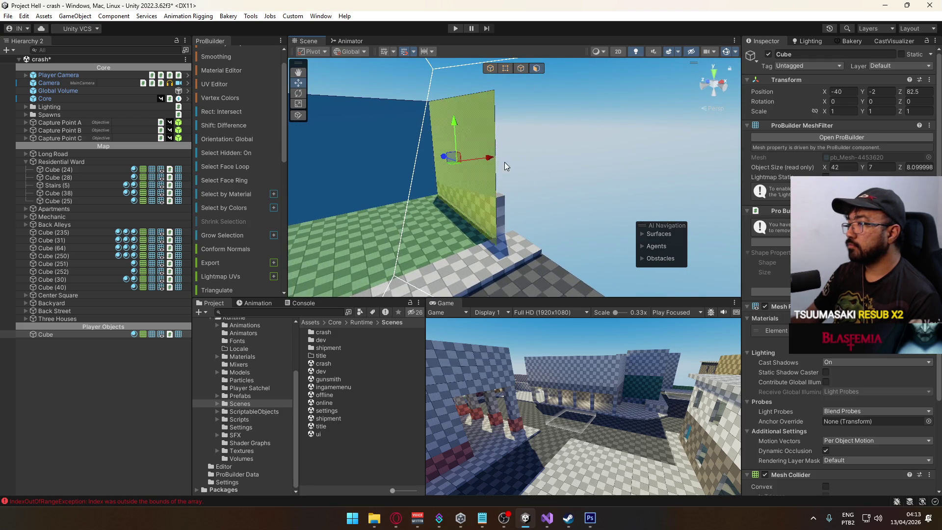
{"action": "mouse_move", "coordinate": [493, 160]}
{"action": "left_mouse_down"}
{"action": "mouse_move", "coordinate": [790, 203]}
{"action": "mouse_move", "coordinate": [645, 190]}
{"action": "mouse_move", "coordinate": [526, 194]}
{"action": "mouse_move", "coordinate": [362, 155]}
{"action": "mouse_move", "coordinate": [432, 146]}
{"action": "left_mouse_up"}
- Lengthen the wall by moving its end edge, reaching about 42 × 7 × 42.2
{"action": "left_click", "coordinate": [521, 67]}
{"action": "left_click", "coordinate": [518, 216]}
{"action": "left_click_drag", "start_coordinate": [519, 216], "coordinate": [623, 177]}
{"action": "mouse_move", "coordinate": [363, 167]}
{"action": "left_mouse_down"}
{"action": "mouse_move", "coordinate": [595, 168]}
{"action": "mouse_move", "coordinate": [675, 135]}
{"action": "mouse_move", "coordinate": [638, 145]}
{"action": "mouse_move", "coordinate": [454, 141]}
{"action": "mouse_move", "coordinate": [594, 158]}
{"action": "mouse_move", "coordinate": [393, 176]}
{"action": "mouse_move", "coordinate": [466, 189]}
{"action": "left_mouse_up"}
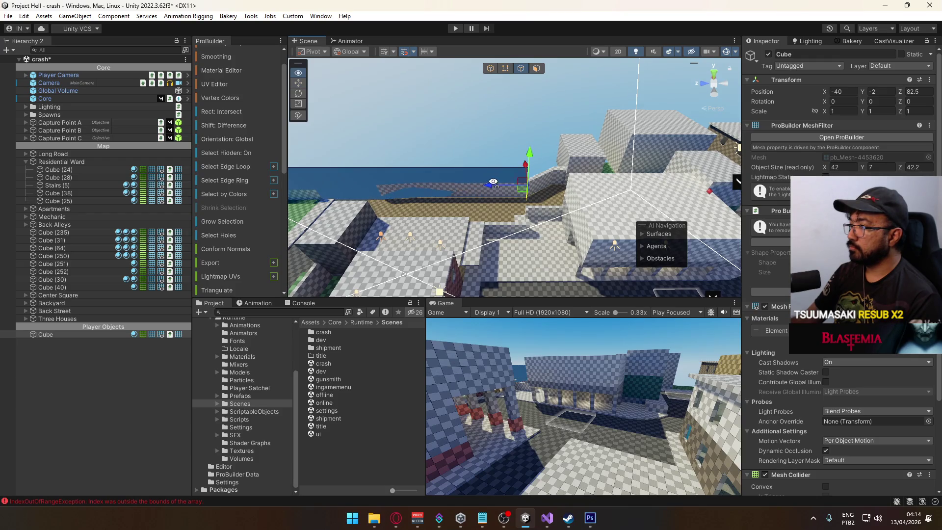
- Extrude a new wall section from the end edge, undo a test rotation, and stretch it along Z and X
{"action": "scroll", "coordinate": [492, 182], "scroll_direction": "down", "scroll_amount": 6}
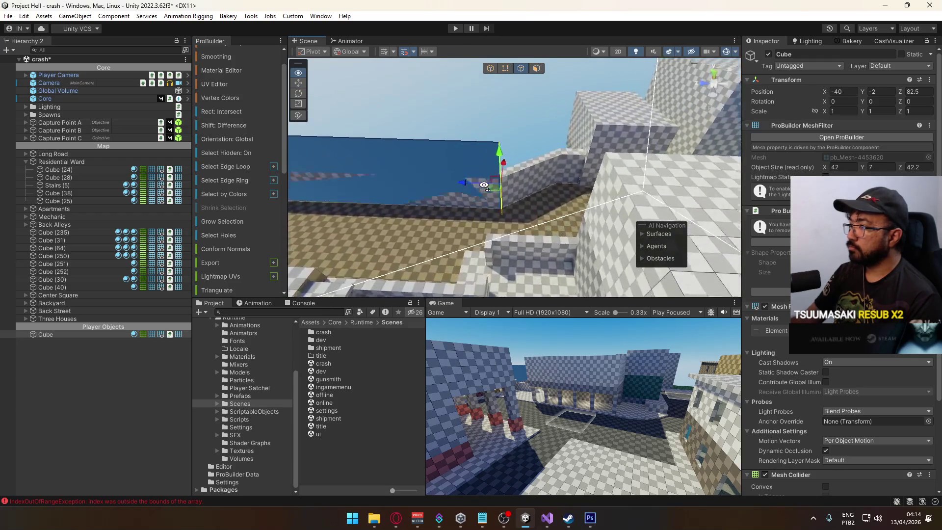
{"action": "scroll", "coordinate": [484, 185], "scroll_direction": "down", "scroll_amount": 4}
{"action": "mouse_move", "coordinate": [472, 183]}
{"action": "left_mouse_down"}
{"action": "mouse_move", "coordinate": [432, 184]}
{"action": "mouse_move", "coordinate": [514, 178]}
{"action": "mouse_move", "coordinate": [601, 207]}
{"action": "mouse_move", "coordinate": [631, 147]}
{"action": "mouse_move", "coordinate": [672, 152]}
{"action": "mouse_move", "coordinate": [387, 143]}
{"action": "mouse_move", "coordinate": [437, 173]}
{"action": "left_mouse_up"}
{"action": "key", "text": "ctrl+e"}
{"action": "key", "text": "e"}
{"action": "key", "text": "ctrl+z"}
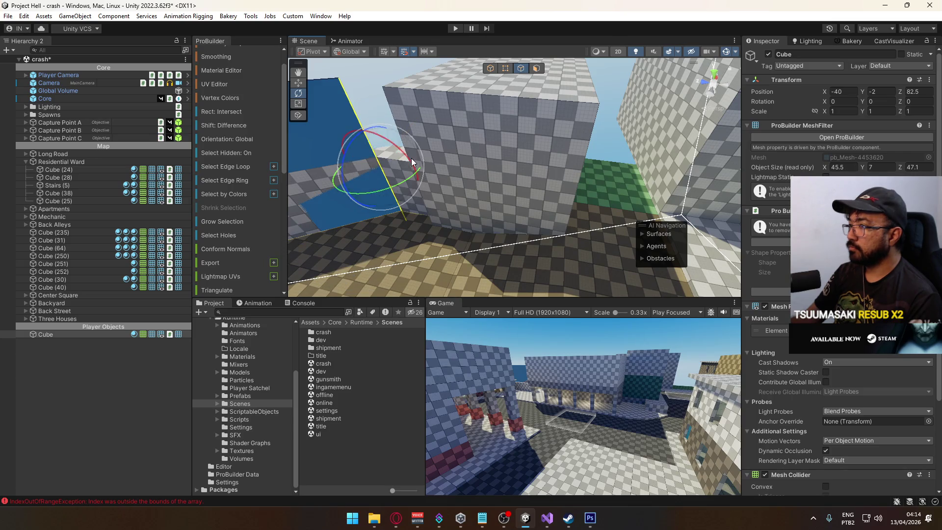
{"action": "mouse_move", "coordinate": [352, 167]}
{"action": "left_mouse_down"}
{"action": "mouse_move", "coordinate": [402, 155]}
{"action": "mouse_move", "coordinate": [532, 181]}
{"action": "mouse_move", "coordinate": [466, 188]}
{"action": "mouse_move", "coordinate": [514, 186]}
{"action": "left_mouse_up"}
{"action": "mouse_move", "coordinate": [588, 155]}
{"action": "left_mouse_down"}
{"action": "mouse_move", "coordinate": [593, 147]}
{"action": "mouse_move", "coordinate": [528, 125]}
{"action": "mouse_move", "coordinate": [734, 152]}
{"action": "mouse_move", "coordinate": [499, 148]}
{"action": "left_mouse_up"}
- Frame the selected section and extrude another wall strip further along Z
{"action": "left_click_drag", "start_coordinate": [602, 175], "coordinate": [424, 162]}
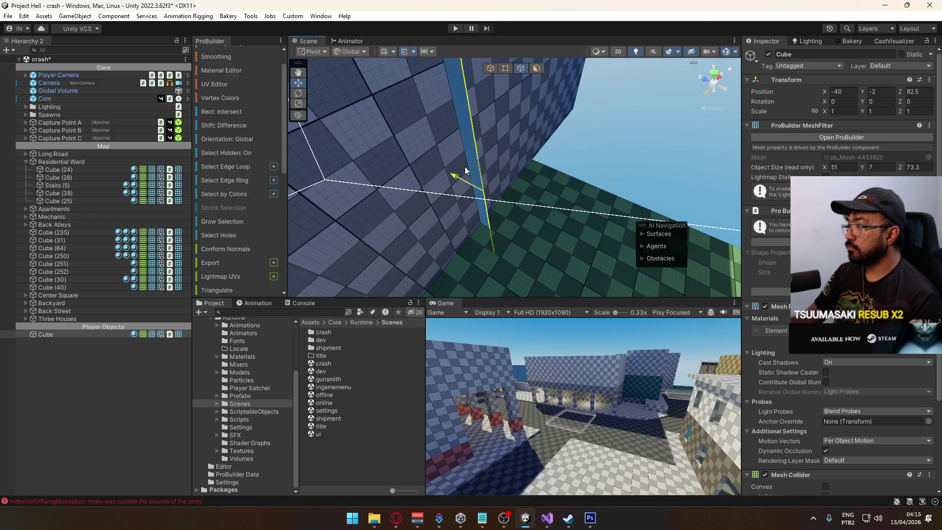
{"action": "key", "text": "f"}
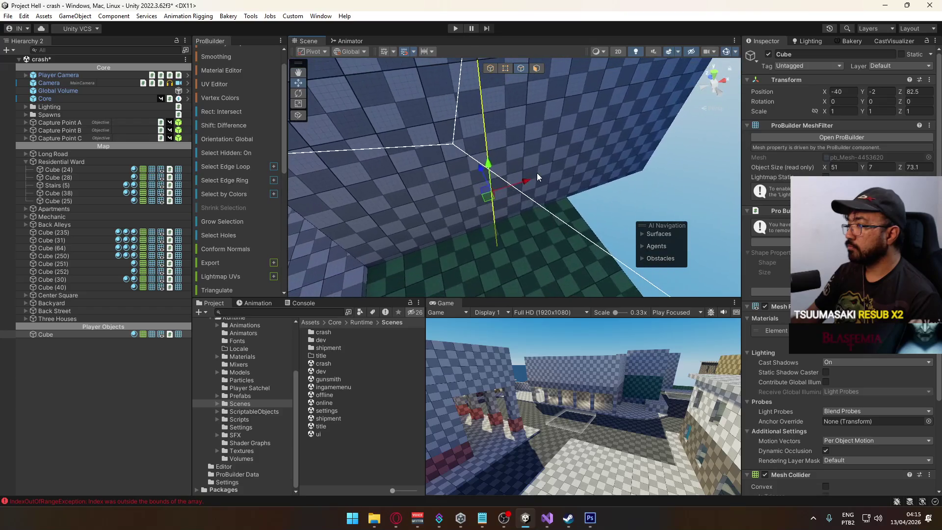
{"action": "left_click_drag", "start_coordinate": [609, 172], "coordinate": [581, 175]}
{"action": "key", "text": "ctrl+e"}
{"action": "mouse_move", "coordinate": [403, 192]}
{"action": "left_mouse_down"}
{"action": "mouse_move", "coordinate": [563, 192]}
{"action": "mouse_move", "coordinate": [471, 172]}
{"action": "mouse_move", "coordinate": [432, 211]}
{"action": "left_mouse_up"}
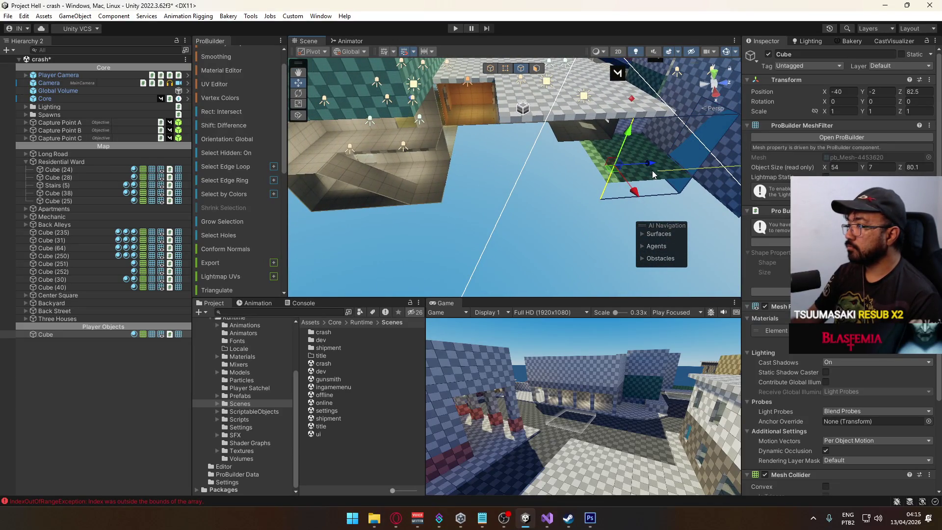
{"action": "mouse_move", "coordinate": [472, 177]}
{"action": "left_mouse_down"}
{"action": "mouse_move", "coordinate": [593, 169]}
{"action": "mouse_move", "coordinate": [589, 182]}
{"action": "mouse_move", "coordinate": [511, 216]}
{"action": "mouse_move", "coordinate": [475, 223]}
{"action": "mouse_move", "coordinate": [532, 195]}
{"action": "mouse_move", "coordinate": [615, 121]}
{"action": "mouse_move", "coordinate": [663, 172]}
{"action": "left_mouse_up"}
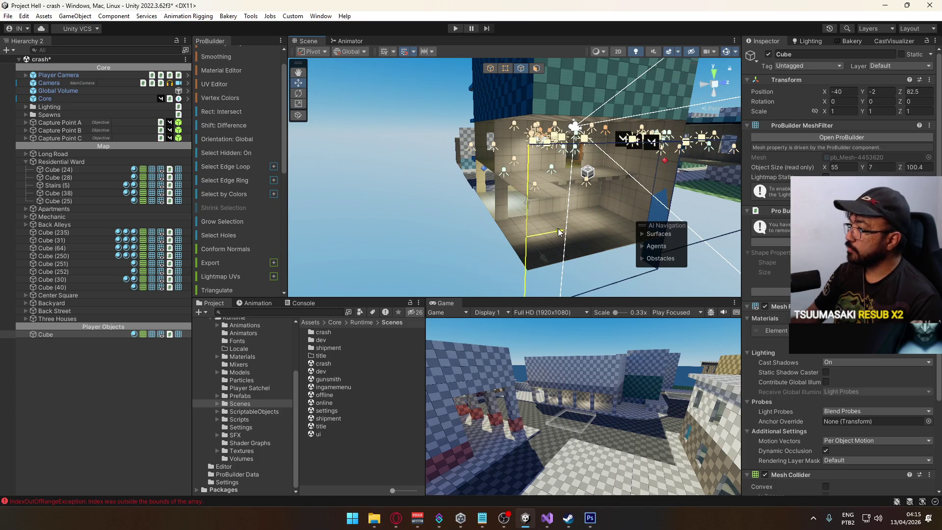
{"action": "mouse_move", "coordinate": [539, 230]}
{"action": "left_mouse_down"}
{"action": "mouse_move", "coordinate": [640, 227]}
{"action": "mouse_move", "coordinate": [680, 189]}
{"action": "left_mouse_up"}
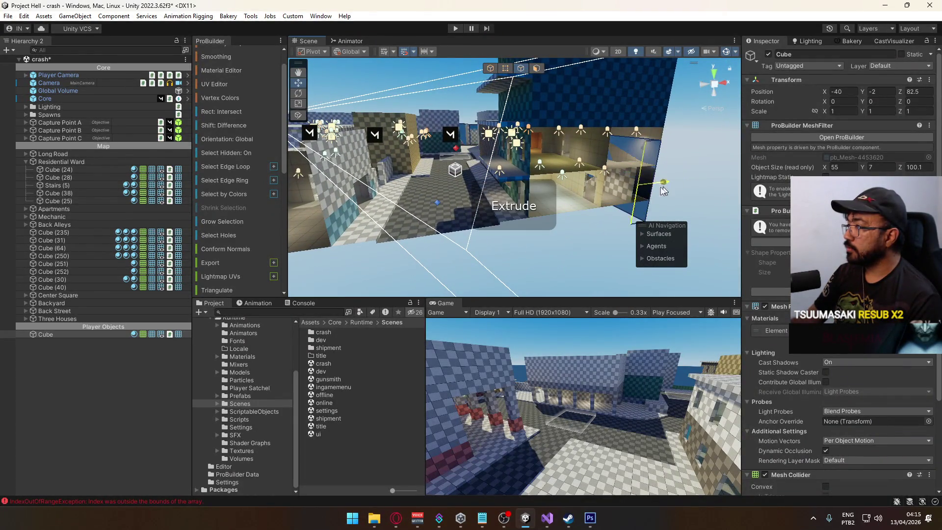
- Extrude the wall face beside the red brick building outward along X into a large block
{"action": "left_click_drag", "start_coordinate": [431, 197], "coordinate": [364, 206]}
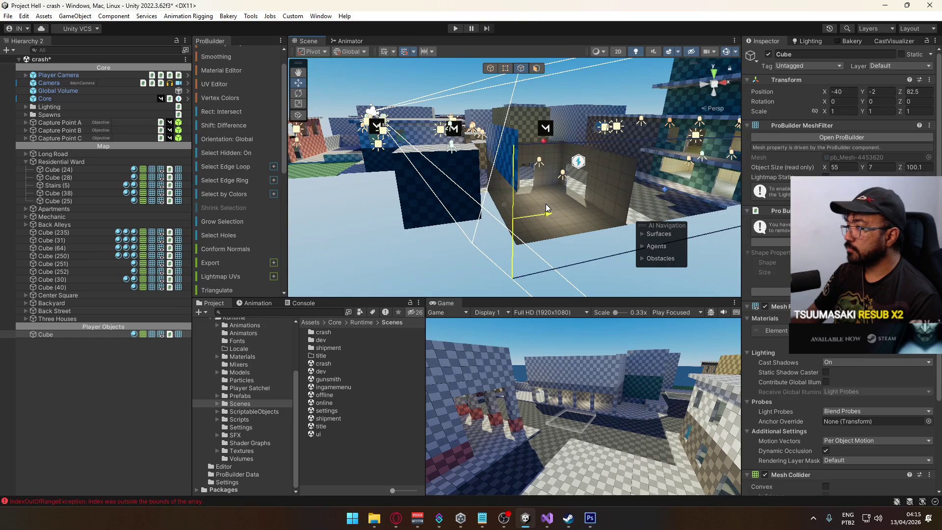
{"action": "mouse_move", "coordinate": [549, 206]}
{"action": "left_mouse_down"}
{"action": "mouse_move", "coordinate": [573, 230]}
{"action": "mouse_move", "coordinate": [749, 261]}
{"action": "left_mouse_up"}
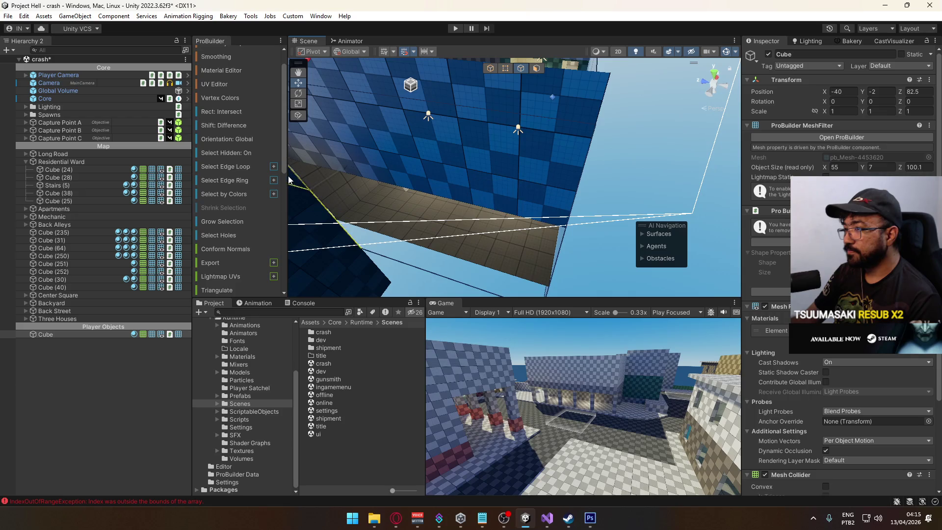
{"action": "mouse_move", "coordinate": [302, 174]}
{"action": "left_mouse_down"}
{"action": "mouse_move", "coordinate": [465, 226]}
{"action": "mouse_move", "coordinate": [518, 172]}
{"action": "mouse_move", "coordinate": [596, 179]}
{"action": "mouse_move", "coordinate": [549, 195]}
{"action": "mouse_move", "coordinate": [467, 198]}
{"action": "left_mouse_up"}
{"action": "mouse_move", "coordinate": [542, 204]}
{"action": "left_mouse_down"}
{"action": "mouse_move", "coordinate": [382, 165]}
{"action": "mouse_move", "coordinate": [377, 209]}
{"action": "left_mouse_up"}
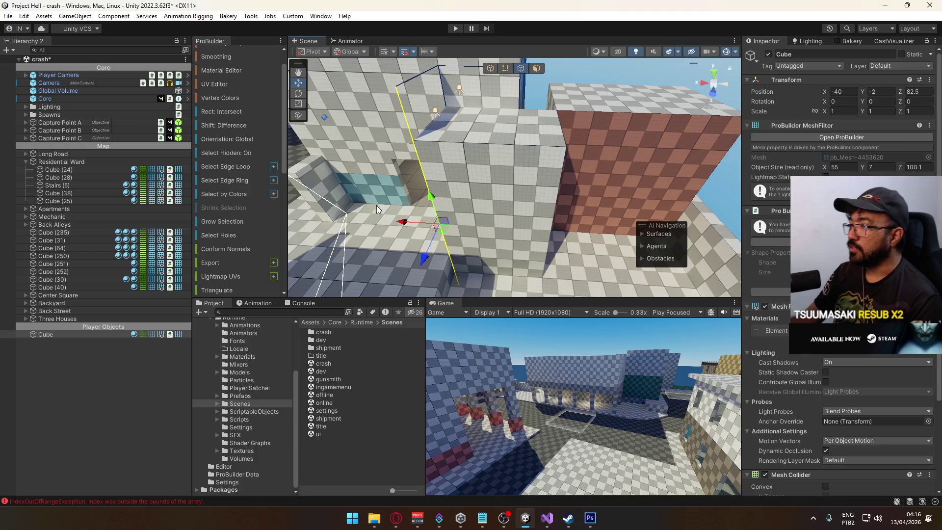
{"action": "left_click", "coordinate": [404, 222], "text": "shift"}
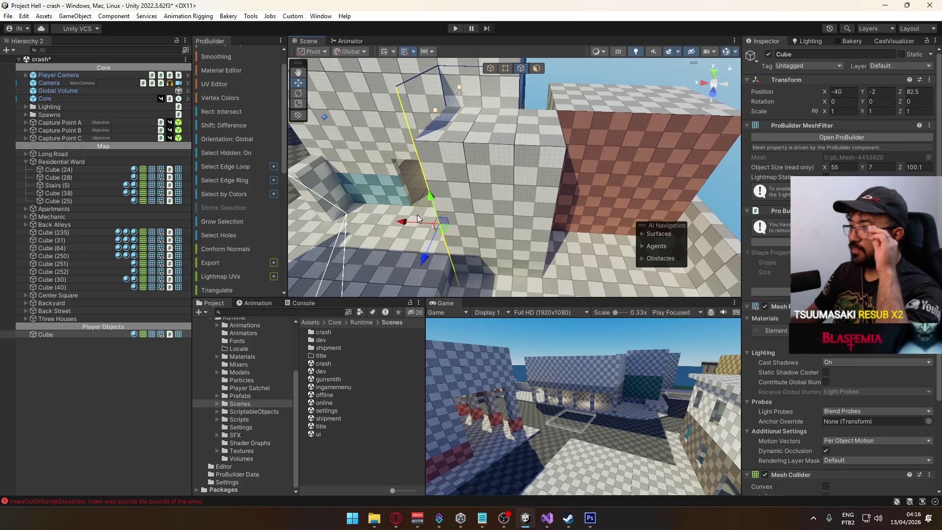
{"action": "mouse_move", "coordinate": [413, 222]}
{"action": "left_mouse_down"}
{"action": "mouse_move", "coordinate": [529, 224]}
{"action": "mouse_move", "coordinate": [486, 221]}
{"action": "mouse_move", "coordinate": [497, 214]}
{"action": "left_mouse_up"}
{"action": "mouse_move", "coordinate": [475, 257]}
{"action": "left_mouse_down"}
{"action": "mouse_move", "coordinate": [520, 239]}
{"action": "mouse_move", "coordinate": [515, 220]}
{"action": "mouse_move", "coordinate": [492, 223]}
{"action": "mouse_move", "coordinate": [721, 225]}
{"action": "mouse_move", "coordinate": [652, 164]}
{"action": "left_mouse_up"}
- Extrude the wall face further along X and inspect it from several angles
{"action": "left_click_drag", "start_coordinate": [511, 143], "coordinate": [492, 149]}
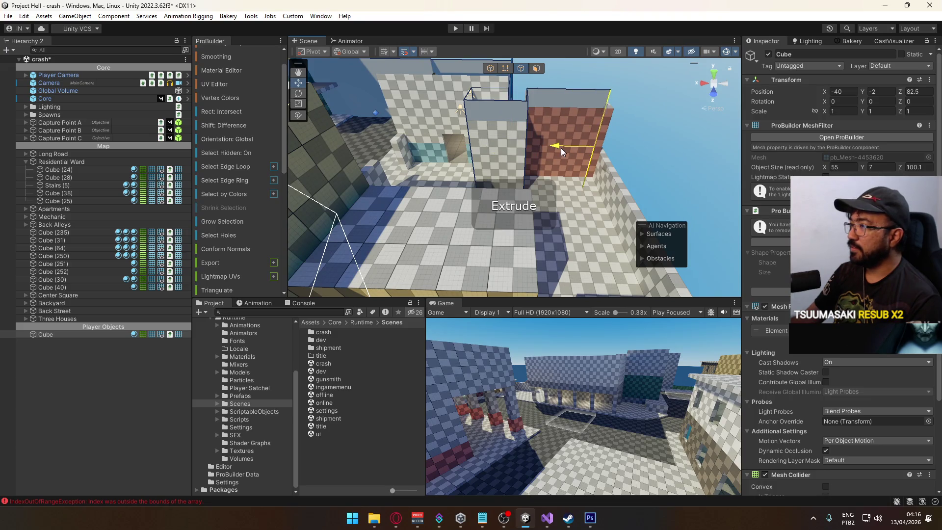
{"action": "mouse_move", "coordinate": [568, 148]}
{"action": "left_mouse_down"}
{"action": "mouse_move", "coordinate": [597, 147]}
{"action": "mouse_move", "coordinate": [440, 180]}
{"action": "mouse_move", "coordinate": [329, 190]}
{"action": "mouse_move", "coordinate": [531, 191]}
{"action": "left_mouse_up"}
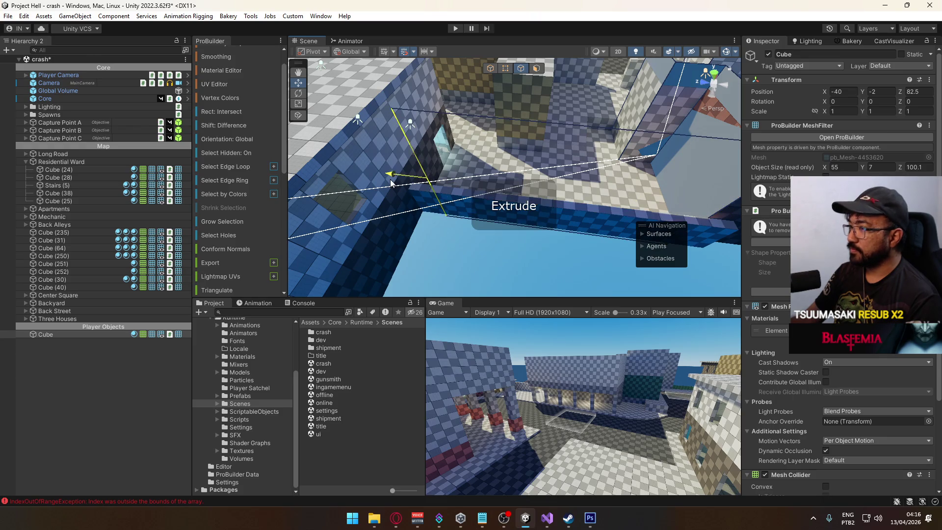
{"action": "mouse_move", "coordinate": [389, 182]}
{"action": "left_mouse_down"}
{"action": "mouse_move", "coordinate": [454, 191]}
{"action": "mouse_move", "coordinate": [425, 204]}
{"action": "mouse_move", "coordinate": [473, 232]}
{"action": "mouse_move", "coordinate": [139, 185]}
{"action": "mouse_move", "coordinate": [513, 186]}
{"action": "left_mouse_up"}
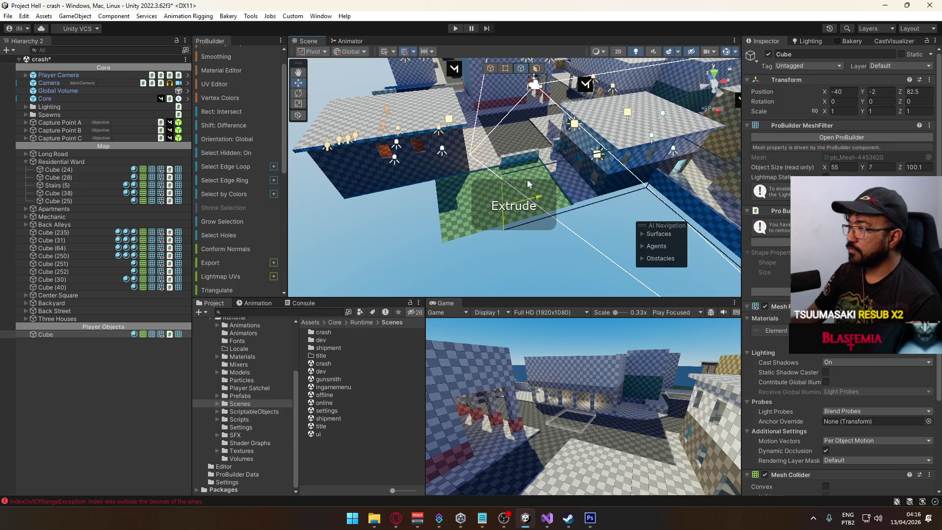
{"action": "mouse_move", "coordinate": [464, 188]}
{"action": "left_mouse_down"}
{"action": "mouse_move", "coordinate": [415, 194]}
{"action": "mouse_move", "coordinate": [634, 165]}
{"action": "left_mouse_up"}
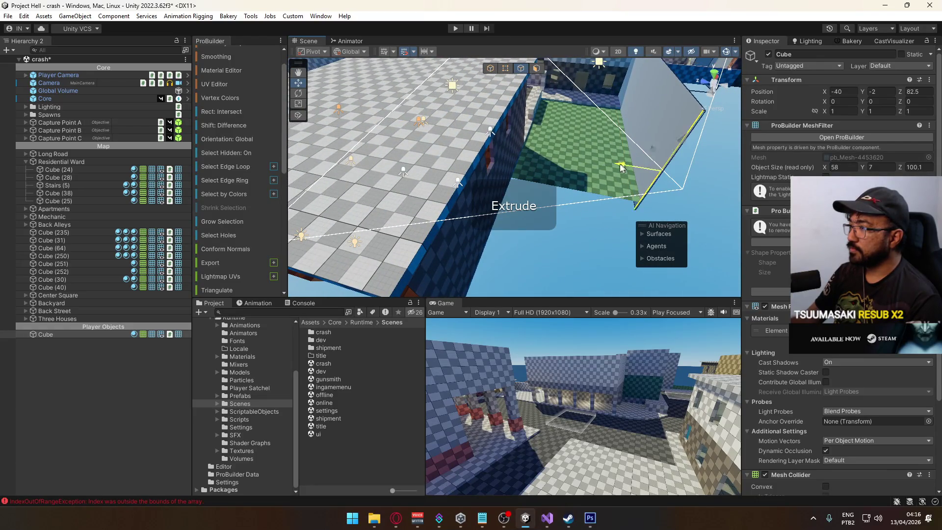
{"action": "left_click_drag", "start_coordinate": [476, 158], "coordinate": [602, 171]}
{"action": "left_click_drag", "start_coordinate": [468, 211], "coordinate": [686, 164]}
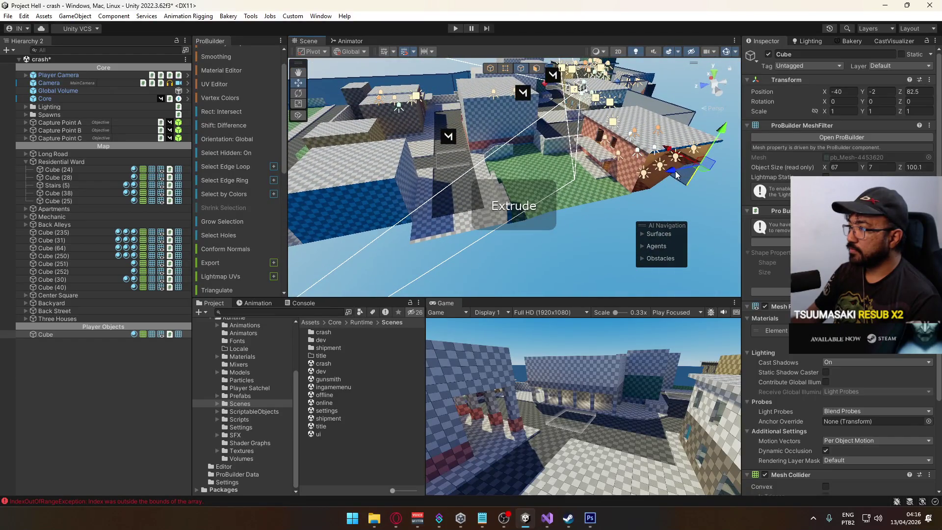
{"action": "mouse_move", "coordinate": [357, 205]}
{"action": "left_mouse_down"}
{"action": "mouse_move", "coordinate": [246, 179]}
{"action": "mouse_move", "coordinate": [613, 196]}
{"action": "left_mouse_up"}
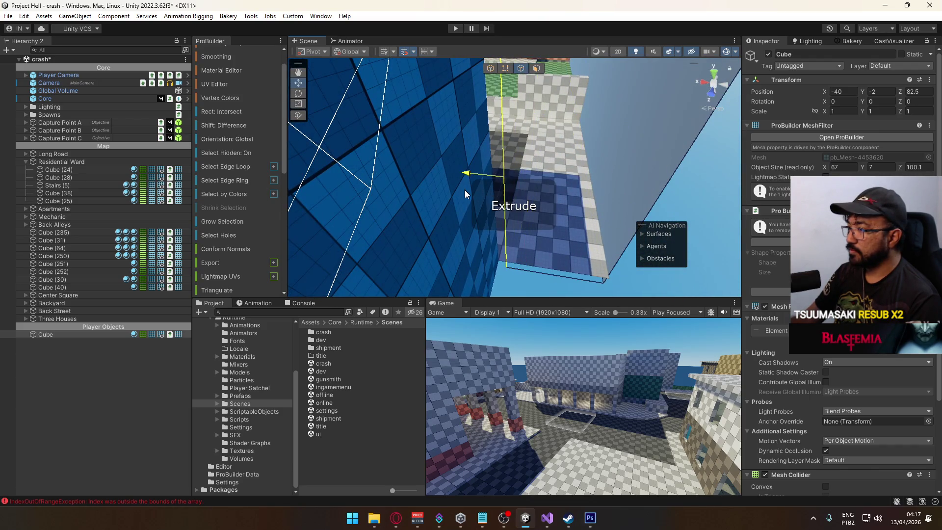
{"action": "mouse_move", "coordinate": [454, 194]}
{"action": "left_mouse_down"}
{"action": "mouse_move", "coordinate": [268, 178]}
{"action": "mouse_move", "coordinate": [434, 185]}
{"action": "left_mouse_up"}
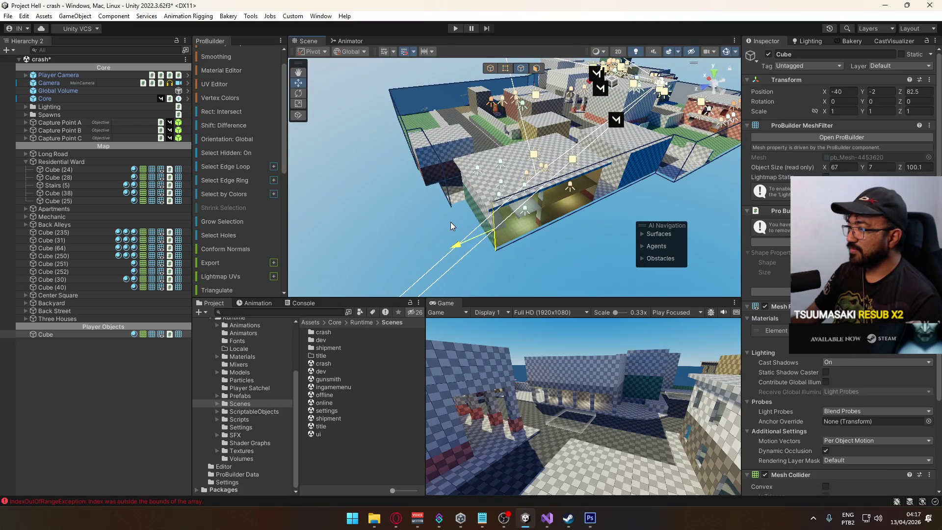
- Extrude the wall to meet the corner, weld the overlapping vertices with Alt+V, and switch to YouTube
{"action": "key", "text": "f"}
{"action": "mouse_move", "coordinate": [442, 281]}
{"action": "left_mouse_down"}
{"action": "mouse_move", "coordinate": [496, 223]}
{"action": "mouse_move", "coordinate": [456, 204]}
{"action": "mouse_move", "coordinate": [457, 116]}
{"action": "left_mouse_up"}
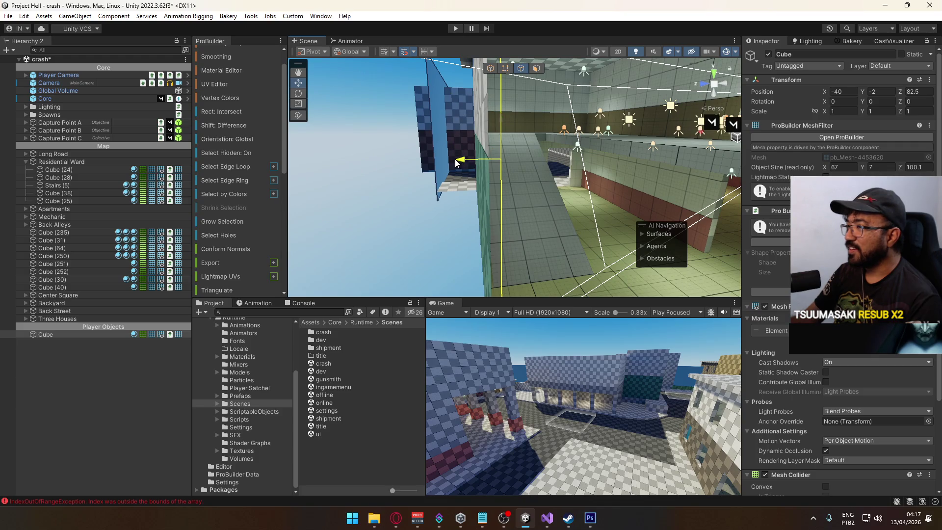
{"action": "mouse_move", "coordinate": [453, 164]}
{"action": "left_mouse_down"}
{"action": "mouse_move", "coordinate": [717, 210]}
{"action": "mouse_move", "coordinate": [605, 180]}
{"action": "left_mouse_up"}
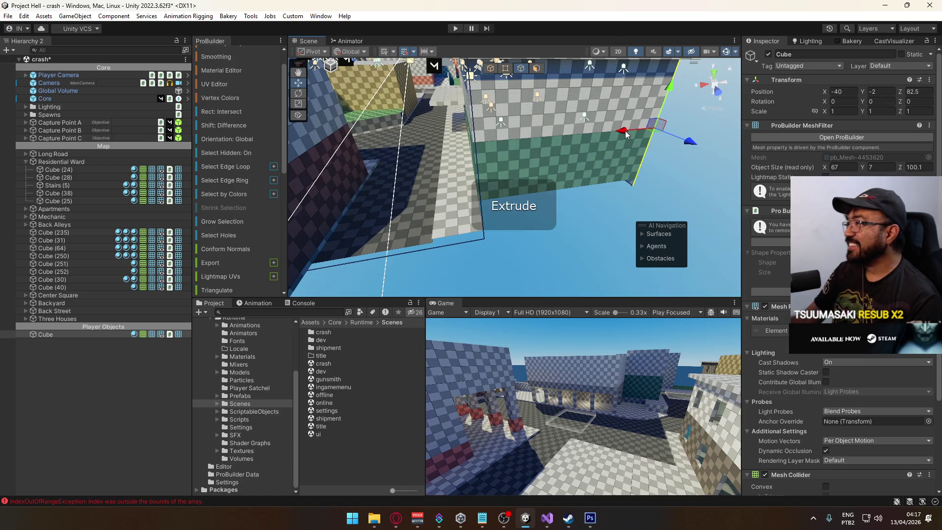
{"action": "mouse_move", "coordinate": [483, 142]}
{"action": "left_mouse_down"}
{"action": "mouse_move", "coordinate": [439, 146]}
{"action": "mouse_move", "coordinate": [625, 186]}
{"action": "mouse_move", "coordinate": [486, 190]}
{"action": "left_mouse_up"}
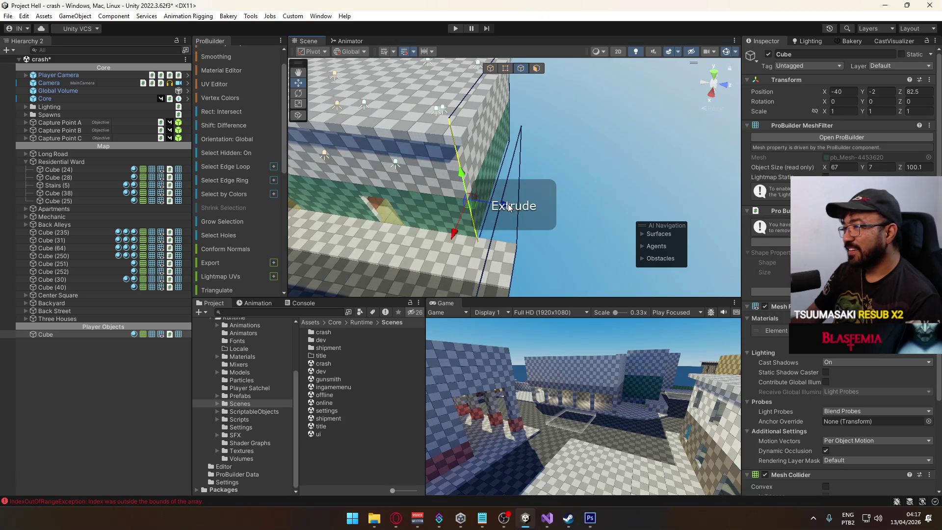
{"action": "mouse_move", "coordinate": [545, 205]}
{"action": "left_mouse_down"}
{"action": "mouse_move", "coordinate": [556, 205]}
{"action": "mouse_move", "coordinate": [525, 162]}
{"action": "mouse_move", "coordinate": [510, 86]}
{"action": "left_mouse_up"}
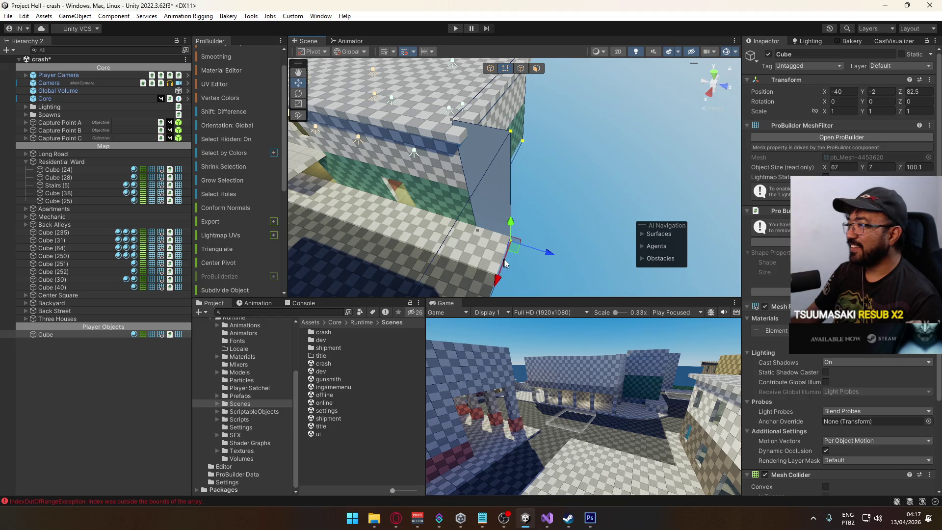
{"action": "key", "text": "alt+v"}
{"action": "left_click", "coordinate": [396, 517]}
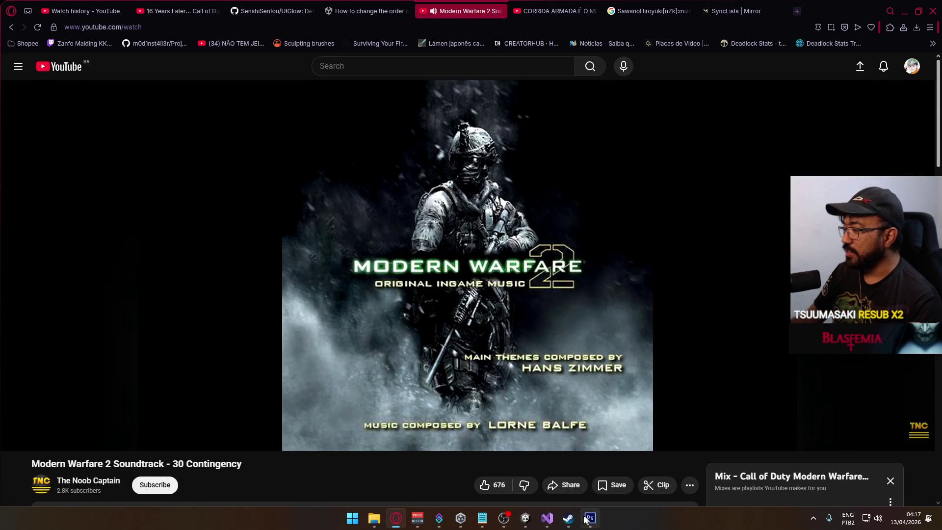
- Back in Unity, box-select the wall's top edges in Front view and raise the height to 8.2
{"action": "left_click", "coordinate": [525, 518]}
{"action": "left_click_drag", "start_coordinate": [375, 118], "coordinate": [667, 77]}
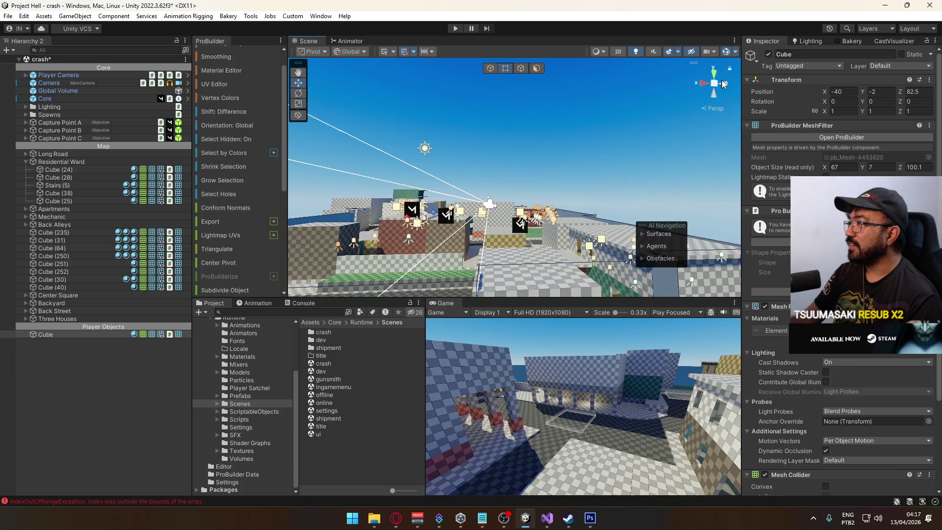
{"action": "left_click", "coordinate": [715, 83]}
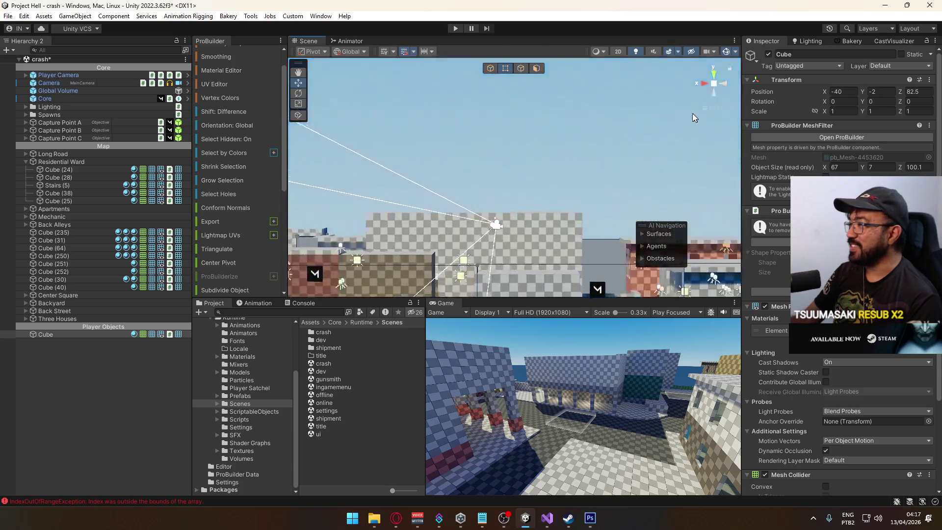
{"action": "scroll", "coordinate": [497, 171], "scroll_direction": "down", "scroll_amount": 10}
{"action": "scroll", "coordinate": [518, 174], "scroll_direction": "down", "scroll_amount": 2}
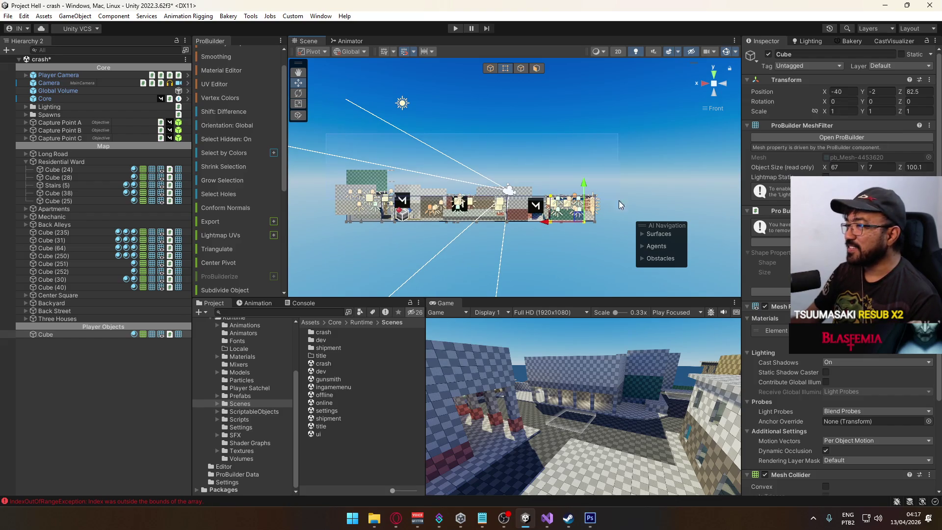
{"action": "left_click_drag", "start_coordinate": [635, 208], "coordinate": [634, 207]}
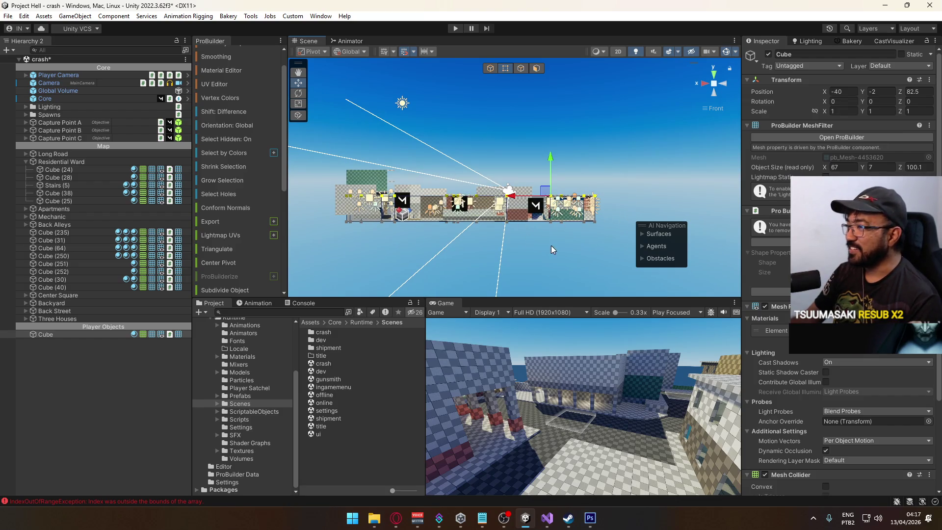
{"action": "left_click", "coordinate": [725, 88]}
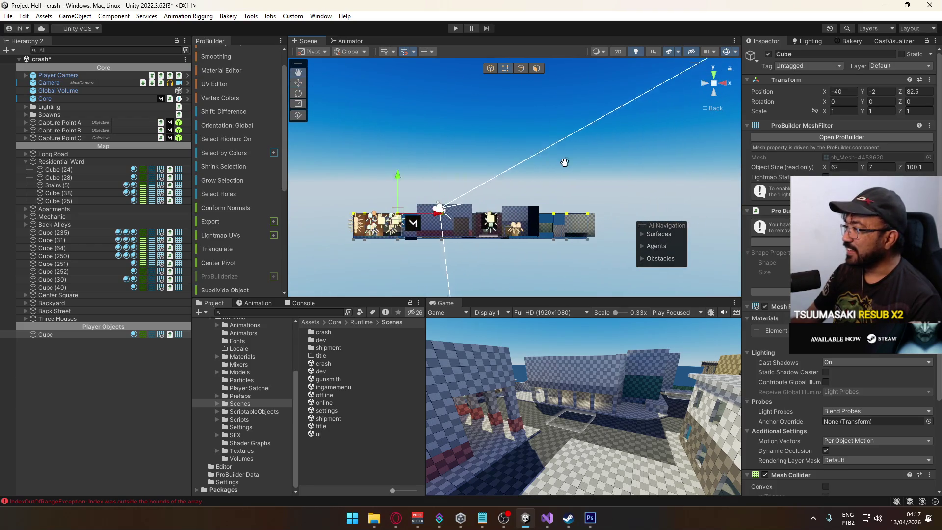
{"action": "left_click", "coordinate": [721, 110]}
{"action": "mouse_move", "coordinate": [507, 131]}
{"action": "left_mouse_down"}
{"action": "mouse_move", "coordinate": [165, 126]}
{"action": "mouse_move", "coordinate": [398, 156]}
{"action": "mouse_move", "coordinate": [607, 157]}
{"action": "mouse_move", "coordinate": [473, 154]}
{"action": "left_mouse_up"}
{"action": "mouse_move", "coordinate": [465, 117]}
{"action": "left_mouse_down"}
{"action": "mouse_move", "coordinate": [514, 145]}
{"action": "mouse_move", "coordinate": [395, 146]}
{"action": "mouse_move", "coordinate": [639, 148]}
{"action": "left_mouse_up"}
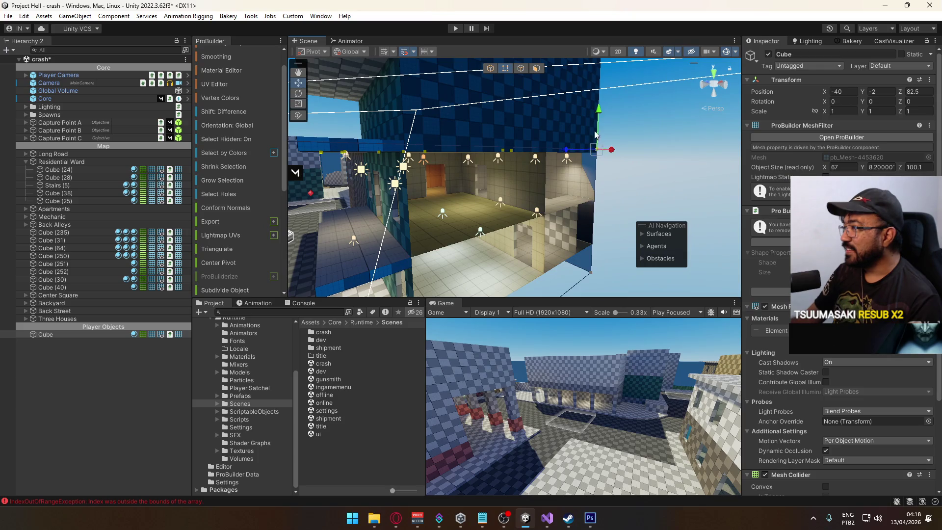
- Switch ProBuilder to Face selection mode and select a face of the blue wall
{"action": "mouse_move", "coordinate": [599, 118]}
{"action": "left_mouse_down"}
{"action": "mouse_move", "coordinate": [539, 93]}
{"action": "mouse_move", "coordinate": [471, 139]}
{"action": "left_mouse_up"}
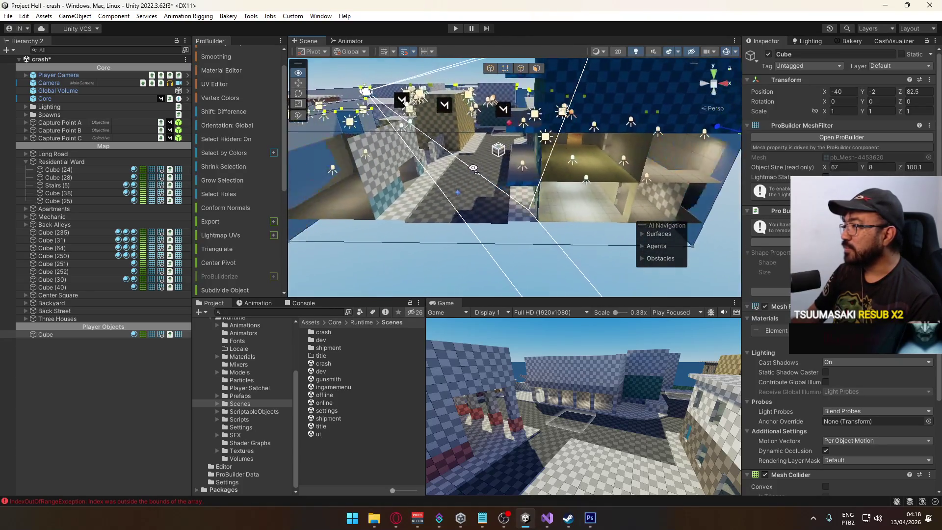
{"action": "mouse_move", "coordinate": [530, 174]}
{"action": "left_mouse_down"}
{"action": "mouse_move", "coordinate": [732, 178]}
{"action": "mouse_move", "coordinate": [664, 201]}
{"action": "mouse_move", "coordinate": [738, 180]}
{"action": "mouse_move", "coordinate": [575, 219]}
{"action": "mouse_move", "coordinate": [445, 210]}
{"action": "mouse_move", "coordinate": [417, 172]}
{"action": "mouse_move", "coordinate": [457, 231]}
{"action": "mouse_move", "coordinate": [272, 207]}
{"action": "left_mouse_up"}
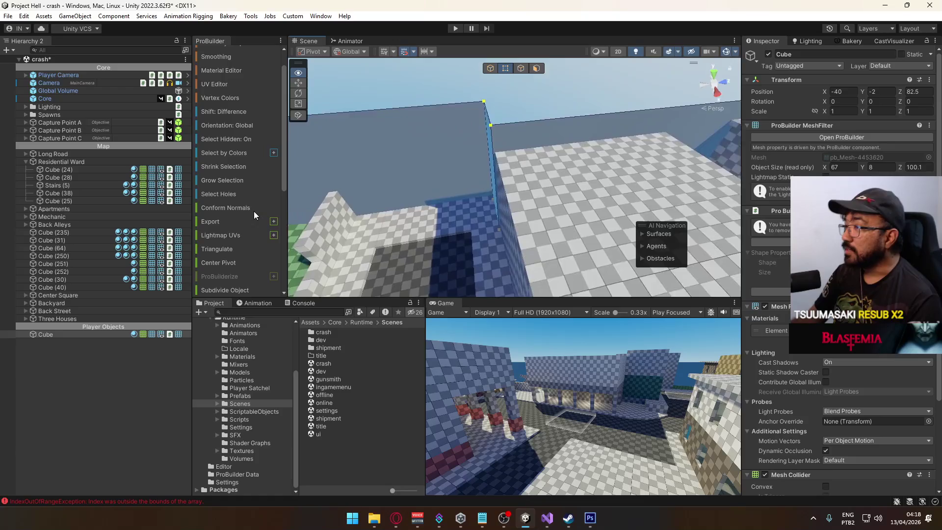
{"action": "mouse_move", "coordinate": [213, 202]}
{"action": "left_mouse_down"}
{"action": "mouse_move", "coordinate": [233, 233]}
{"action": "mouse_move", "coordinate": [429, 252]}
{"action": "left_mouse_up"}
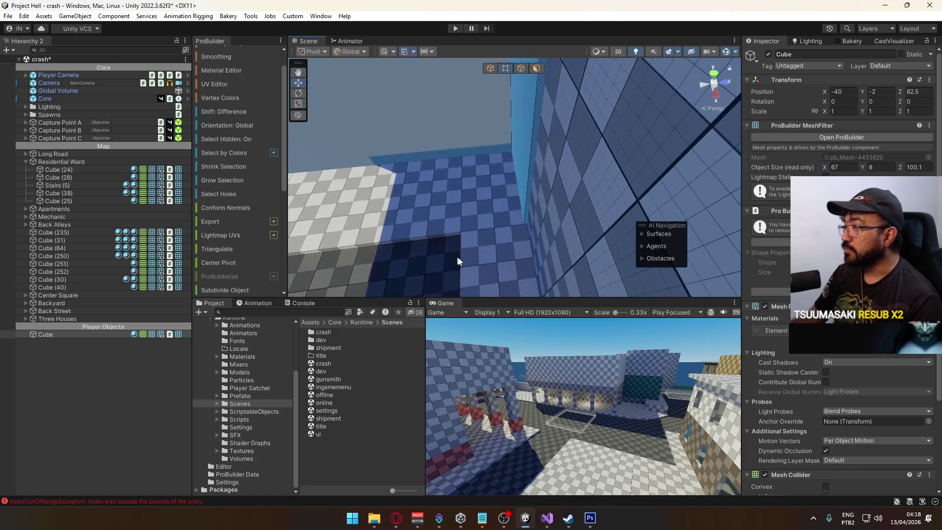
{"action": "left_click", "coordinate": [536, 68]}
{"action": "left_click", "coordinate": [530, 148]}
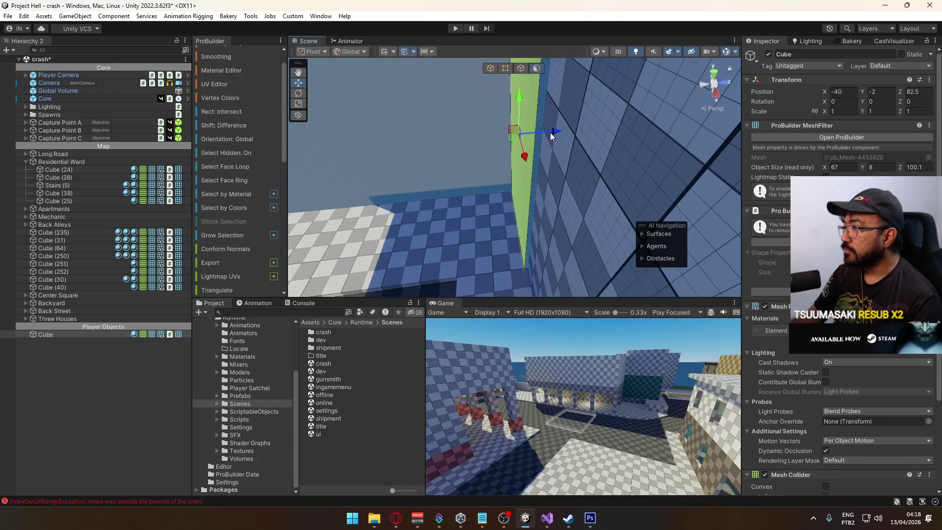
{"action": "mouse_move", "coordinate": [560, 136]}
{"action": "left_mouse_down"}
{"action": "mouse_move", "coordinate": [492, 139]}
{"action": "mouse_move", "coordinate": [410, 92]}
{"action": "mouse_move", "coordinate": [383, 93]}
{"action": "mouse_move", "coordinate": [281, 60]}
{"action": "mouse_move", "coordinate": [439, 87]}
{"action": "mouse_move", "coordinate": [463, 80]}
{"action": "mouse_move", "coordinate": [484, 101]}
{"action": "mouse_move", "coordinate": [98, 52]}
{"action": "mouse_move", "coordinate": [93, 32]}
{"action": "mouse_move", "coordinate": [63, 49]}
{"action": "mouse_move", "coordinate": [173, 55]}
{"action": "mouse_move", "coordinate": [259, 45]}
{"action": "left_mouse_up"}
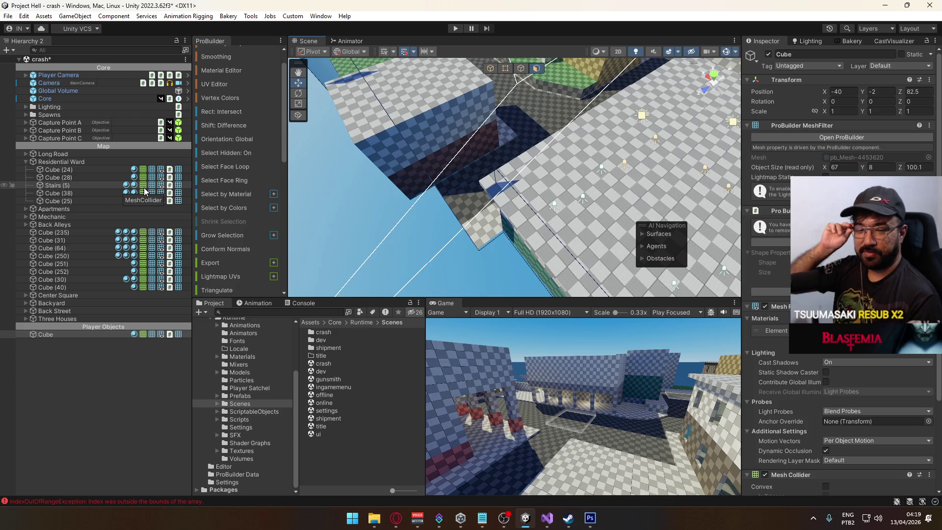
- Select the Cube wall object under Player Objects in the Hierarchy
{"action": "mouse_move", "coordinate": [443, 173]}
{"action": "left_mouse_down"}
{"action": "mouse_move", "coordinate": [415, 147]}
{"action": "mouse_move", "coordinate": [414, 127]}
{"action": "mouse_move", "coordinate": [359, 55]}
{"action": "mouse_move", "coordinate": [462, 170]}
{"action": "mouse_move", "coordinate": [452, 186]}
{"action": "mouse_move", "coordinate": [369, 181]}
{"action": "mouse_move", "coordinate": [335, 191]}
{"action": "mouse_move", "coordinate": [370, 213]}
{"action": "mouse_move", "coordinate": [486, 199]}
{"action": "mouse_move", "coordinate": [486, 173]}
{"action": "mouse_move", "coordinate": [624, 149]}
{"action": "left_mouse_up"}
{"action": "left_click", "coordinate": [496, 72]}
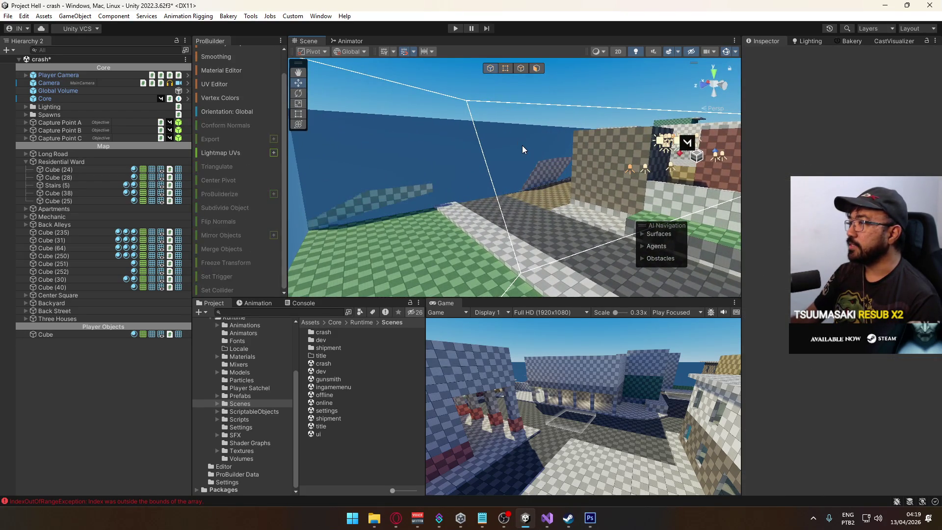
- Toggle Convex on and then back off for the wall's Mesh Collider
{"action": "scroll", "coordinate": [832, 366], "scroll_direction": "down", "scroll_amount": 5}
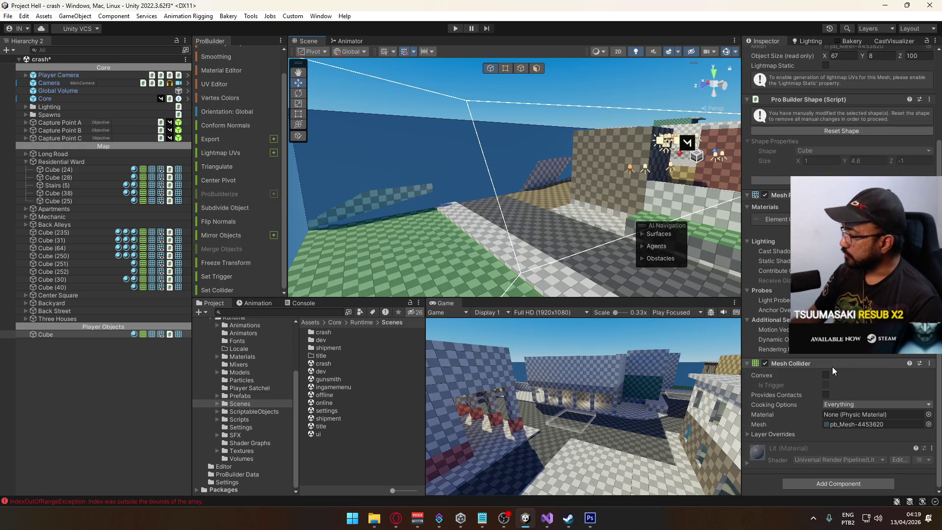
{"action": "left_click", "coordinate": [826, 377]}
{"action": "mouse_move", "coordinate": [653, 206]}
{"action": "left_mouse_down"}
{"action": "mouse_move", "coordinate": [658, 329]}
{"action": "mouse_move", "coordinate": [440, 296]}
{"action": "mouse_move", "coordinate": [459, 316]}
{"action": "mouse_move", "coordinate": [491, 314]}
{"action": "left_mouse_up"}
{"action": "left_click", "coordinate": [826, 375]}
{"action": "left_click_drag", "start_coordinate": [638, 197], "coordinate": [518, 87]}
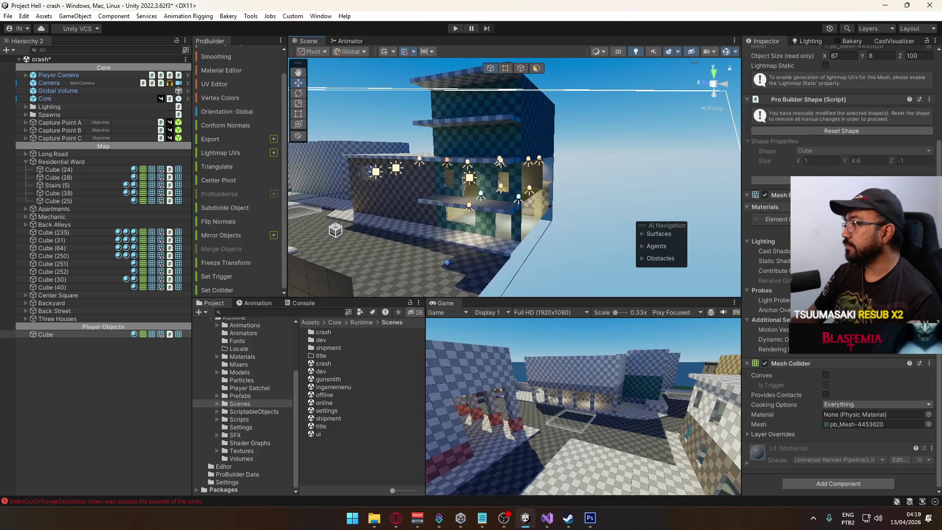
{"action": "scroll", "coordinate": [873, 101], "scroll_direction": "up", "scroll_amount": 5}
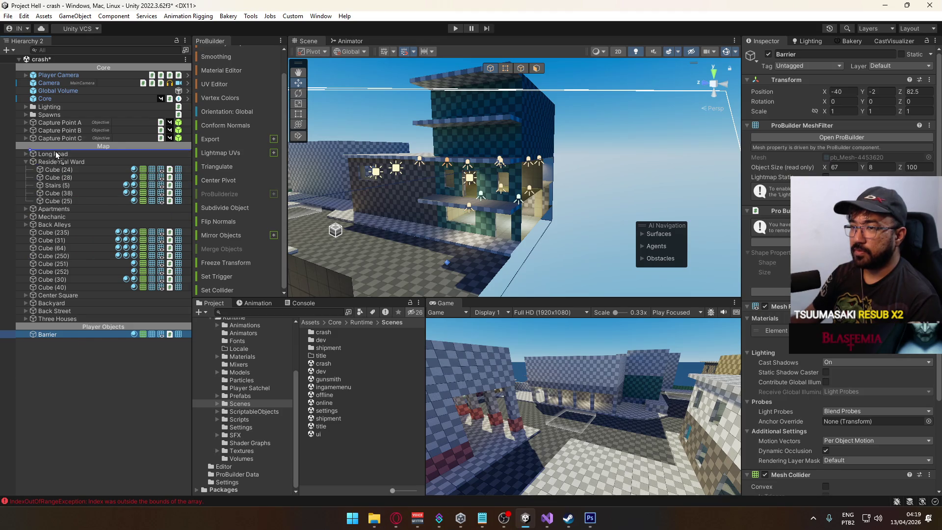
- Move Barrier to the top of the Map group and set its Layer to Barrier
{"action": "left_click_drag", "start_coordinate": [55, 151], "coordinate": [55, 151]}
{"action": "left_click", "coordinate": [27, 169]}
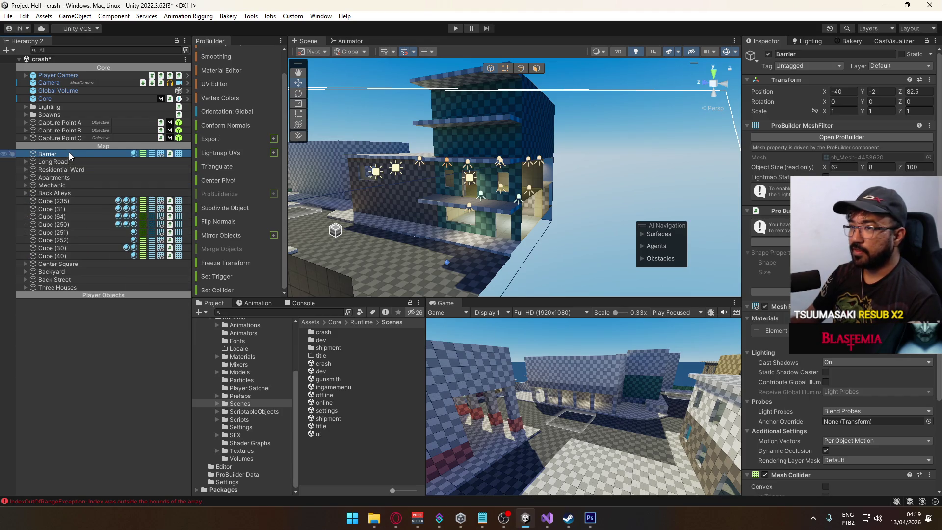
{"action": "left_click", "coordinate": [904, 67]}
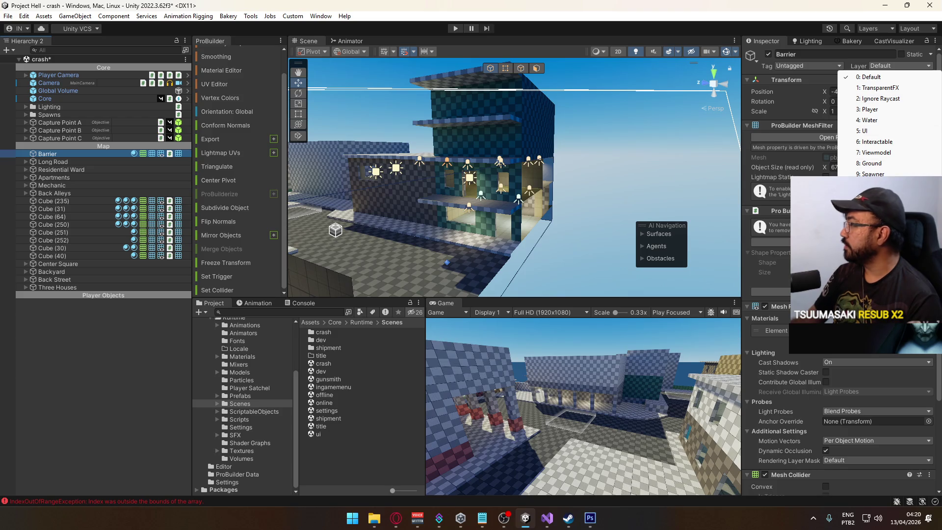
{"action": "left_click", "coordinate": [863, 77]}
{"action": "left_click", "coordinate": [558, 199]}
{"action": "scroll", "coordinate": [557, 199], "scroll_direction": "up", "scroll_amount": 5}
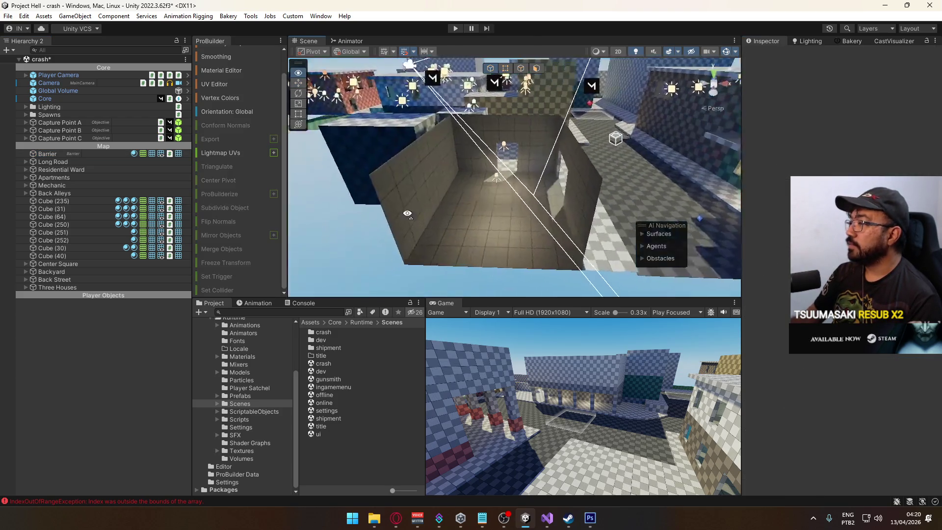
- Save the crash scene and orbit toward the blue building wall
{"action": "key", "text": "ctrl+s"}
{"action": "mouse_move", "coordinate": [558, 199]}
{"action": "left_mouse_down"}
{"action": "mouse_move", "coordinate": [579, 126]}
{"action": "mouse_move", "coordinate": [441, 162]}
{"action": "mouse_move", "coordinate": [448, 142]}
{"action": "mouse_move", "coordinate": [546, 181]}
{"action": "mouse_move", "coordinate": [542, 126]}
{"action": "mouse_move", "coordinate": [842, 174]}
{"action": "mouse_move", "coordinate": [837, 165]}
{"action": "left_mouse_up"}
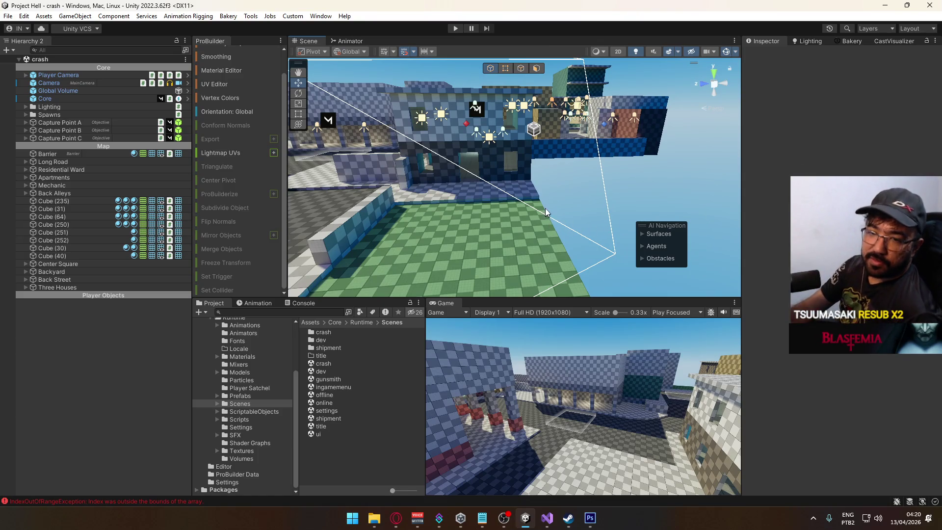
{"action": "mouse_move", "coordinate": [498, 212]}
{"action": "left_mouse_down"}
{"action": "mouse_move", "coordinate": [565, 166]}
{"action": "mouse_move", "coordinate": [758, 192]}
{"action": "mouse_move", "coordinate": [593, 211]}
{"action": "mouse_move", "coordinate": [711, 187]}
{"action": "left_mouse_up"}
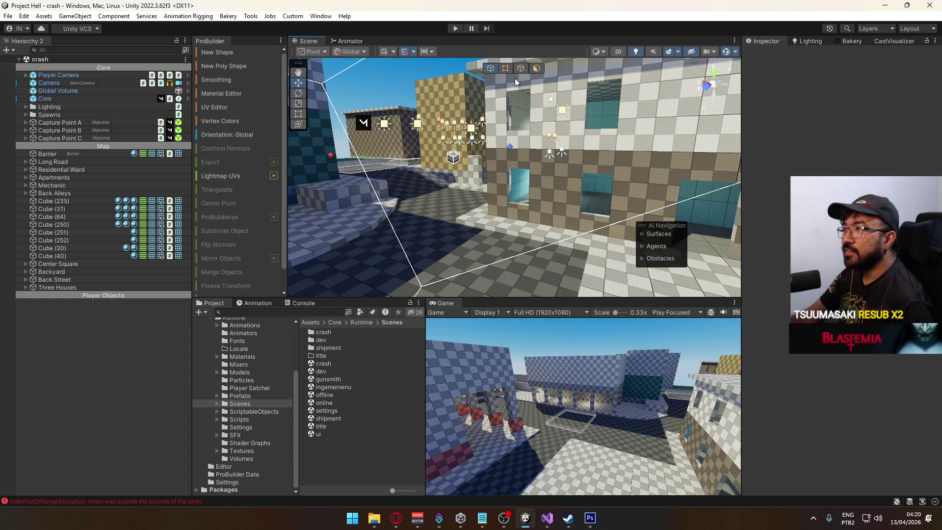
- Draw a flat ProBuilder Wooden Surface shape on the floor beside the blue window wall
{"action": "left_click", "coordinate": [239, 52]}
{"action": "mouse_move", "coordinate": [454, 209]}
{"action": "left_mouse_down"}
{"action": "mouse_move", "coordinate": [428, 234]}
{"action": "mouse_move", "coordinate": [719, 168]}
{"action": "mouse_move", "coordinate": [460, 250]}
{"action": "left_mouse_up"}
{"action": "left_click_drag", "start_coordinate": [477, 213], "coordinate": [528, 239]}
{"action": "key", "text": "alt+Tab"}
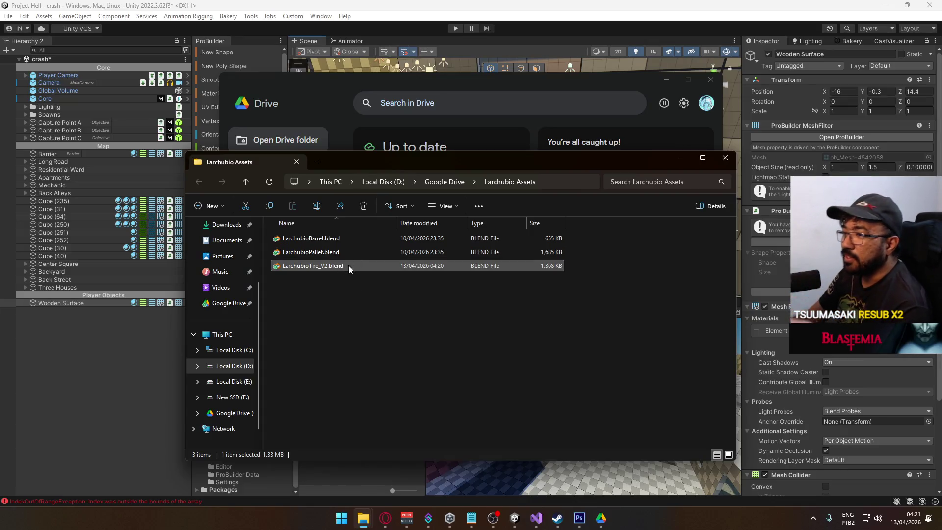
- Open LarchubioBarrel.blend from File Explorer in Blender 4.4.3
{"action": "left_click", "coordinate": [360, 249]}
{"action": "left_click", "coordinate": [358, 238]}
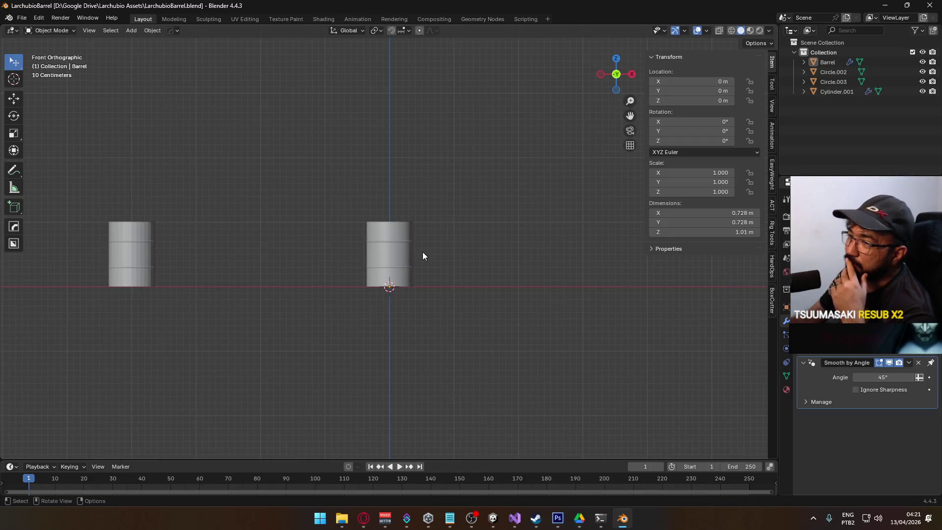
- Orbit and zoom around the barrel to inspect it from low and side angles
{"action": "mouse_move", "coordinate": [421, 255]}
{"action": "left_mouse_down"}
{"action": "mouse_move", "coordinate": [439, 258]}
{"action": "mouse_move", "coordinate": [312, 294]}
{"action": "mouse_move", "coordinate": [439, 236]}
{"action": "mouse_move", "coordinate": [442, 260]}
{"action": "mouse_move", "coordinate": [517, 237]}
{"action": "mouse_move", "coordinate": [399, 310]}
{"action": "mouse_move", "coordinate": [219, 259]}
{"action": "mouse_move", "coordinate": [269, 221]}
{"action": "mouse_move", "coordinate": [421, 281]}
{"action": "mouse_move", "coordinate": [530, 275]}
{"action": "mouse_move", "coordinate": [507, 298]}
{"action": "mouse_move", "coordinate": [378, 296]}
{"action": "mouse_move", "coordinate": [461, 265]}
{"action": "mouse_move", "coordinate": [433, 280]}
{"action": "left_mouse_up"}
{"action": "scroll", "coordinate": [440, 279], "scroll_direction": "up", "scroll_amount": 2}
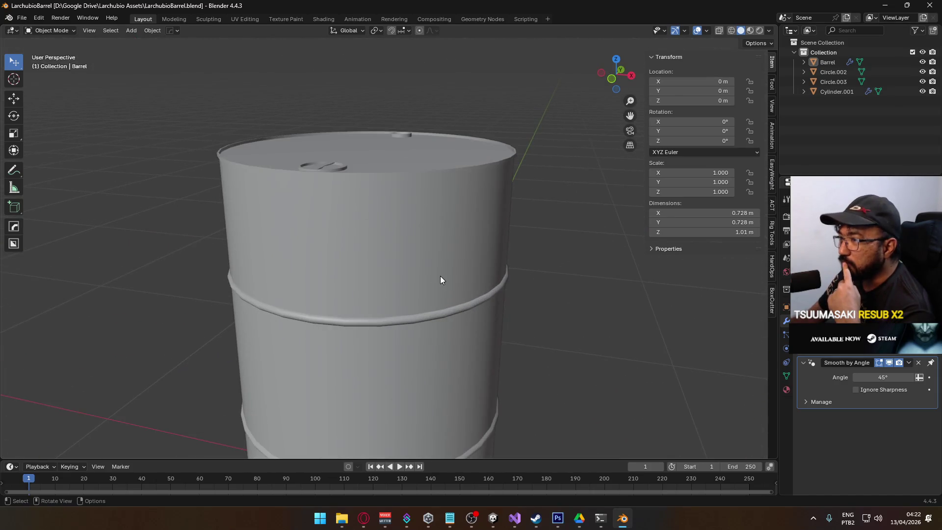
{"action": "scroll", "coordinate": [434, 294], "scroll_direction": "down", "scroll_amount": 5}
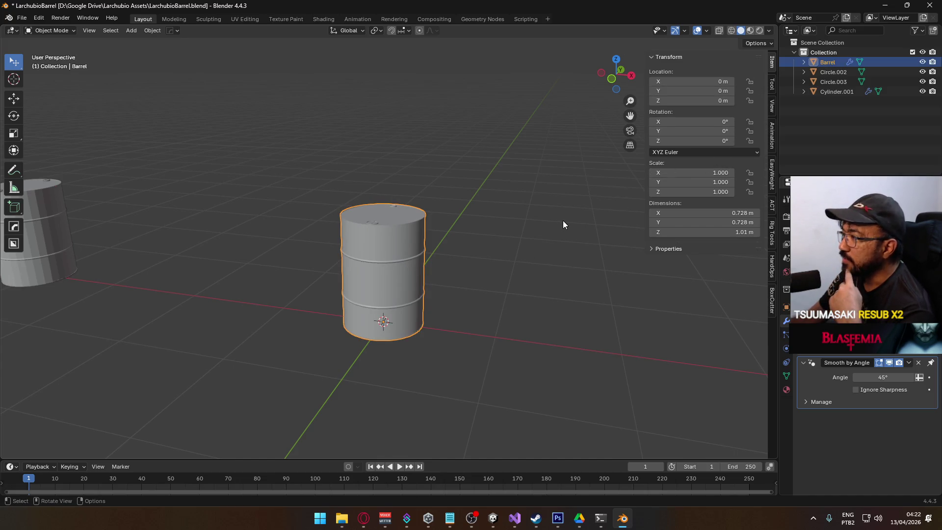
{"action": "mouse_move", "coordinate": [529, 244]}
{"action": "left_mouse_down"}
{"action": "mouse_move", "coordinate": [370, 277]}
{"action": "mouse_move", "coordinate": [325, 246]}
{"action": "mouse_move", "coordinate": [404, 209]}
{"action": "mouse_move", "coordinate": [608, 266]}
{"action": "mouse_move", "coordinate": [504, 251]}
{"action": "left_mouse_up"}
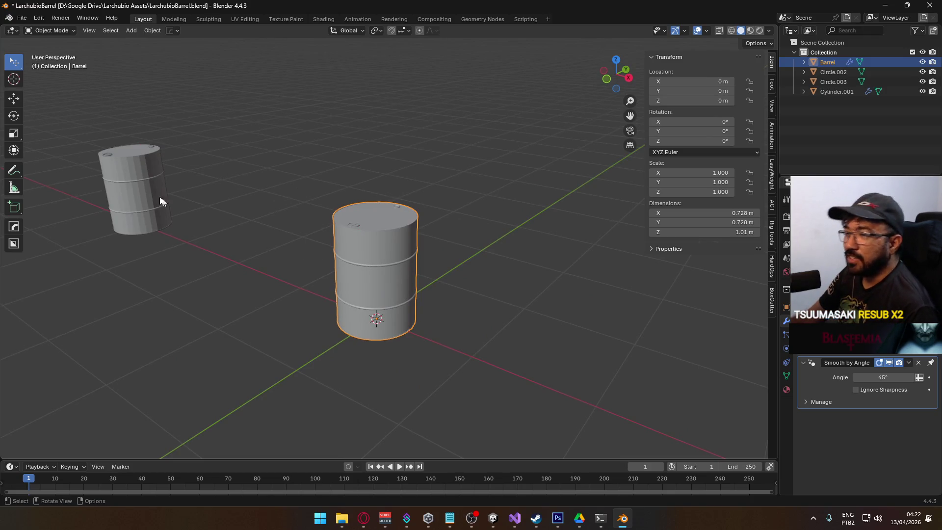
{"action": "right_click", "coordinate": [298, 239]}
{"action": "mouse_move", "coordinate": [343, 211]}
{"action": "left_mouse_down"}
{"action": "mouse_move", "coordinate": [395, 181]}
{"action": "mouse_move", "coordinate": [294, 147]}
{"action": "left_mouse_up"}
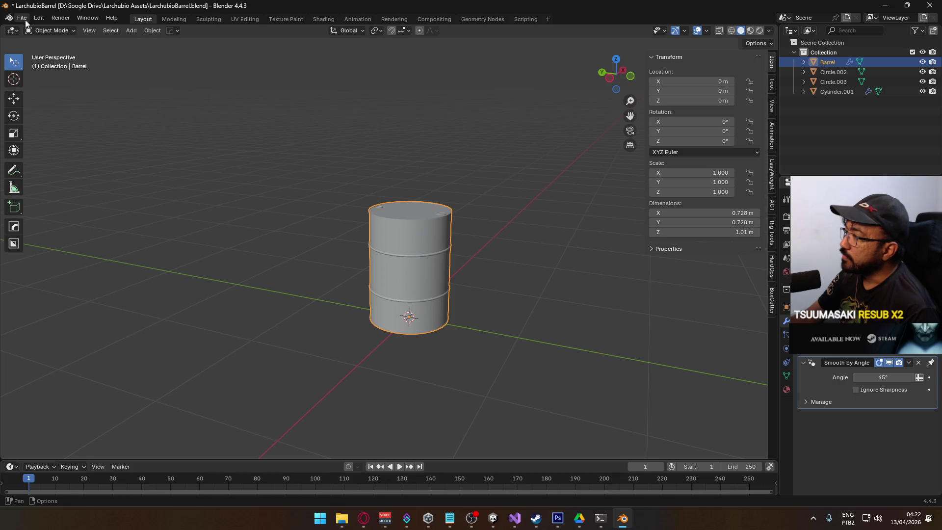
{"action": "mouse_move", "coordinate": [423, 199]}
{"action": "left_mouse_down"}
{"action": "mouse_move", "coordinate": [341, 221]}
{"action": "mouse_move", "coordinate": [256, 210]}
{"action": "mouse_move", "coordinate": [307, 151]}
{"action": "mouse_move", "coordinate": [368, 138]}
{"action": "mouse_move", "coordinate": [379, 199]}
{"action": "mouse_move", "coordinate": [262, 232]}
{"action": "left_mouse_up"}
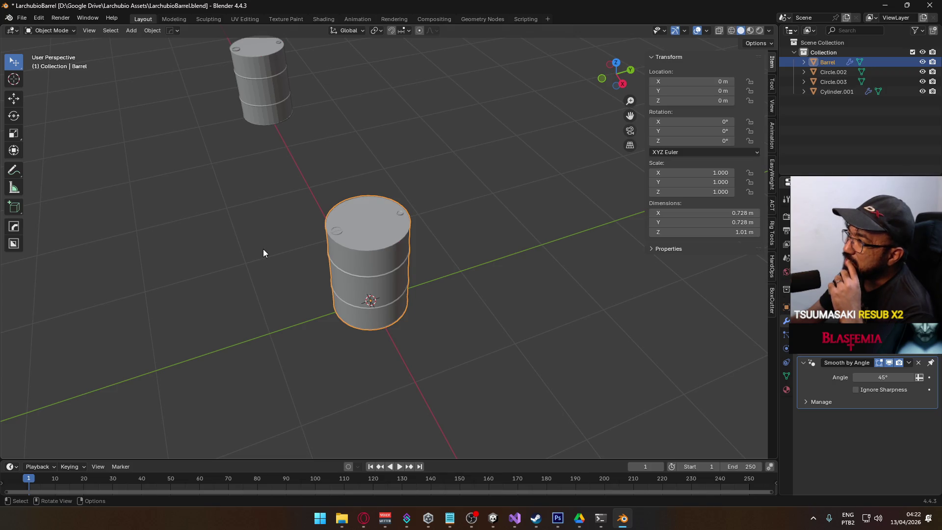
- Reselect the main Barrel object, view it head-on, and open the File menu to export
{"action": "left_click", "coordinate": [285, 100]}
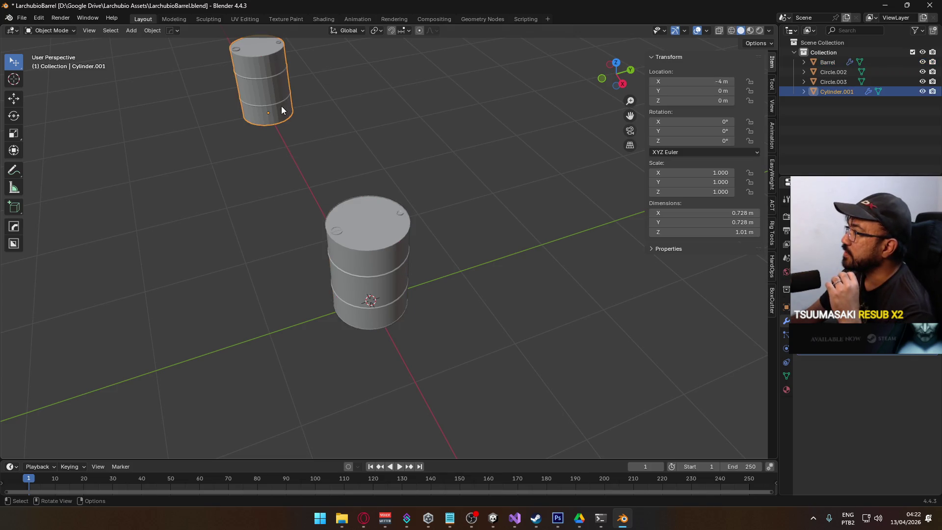
{"action": "left_click", "coordinate": [322, 273]}
{"action": "mouse_move", "coordinate": [322, 273]}
{"action": "left_mouse_down"}
{"action": "mouse_move", "coordinate": [351, 232]}
{"action": "mouse_move", "coordinate": [393, 233]}
{"action": "left_mouse_up"}
{"action": "scroll", "coordinate": [438, 274], "scroll_direction": "up", "scroll_amount": 2}
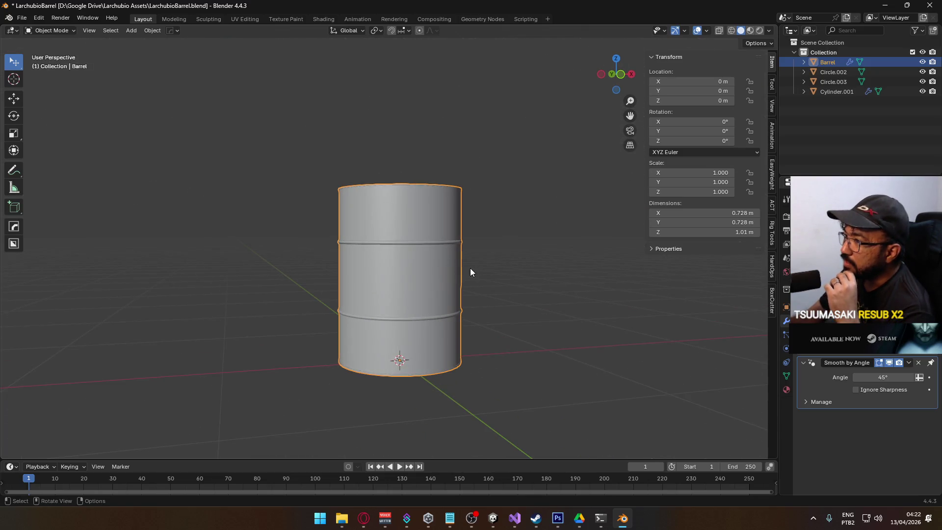
{"action": "scroll", "coordinate": [469, 265], "scroll_direction": "up", "scroll_amount": 2}
{"action": "scroll", "coordinate": [467, 261], "scroll_direction": "up", "scroll_amount": 2}
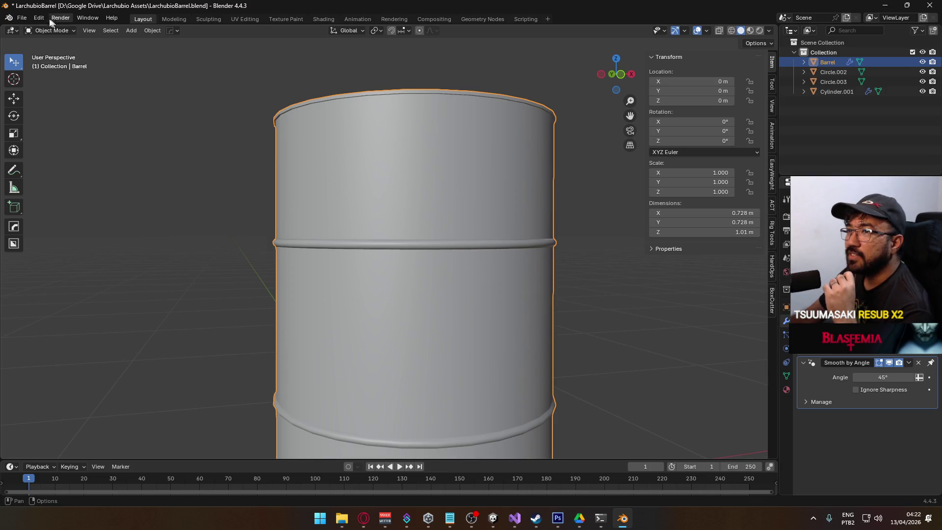
{"action": "left_click", "coordinate": [24, 18]}
- Start an FBX export of the barrel limited to selected objects of type Armature and Mesh
{"action": "mouse_move", "coordinate": [65, 158]}
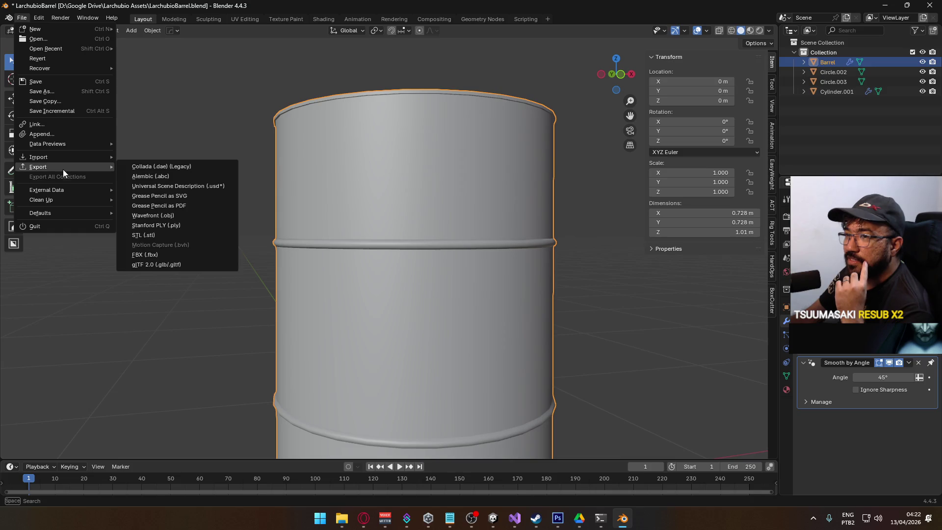
{"action": "left_click", "coordinate": [181, 255]}
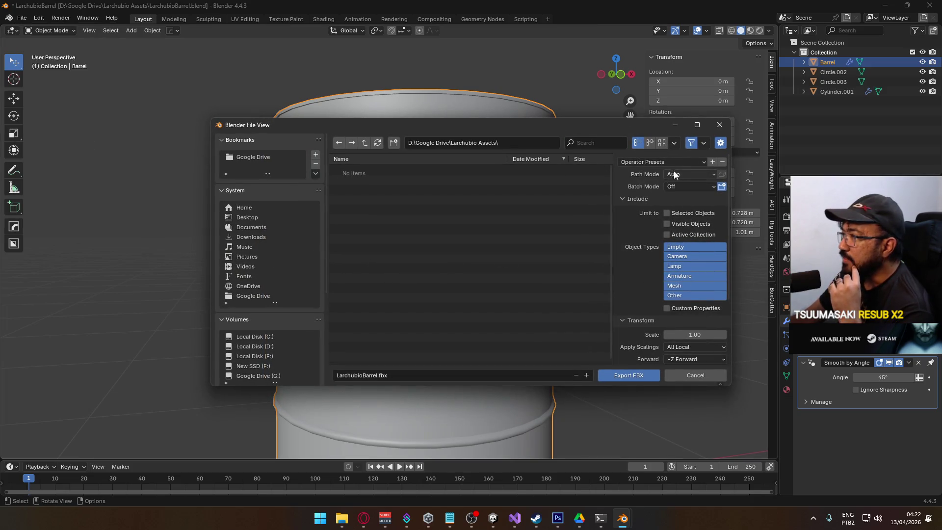
{"action": "left_click", "coordinate": [667, 213]}
{"action": "left_click", "coordinate": [679, 276]}
{"action": "left_click", "coordinate": [674, 285], "text": "shift"}
{"action": "scroll", "coordinate": [672, 255], "scroll_direction": "down", "scroll_amount": 1}
{"action": "scroll", "coordinate": [272, 265], "scroll_direction": "down", "scroll_amount": 5}
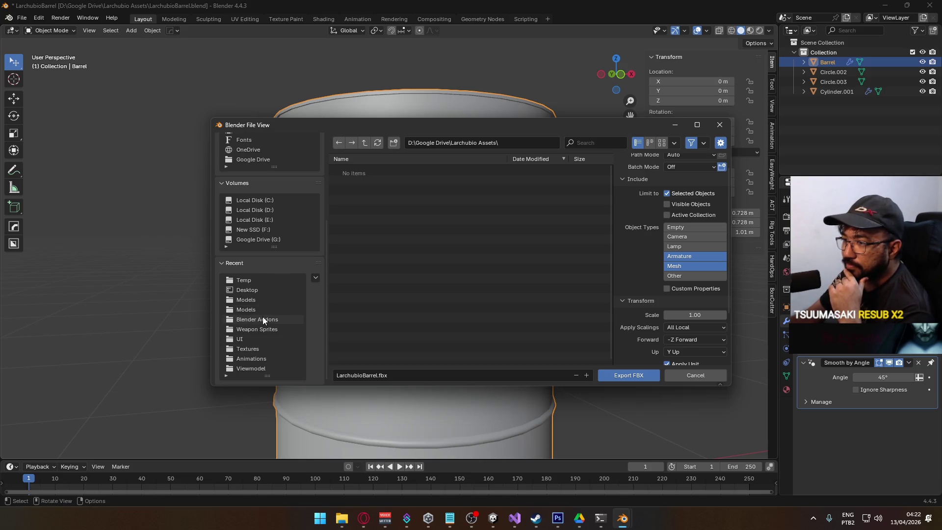
- Export LarchubioBarrel.fbx into the Unity project's Models folder, then return to Unity
{"action": "left_click", "coordinate": [269, 300]}
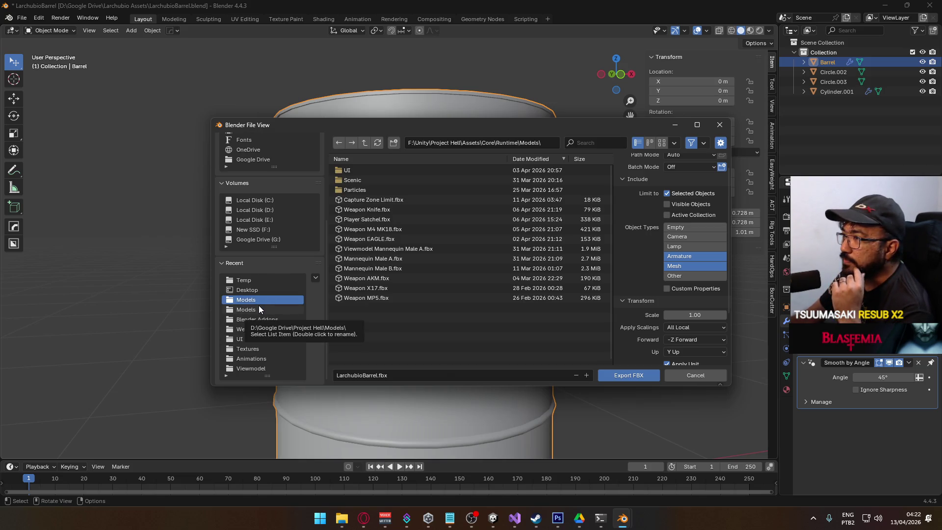
{"action": "left_click", "coordinate": [604, 377]}
{"action": "left_click", "coordinate": [493, 518]}
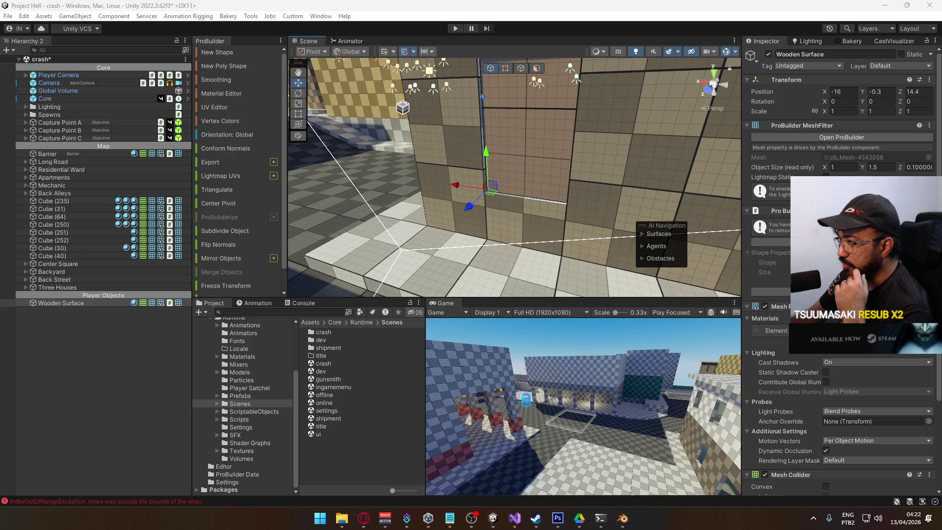
- Place the LarchubioBarrel model from Models into the crash scene near the wall
{"action": "left_click_drag", "start_coordinate": [481, 260], "coordinate": [263, 351]}
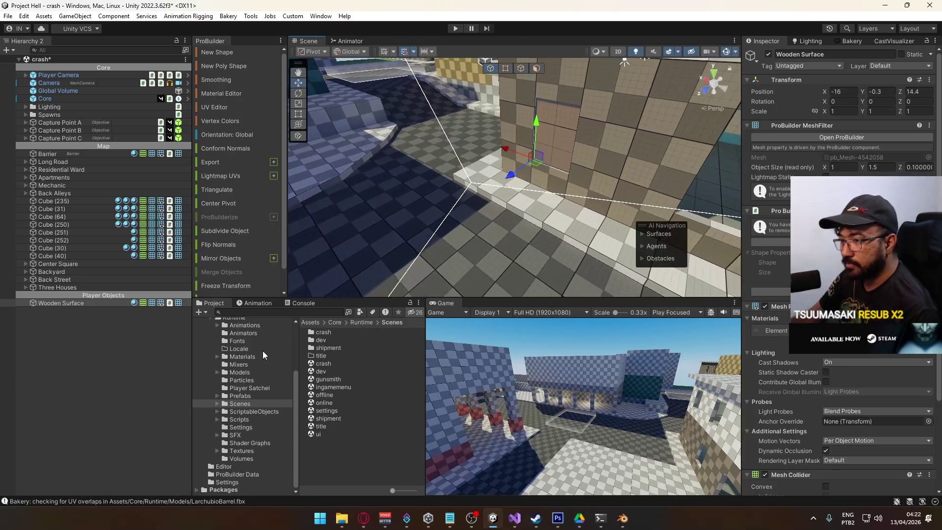
{"action": "left_click", "coordinate": [239, 372]}
{"action": "mouse_move", "coordinate": [358, 365]}
{"action": "left_mouse_down"}
{"action": "mouse_move", "coordinate": [467, 217]}
{"action": "mouse_move", "coordinate": [450, 231]}
{"action": "mouse_move", "coordinate": [559, 158]}
{"action": "mouse_move", "coordinate": [491, 188]}
{"action": "mouse_move", "coordinate": [412, 193]}
{"action": "left_mouse_up"}
{"action": "left_click_drag", "start_coordinate": [534, 186], "coordinate": [430, 199]}
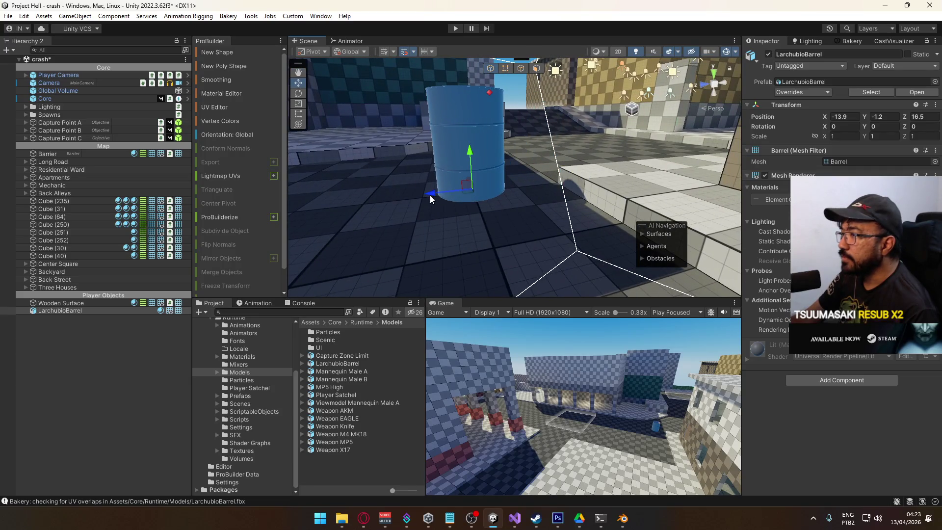
- Assign the Grayscale material to the LarchubioBarrel
{"action": "left_click", "coordinate": [935, 200]}
{"action": "type", "text": "grays"}
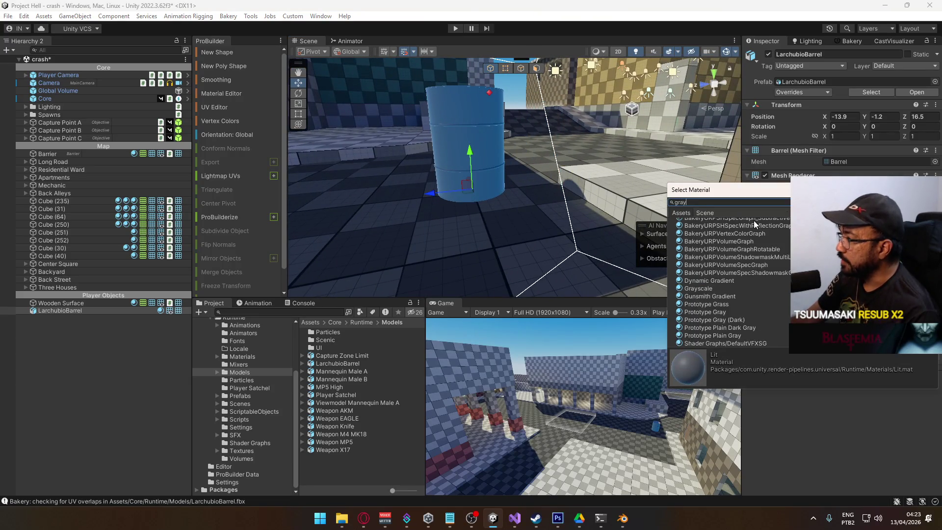
{"action": "double_click", "coordinate": [699, 230]}
{"action": "left_click_drag", "start_coordinate": [638, 236], "coordinate": [557, 245]}
- Open the title scene from the Scenes folder and enter Play mode
{"action": "left_click", "coordinate": [239, 404]}
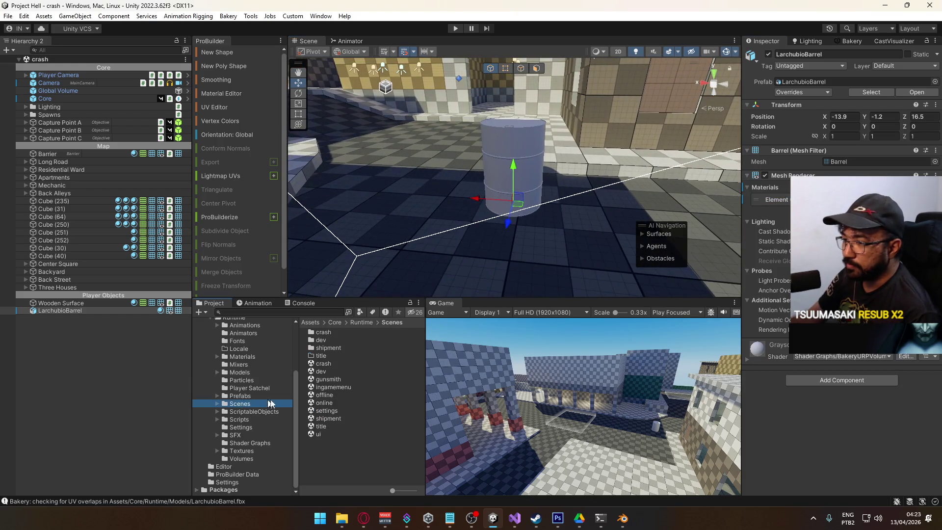
{"action": "double_click", "coordinate": [334, 427]}
{"action": "left_click", "coordinate": [450, 28]}
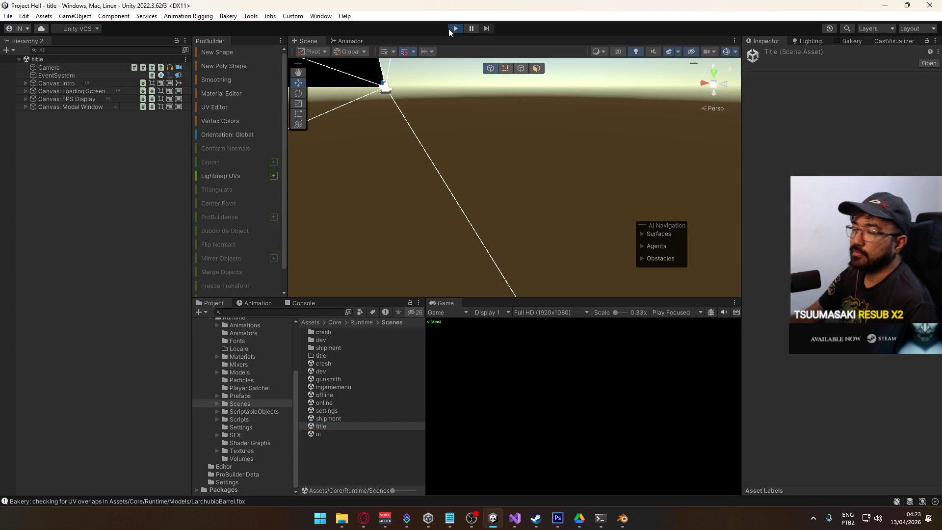
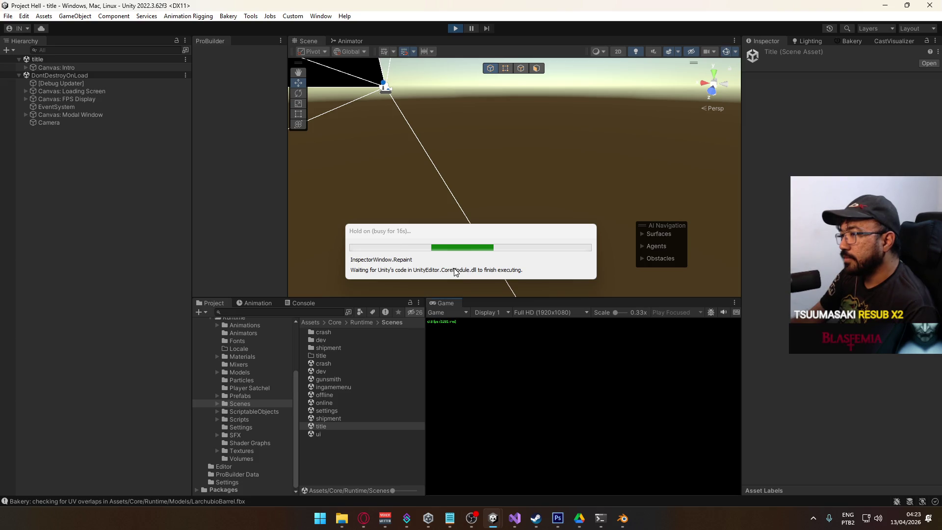
- Maximize the Game view and host a new match with Create Match
{"action": "right_click", "coordinate": [454, 301]}
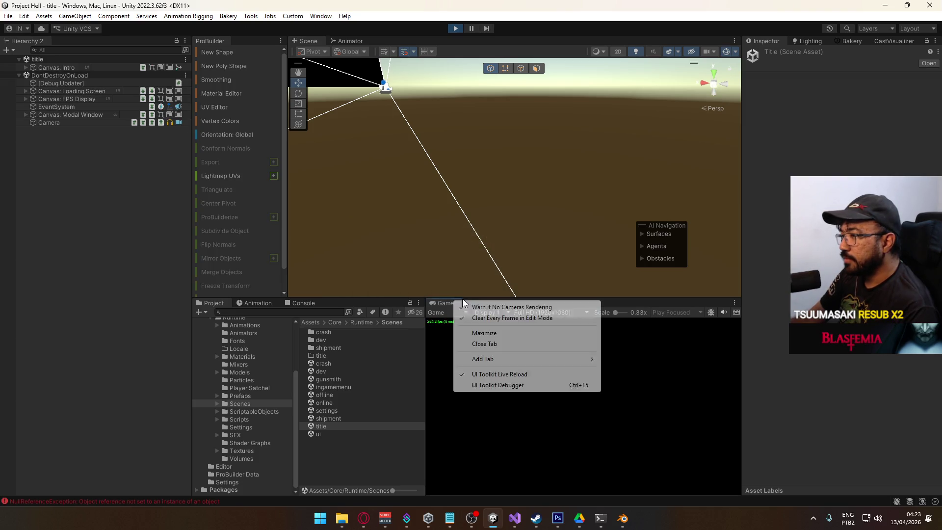
{"action": "left_click", "coordinate": [527, 335]}
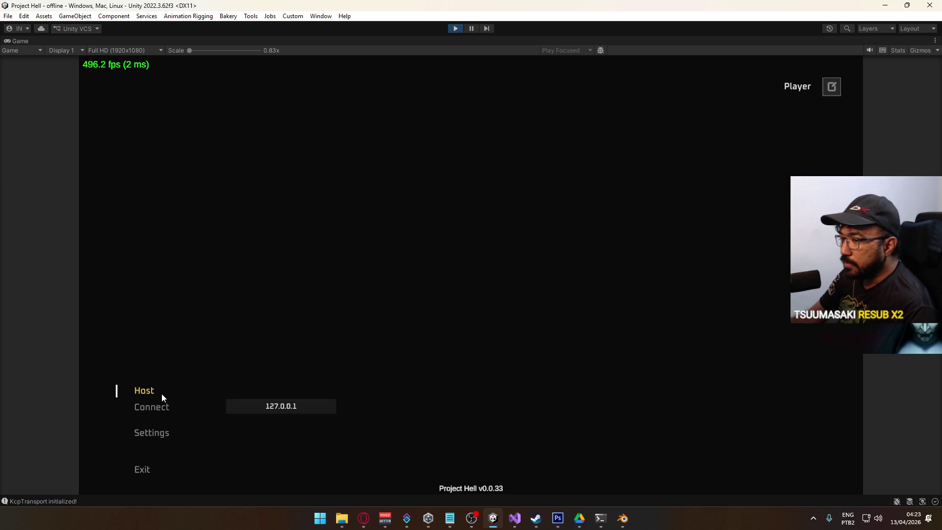
{"action": "left_click", "coordinate": [161, 394]}
{"action": "left_click", "coordinate": [316, 475]}
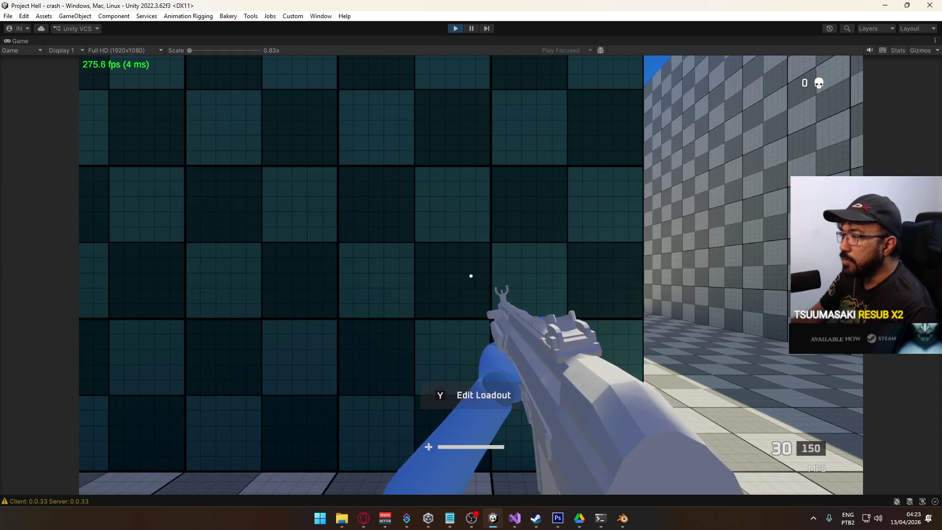
- Sprint up to the white barrel and inspect it from close and farther back
{"action": "key", "text": "shift+w"}
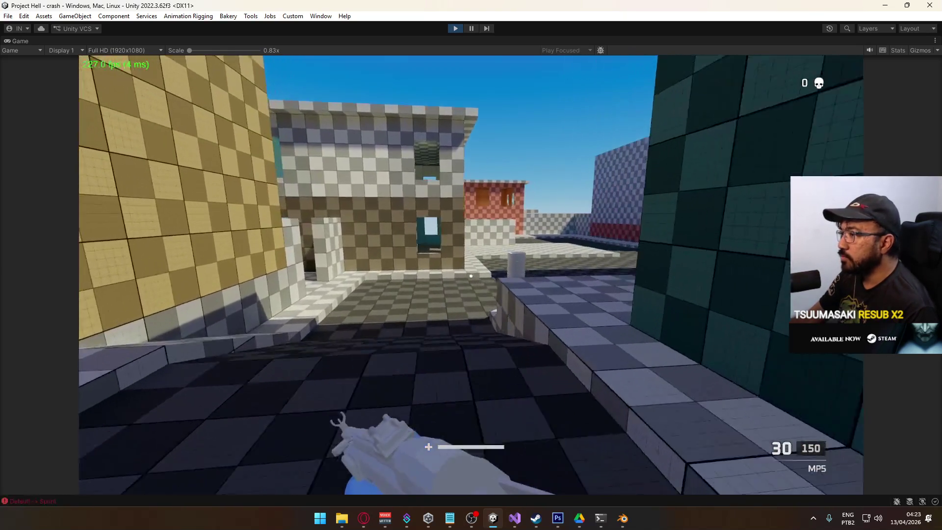
{"action": "key", "text": "w"}
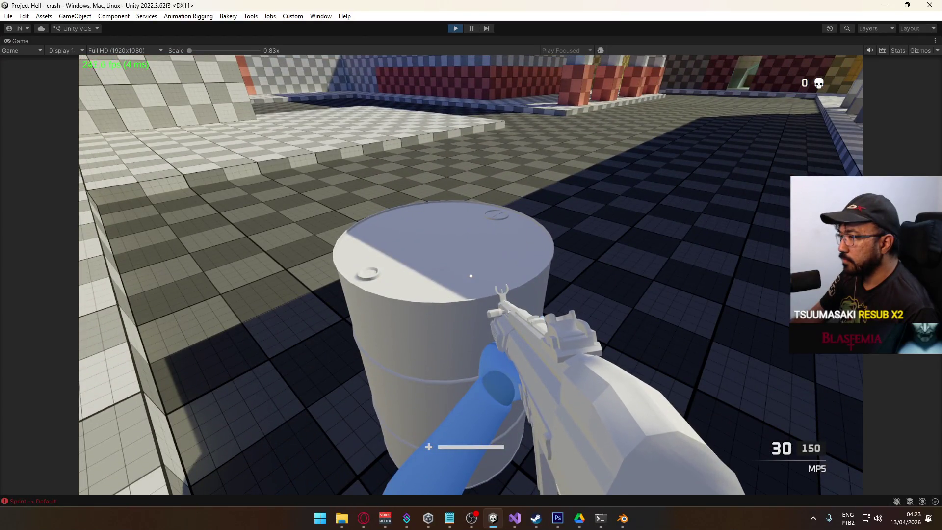
{"action": "mouse_move", "coordinate": [471, 276]}
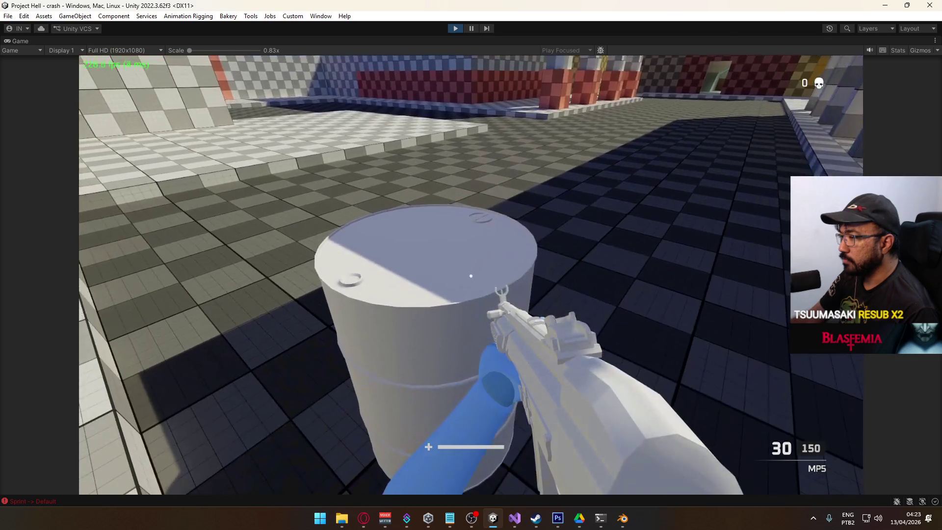
{"action": "key", "text": "s"}
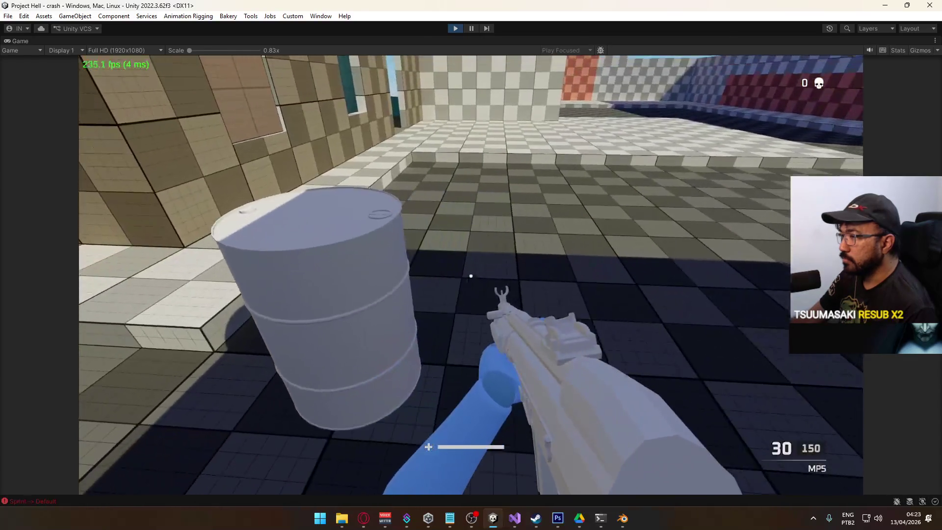
{"action": "key", "text": "w"}
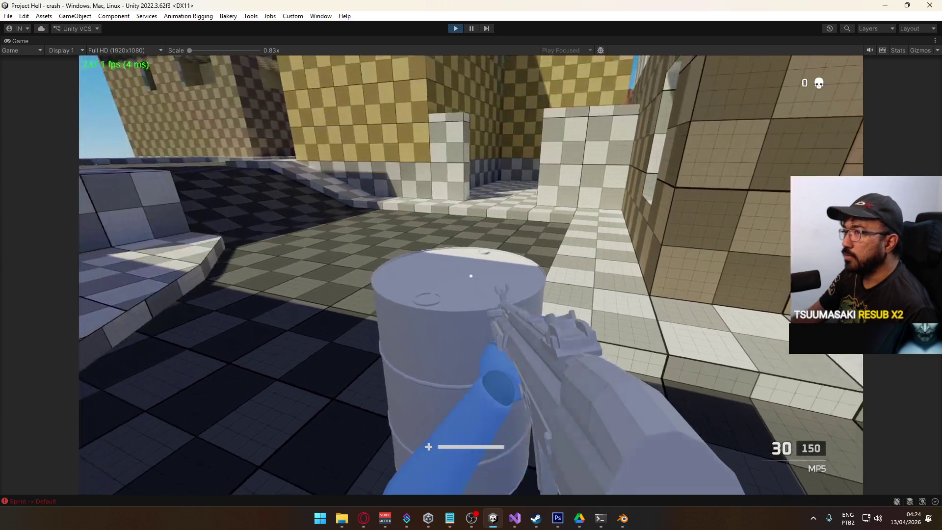
{"action": "key", "text": "super"}
{"action": "right_click", "coordinate": [525, 38]}
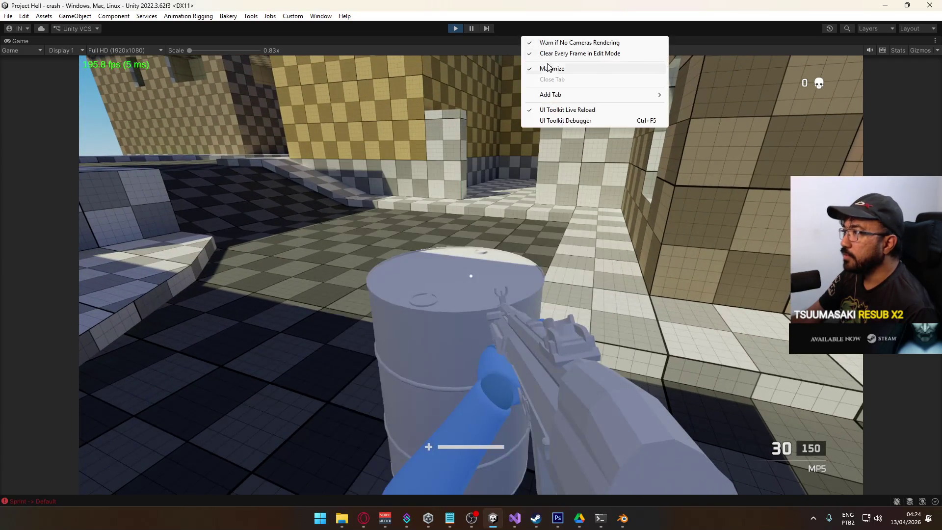
- Restore the full Unity editor layout and orbit the scene view toward the barrel
{"action": "left_click", "coordinate": [549, 68]}
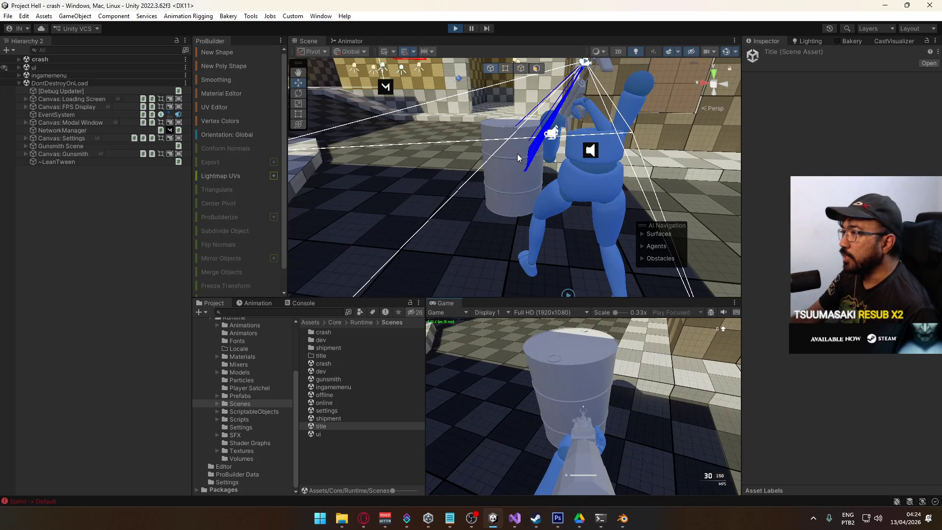
{"action": "key", "text": "super"}
{"action": "left_click_drag", "start_coordinate": [517, 154], "coordinate": [420, 200]}
- Select and frame the LarchubioBarrel, move it to X -14, then switch to Blender
{"action": "left_click", "coordinate": [395, 232]}
{"action": "key", "text": "f"}
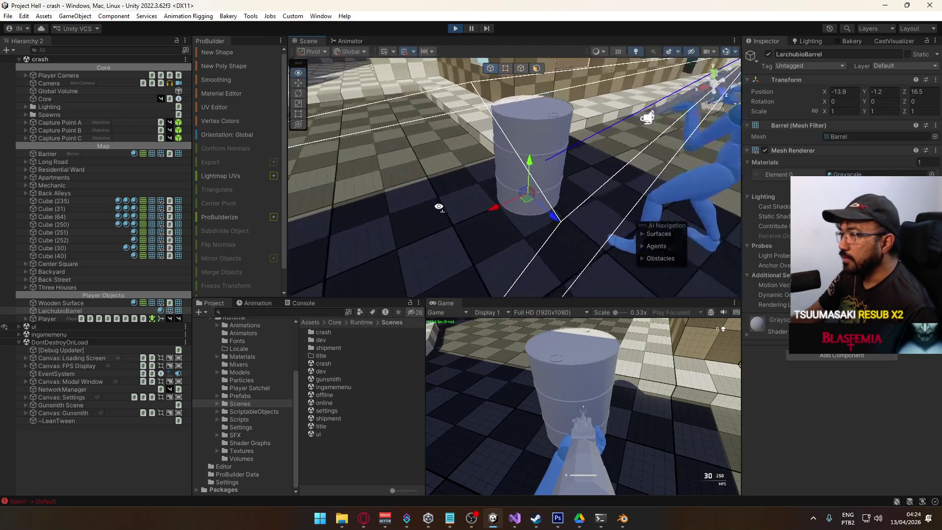
{"action": "mouse_move", "coordinate": [451, 194]}
{"action": "left_mouse_down"}
{"action": "mouse_move", "coordinate": [513, 220]}
{"action": "mouse_move", "coordinate": [686, 249]}
{"action": "mouse_move", "coordinate": [664, 250]}
{"action": "mouse_move", "coordinate": [676, 237]}
{"action": "left_mouse_up"}
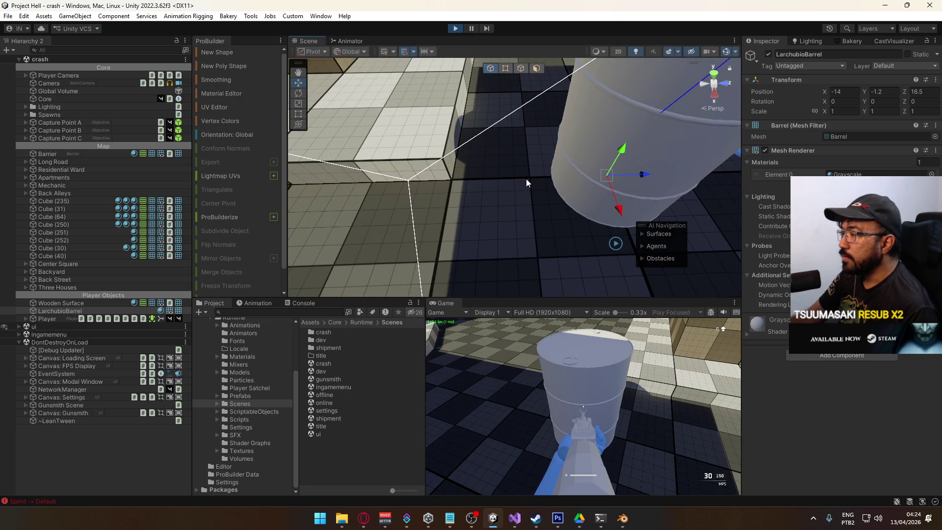
{"action": "left_click_drag", "start_coordinate": [551, 180], "coordinate": [556, 180]}
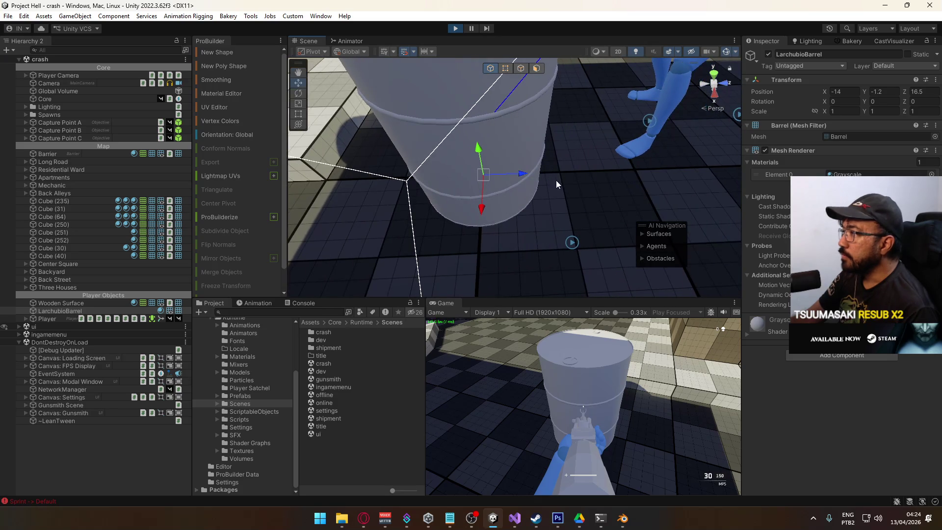
{"action": "key", "text": "alt+Tab"}
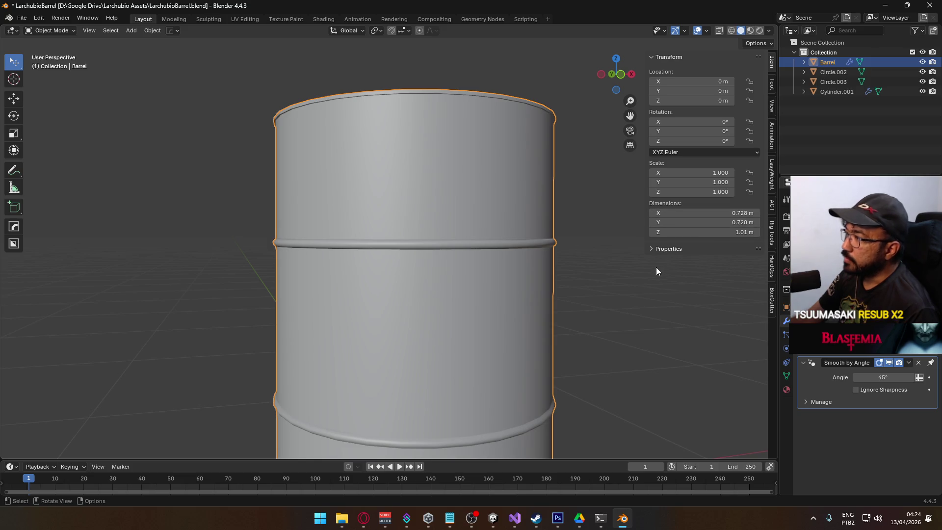
- Orbit under the Blender barrel, then zoom in on its top orthographic view before returning to Unity
{"action": "key", "text": "alt+Tab"}
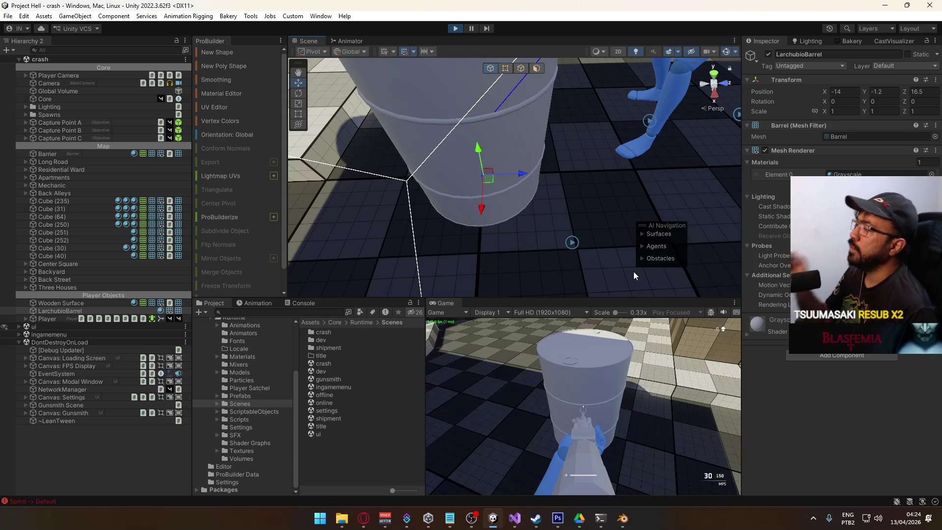
{"action": "key", "text": "alt+Tab"}
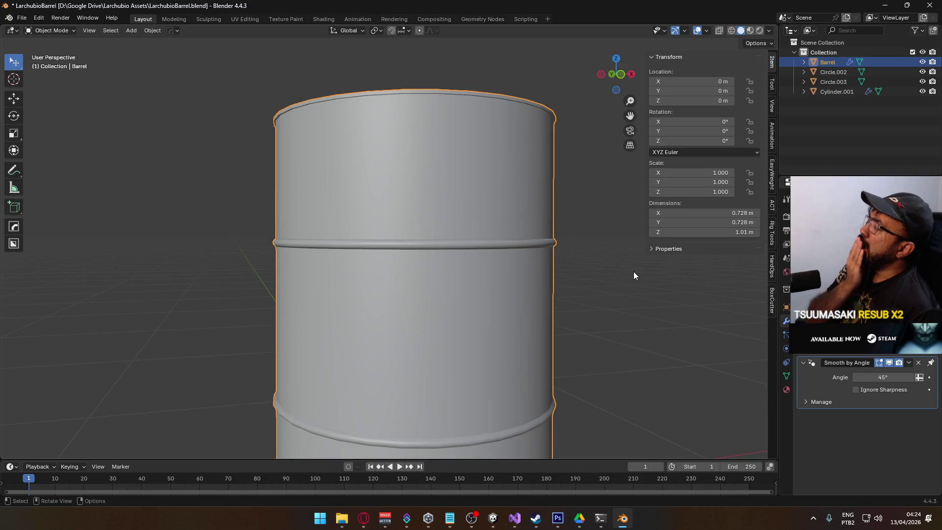
{"action": "mouse_move", "coordinate": [398, 100]}
{"action": "left_mouse_down"}
{"action": "mouse_move", "coordinate": [506, 306]}
{"action": "mouse_move", "coordinate": [472, 308]}
{"action": "left_mouse_up"}
{"action": "key", "text": "KP_7"}
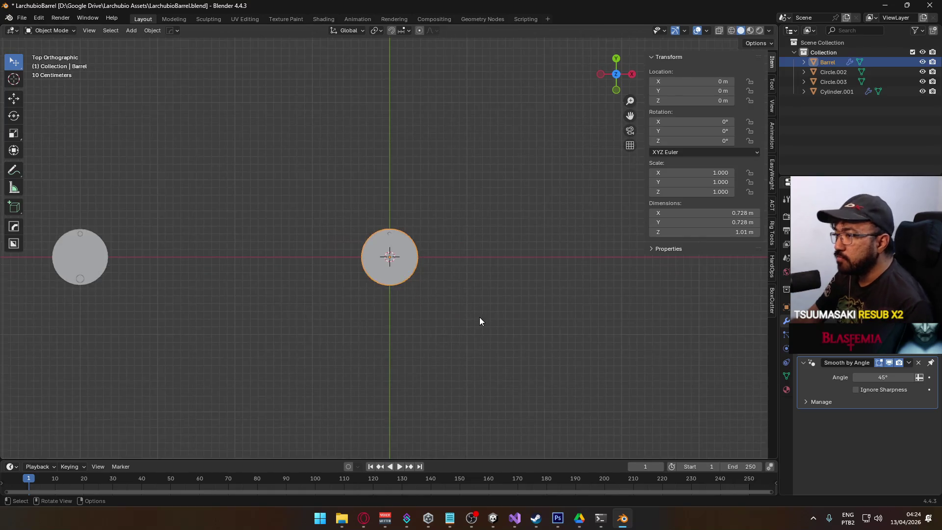
{"action": "scroll", "coordinate": [434, 307], "scroll_direction": "down", "scroll_amount": 3}
{"action": "scroll", "coordinate": [433, 309], "scroll_direction": "up", "scroll_amount": 4}
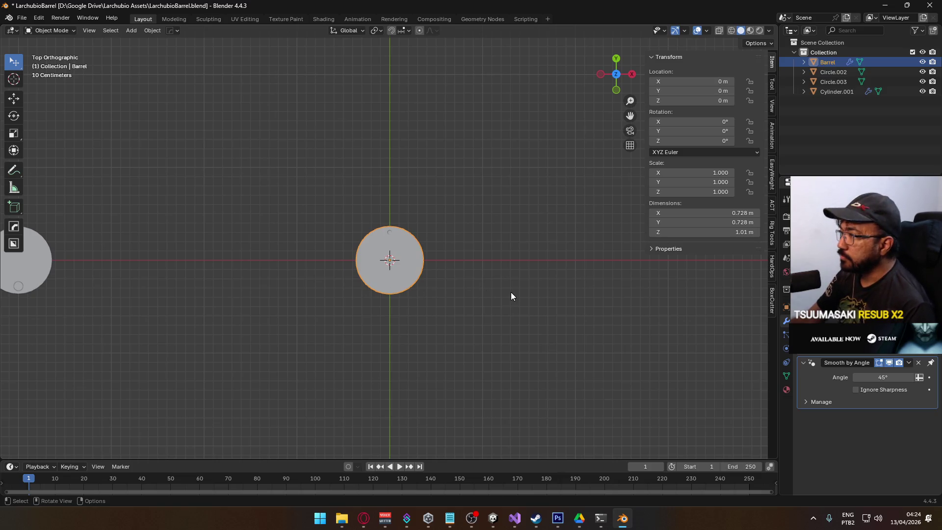
{"action": "scroll", "coordinate": [498, 310], "scroll_direction": "up", "scroll_amount": 2}
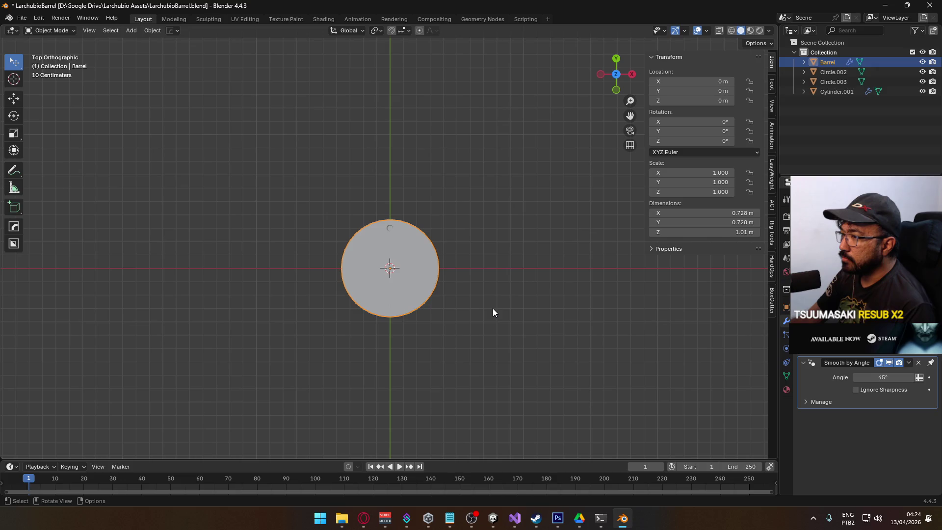
{"action": "scroll", "coordinate": [493, 309], "scroll_direction": "up", "scroll_amount": 2}
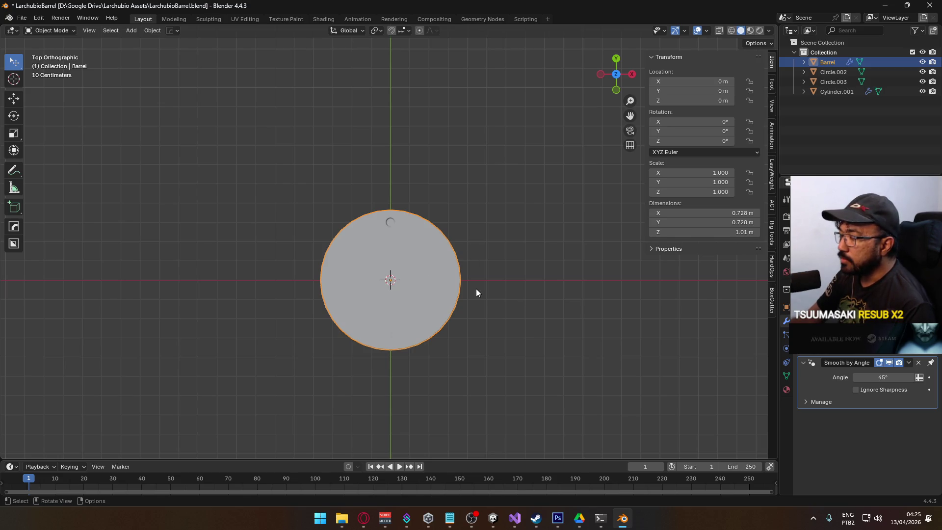
{"action": "key", "text": "alt+Tab"}
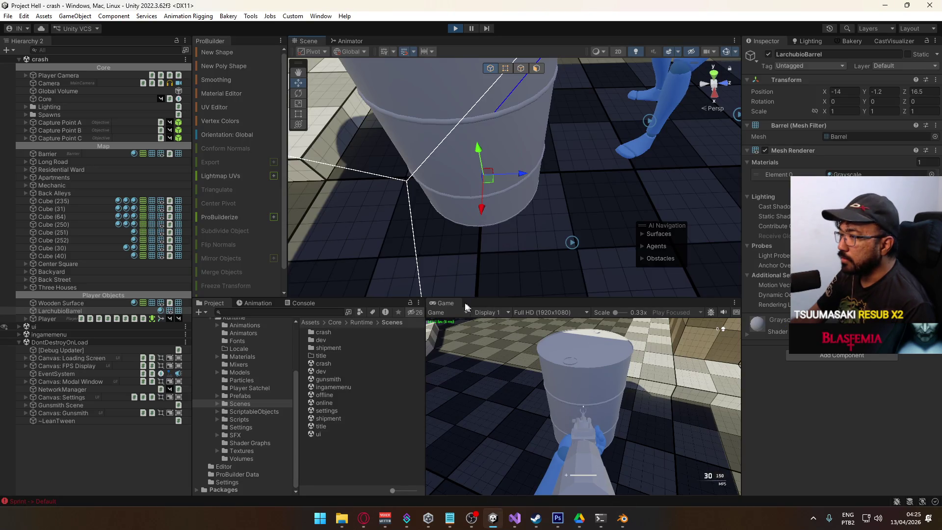
- Maximize the Game view and walk around the barrel, checking it from near and far
{"action": "right_click", "coordinate": [452, 304]}
{"action": "left_click", "coordinate": [471, 334]}
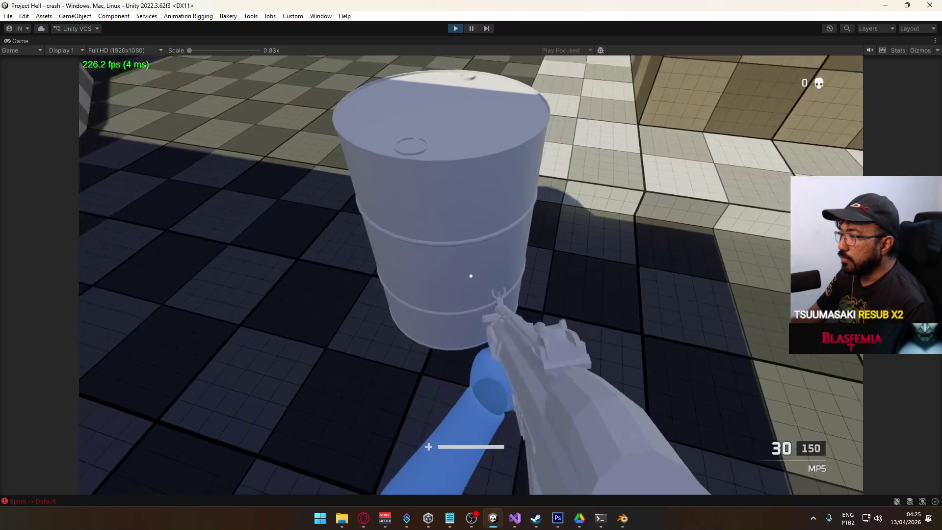
{"action": "key", "text": "s"}
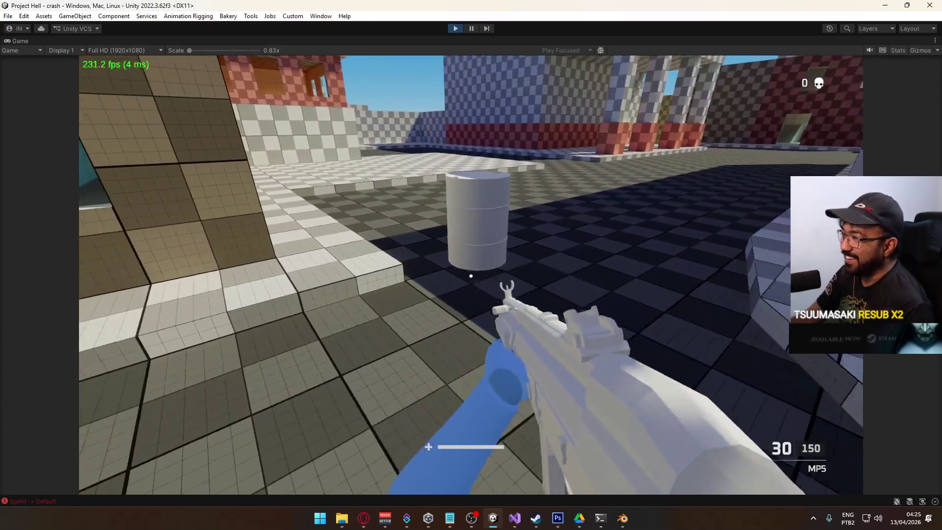
{"action": "key", "text": "w"}
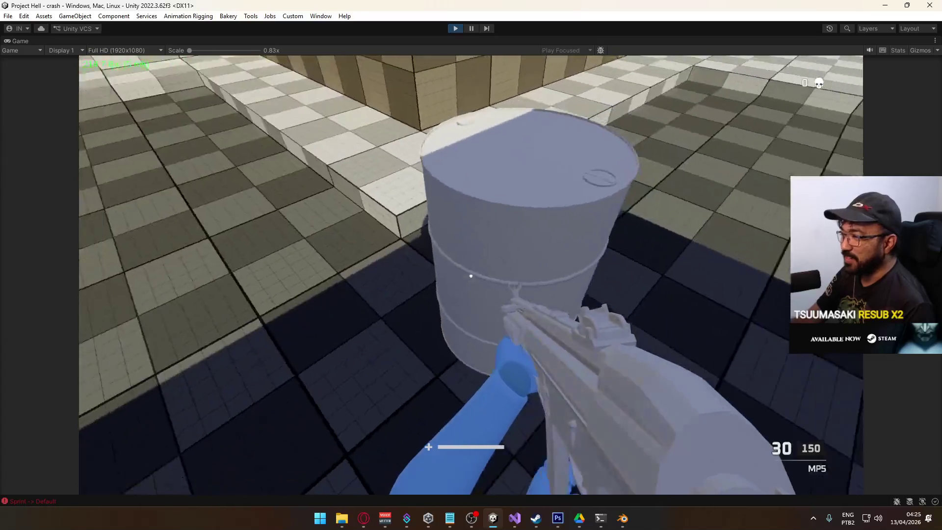
{"action": "key", "text": "s"}
{"action": "key", "text": "w"}
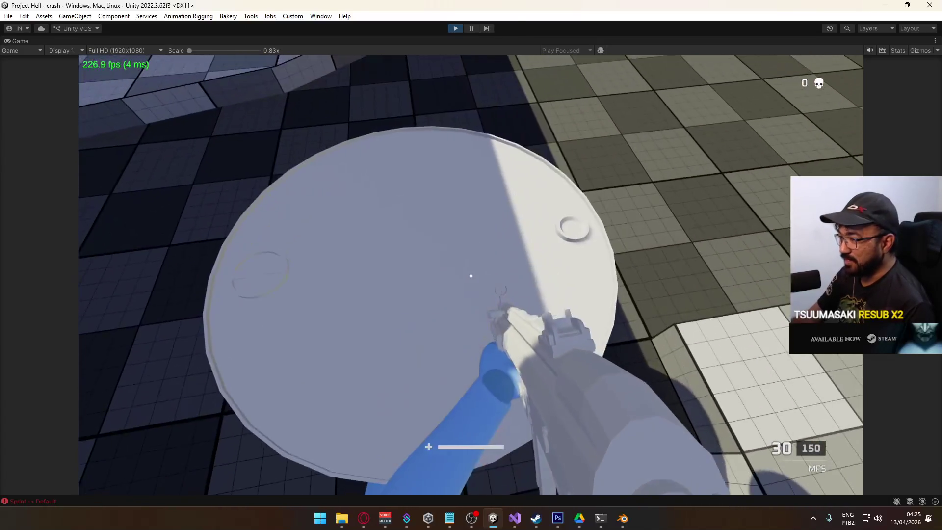
{"action": "key", "text": "s"}
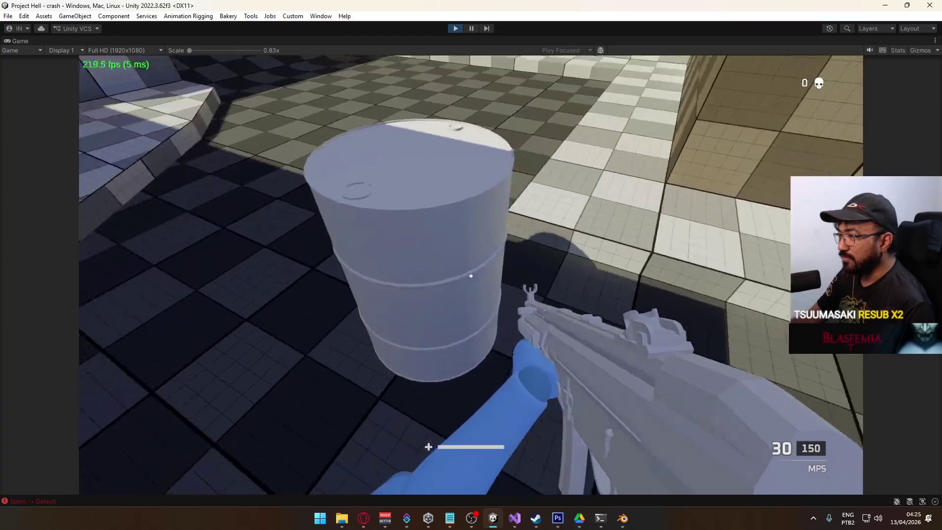
- Crouch and stand repeatedly beside the barrel to judge its size, then show Blender's front view
{"action": "key", "text": "space"}
{"action": "key", "text": "ctrl"}
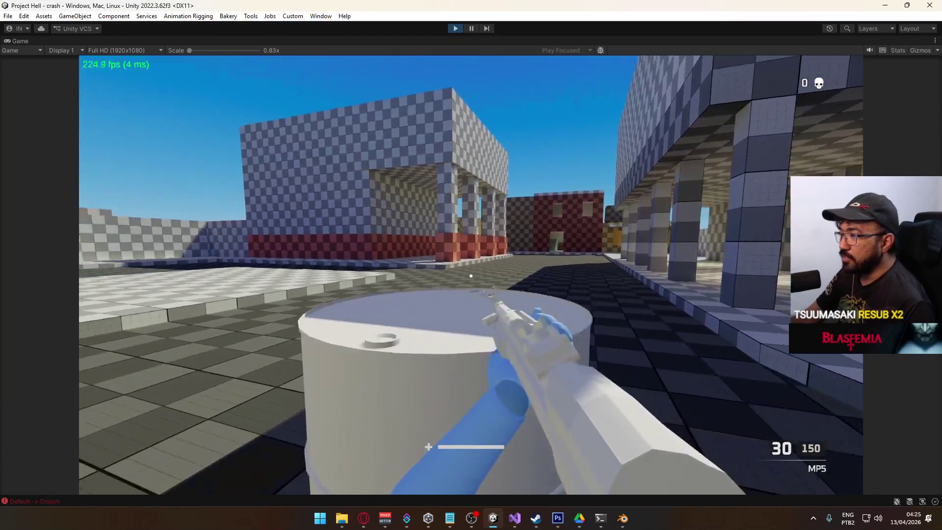
{"action": "key", "text": "ctrl"}
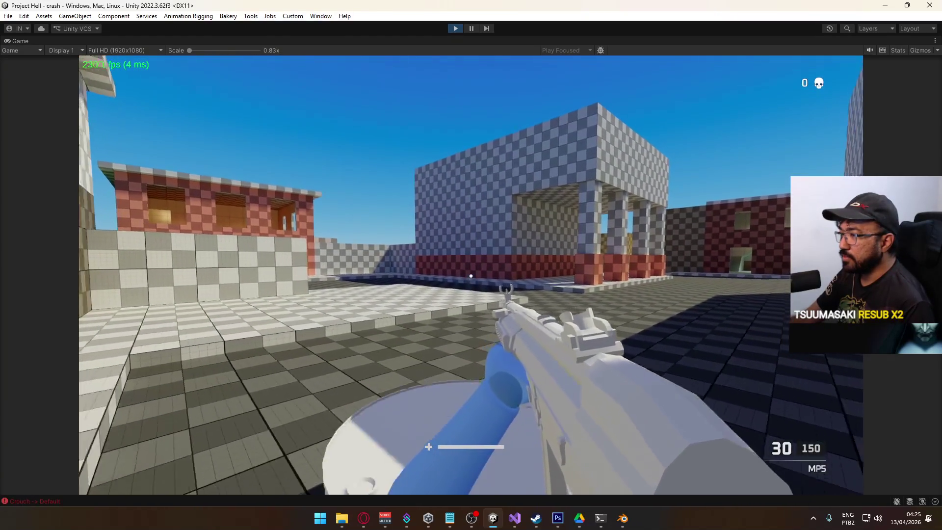
{"action": "key", "text": "w"}
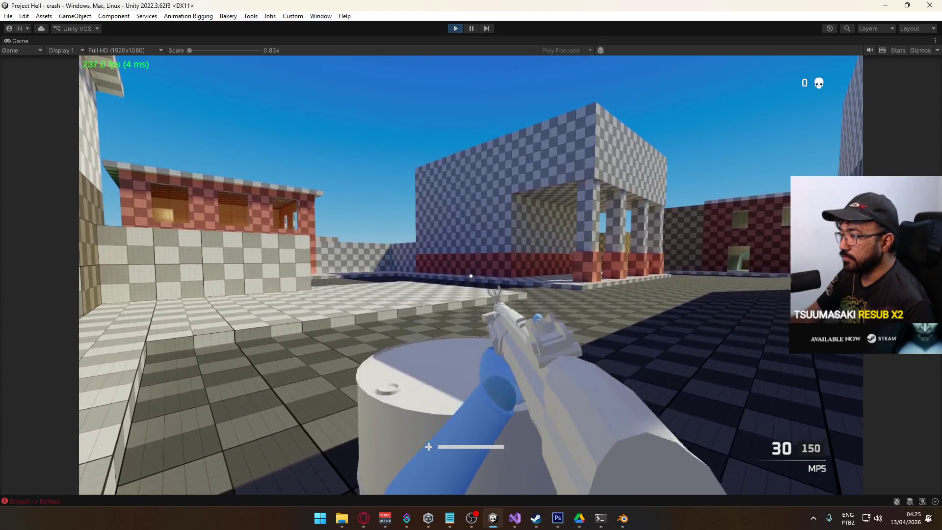
{"action": "key", "text": "ctrl"}
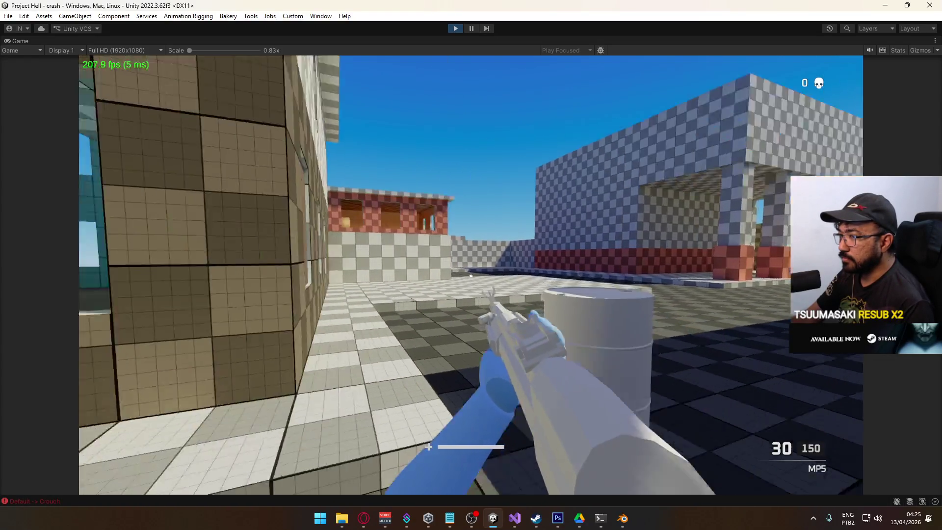
{"action": "key", "text": "ctrl"}
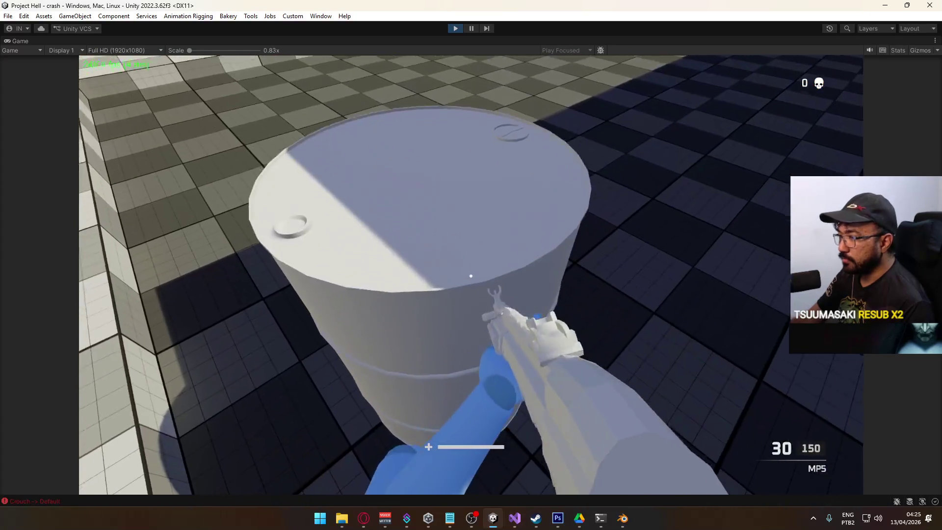
{"action": "key", "text": "ctrl"}
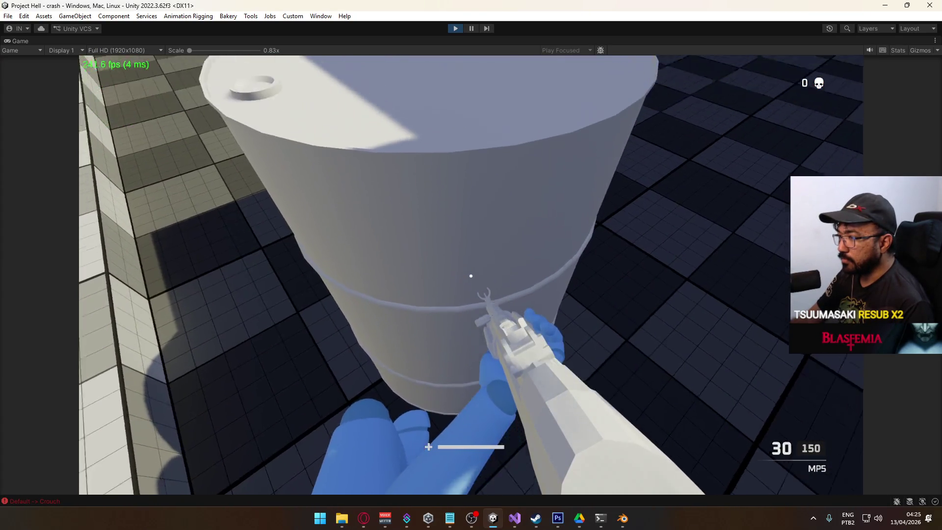
{"action": "key", "text": "s"}
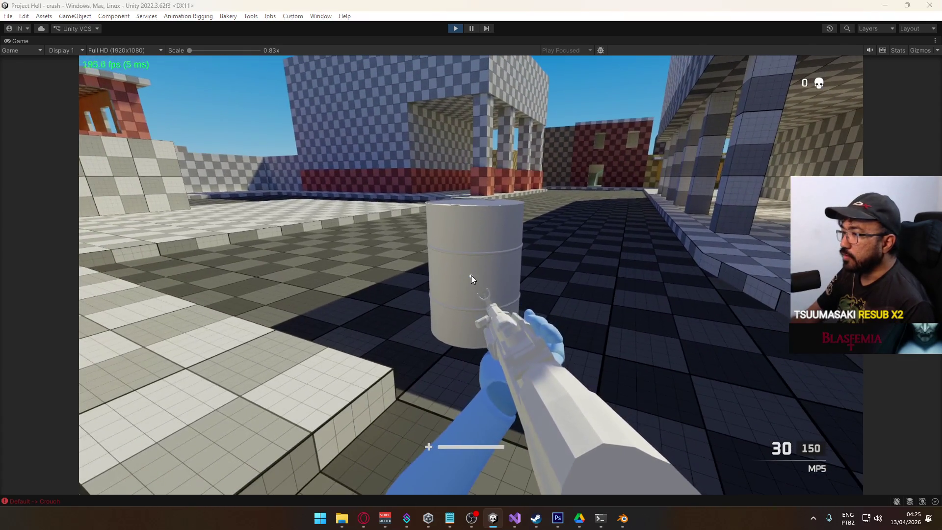
{"action": "key", "text": "alt+Tab"}
{"action": "key", "text": "KP_1"}
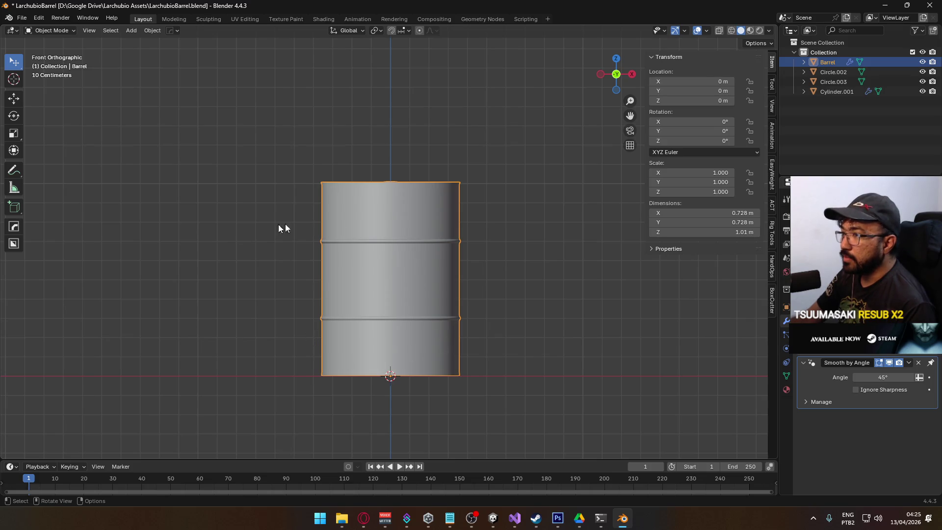
- Scale the Blender barrel uniformly by 1.2 to 0.874 × 0.874 × 1.21 m
{"action": "scroll", "coordinate": [310, 216], "scroll_direction": "down", "scroll_amount": 7}
{"action": "scroll", "coordinate": [349, 236], "scroll_direction": "up", "scroll_amount": 5}
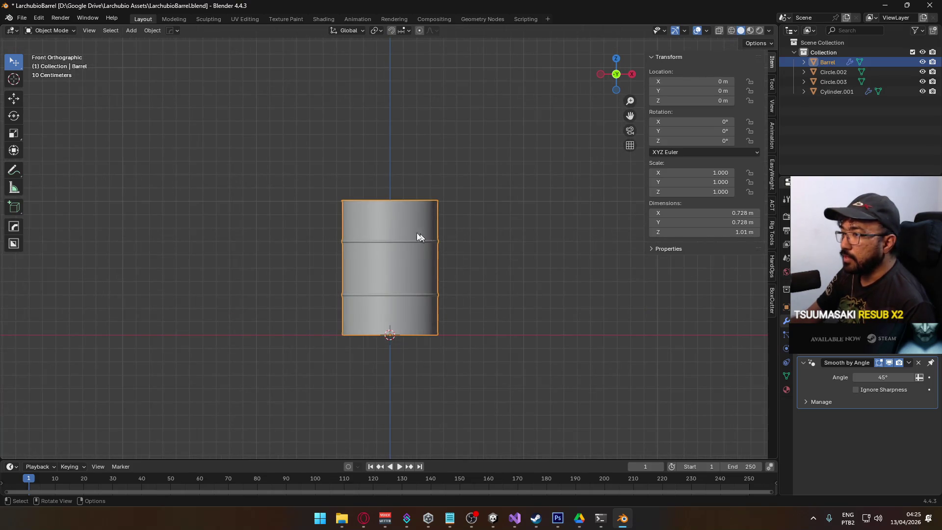
{"action": "key", "text": "Tab"}
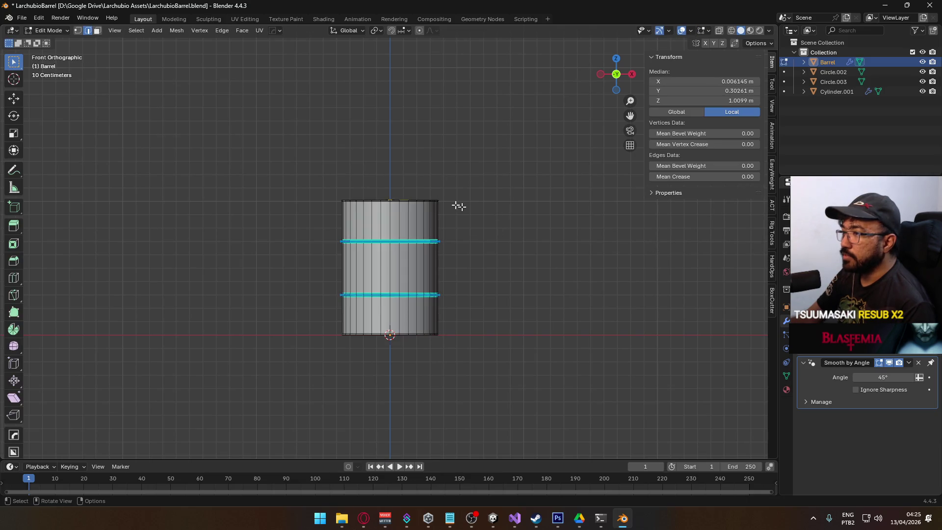
{"action": "mouse_move", "coordinate": [519, 218]}
{"action": "left_mouse_down"}
{"action": "mouse_move", "coordinate": [442, 260]}
{"action": "mouse_move", "coordinate": [491, 245]}
{"action": "left_mouse_up"}
{"action": "key", "text": "Tab"}
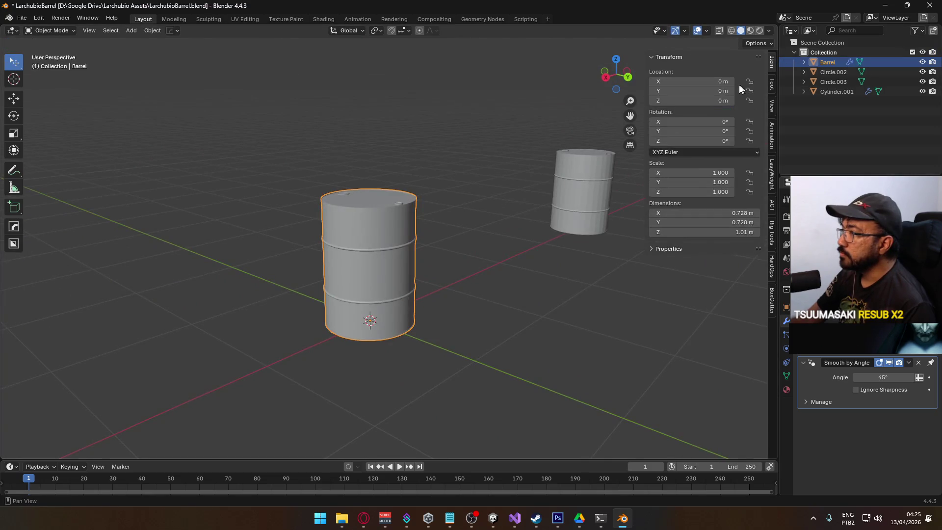
{"action": "mouse_move", "coordinate": [431, 207]}
{"action": "left_mouse_down"}
{"action": "mouse_move", "coordinate": [522, 181]}
{"action": "mouse_move", "coordinate": [550, 211]}
{"action": "mouse_move", "coordinate": [436, 200]}
{"action": "mouse_move", "coordinate": [479, 192]}
{"action": "left_mouse_up"}
{"action": "key", "text": "s"}
{"action": "key", "text": "z"}
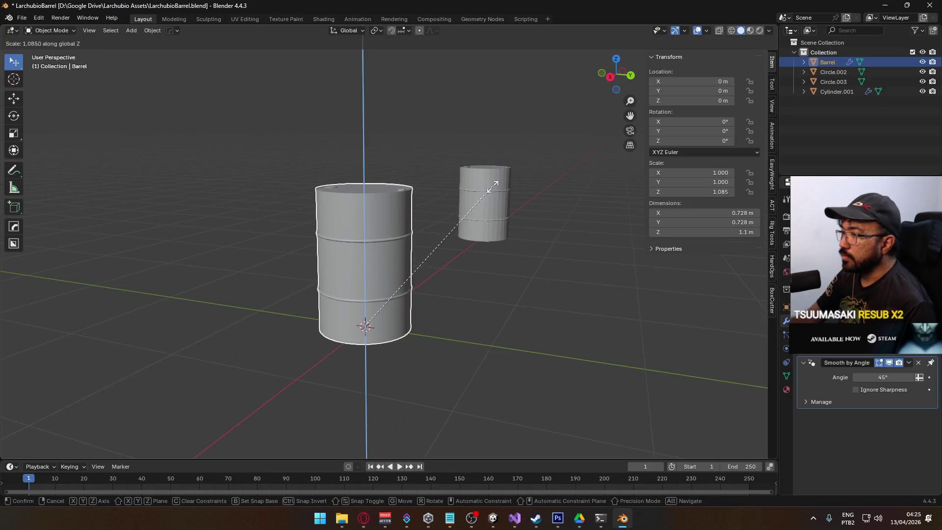
{"action": "key", "text": "z"}
{"action": "key", "text": "z"}
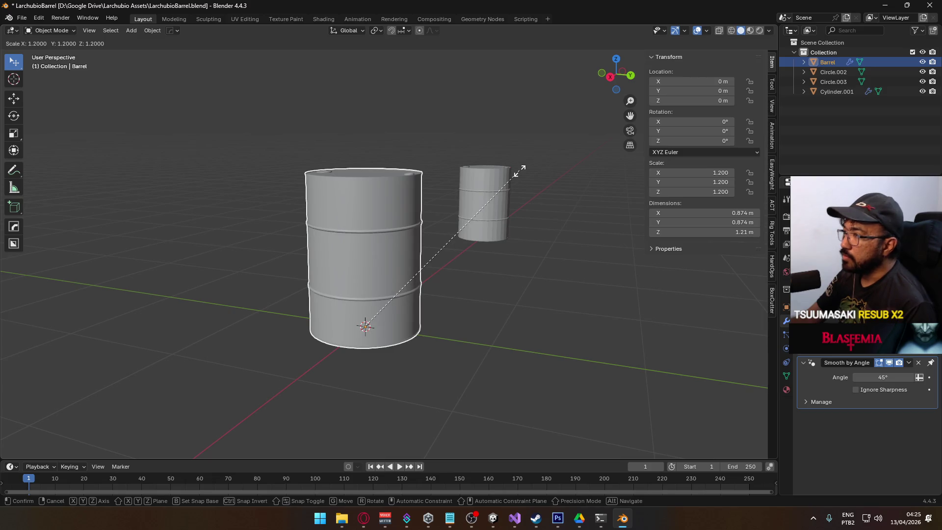
{"action": "left_click", "coordinate": [521, 169]}
{"action": "mouse_move", "coordinate": [520, 170]}
{"action": "left_mouse_down"}
{"action": "mouse_move", "coordinate": [437, 214]}
{"action": "mouse_move", "coordinate": [608, 243]}
{"action": "mouse_move", "coordinate": [479, 277]}
{"action": "mouse_move", "coordinate": [312, 250]}
{"action": "mouse_move", "coordinate": [494, 250]}
{"action": "mouse_move", "coordinate": [498, 240]}
{"action": "left_mouse_up"}
{"action": "key", "text": "alt+Tab"}
- Restore the editor layout and set the LarchubioBarrel's Scale to 1.2 on all axes
{"action": "right_click", "coordinate": [550, 39]}
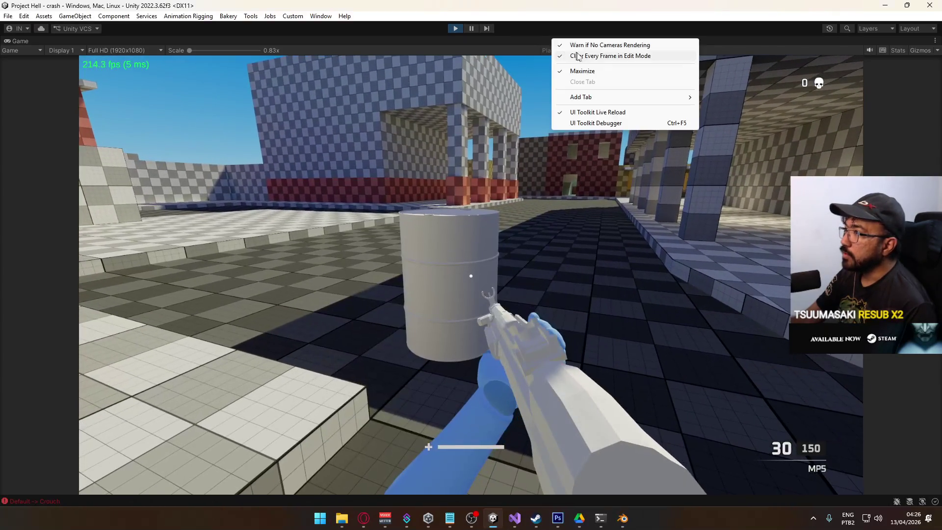
{"action": "left_click", "coordinate": [584, 69]}
{"action": "key", "text": "super"}
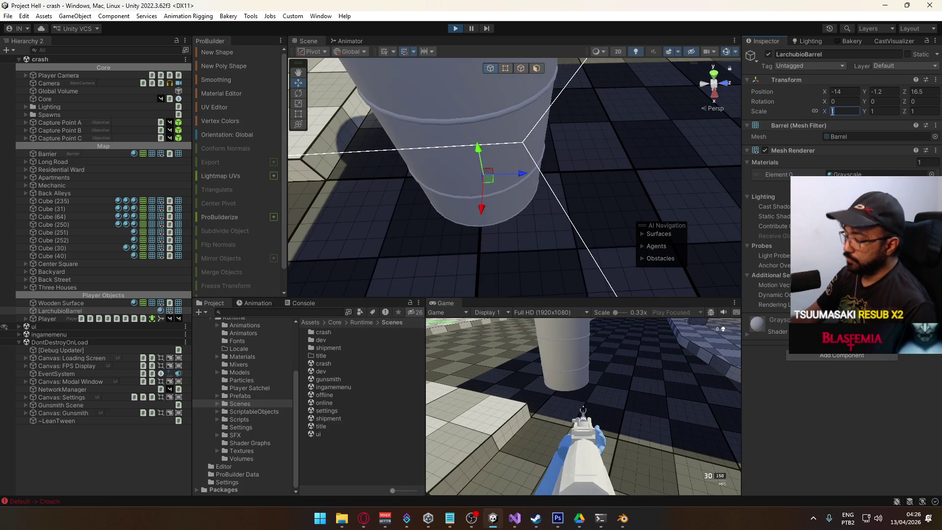
{"action": "type", "text": "1.2"}
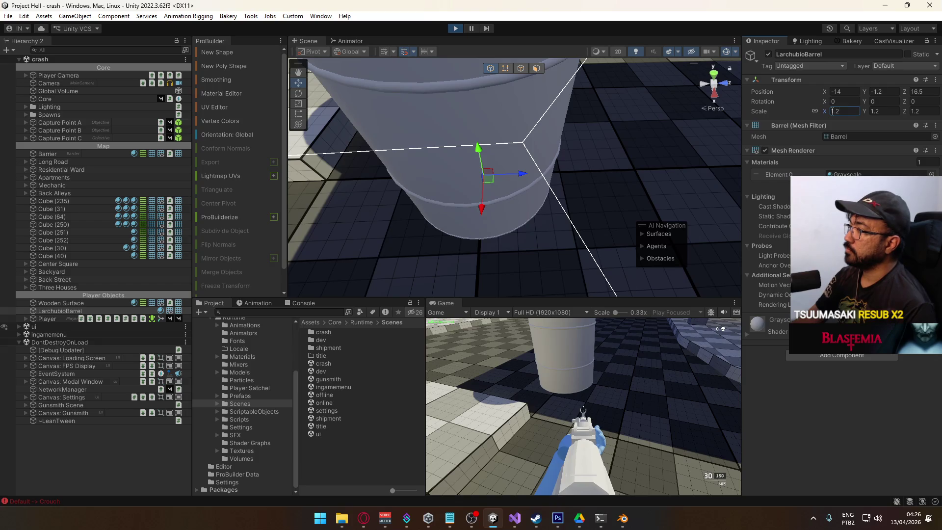
- Maximize the Game view and walk and crouch around the larger barrel, then return to Blender
{"action": "right_click", "coordinate": [450, 303]}
{"action": "left_click", "coordinate": [467, 338]}
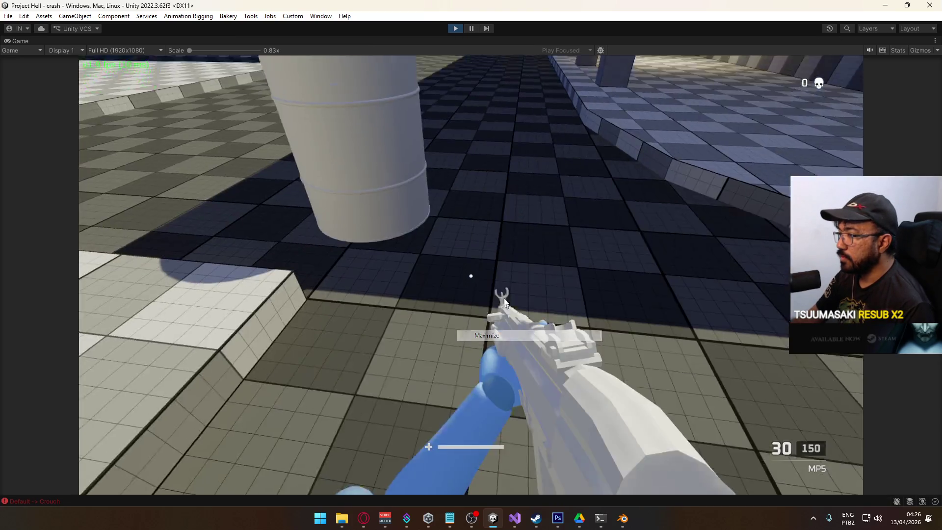
{"action": "key", "text": "c"}
{"action": "key", "text": "s"}
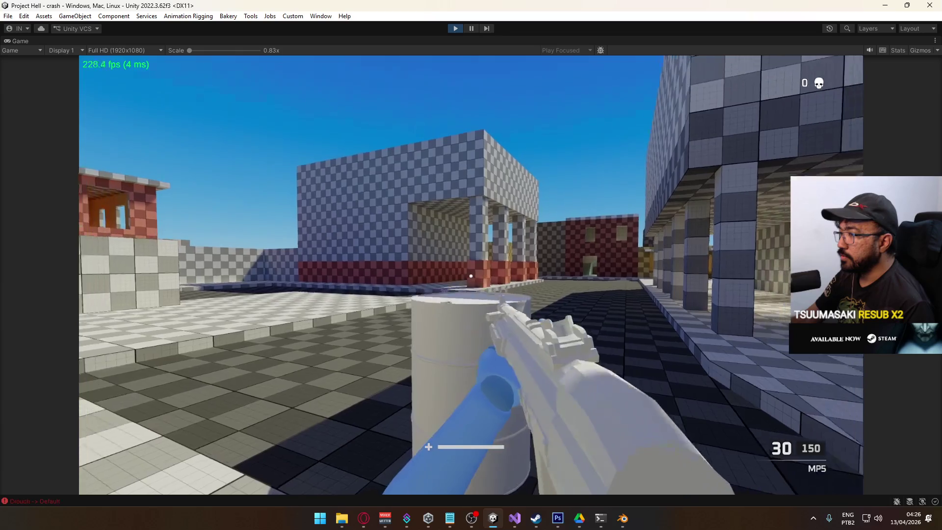
{"action": "key", "text": "c"}
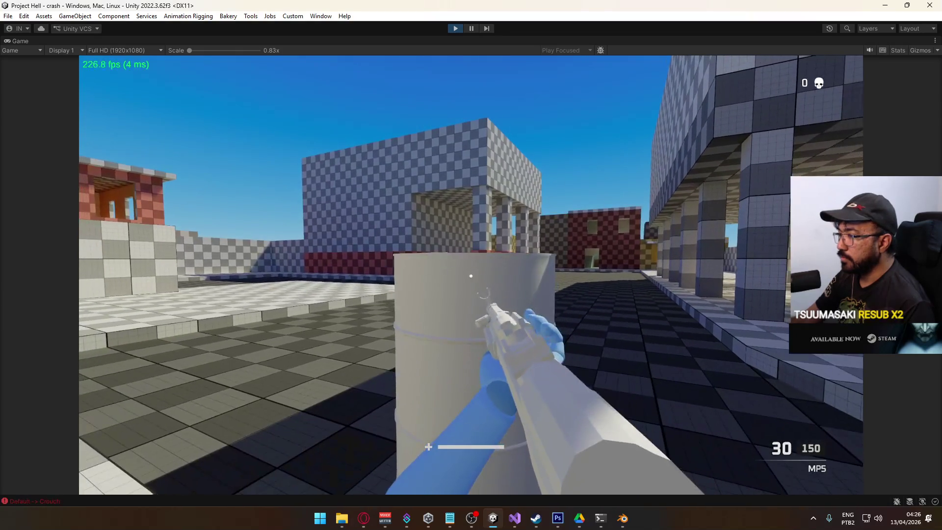
{"action": "key", "text": "w"}
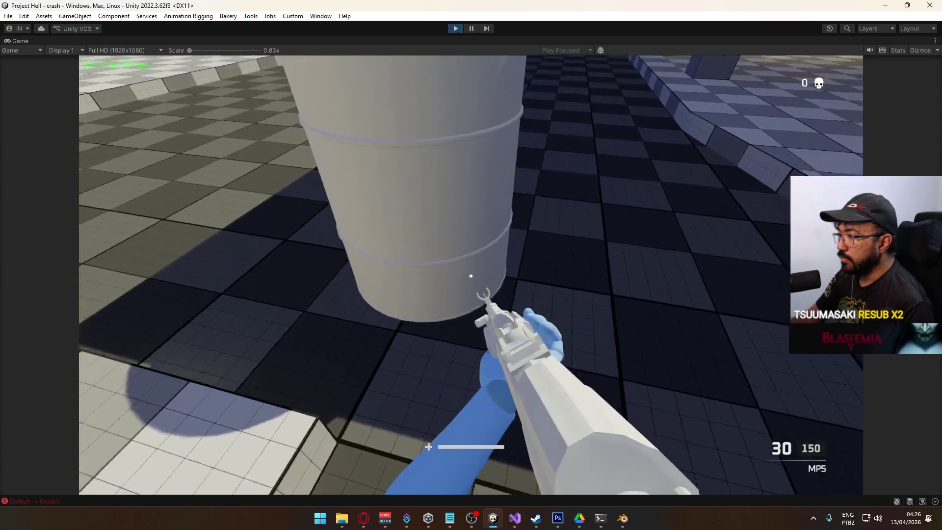
{"action": "key", "text": "s"}
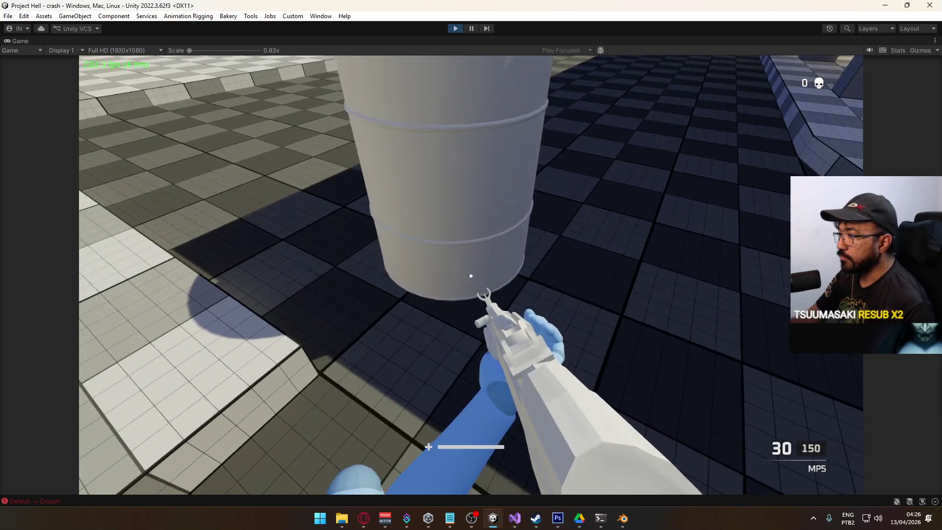
{"action": "key", "text": "alt+Tab"}
{"action": "scroll", "coordinate": [473, 287], "scroll_direction": "up", "scroll_amount": 5}
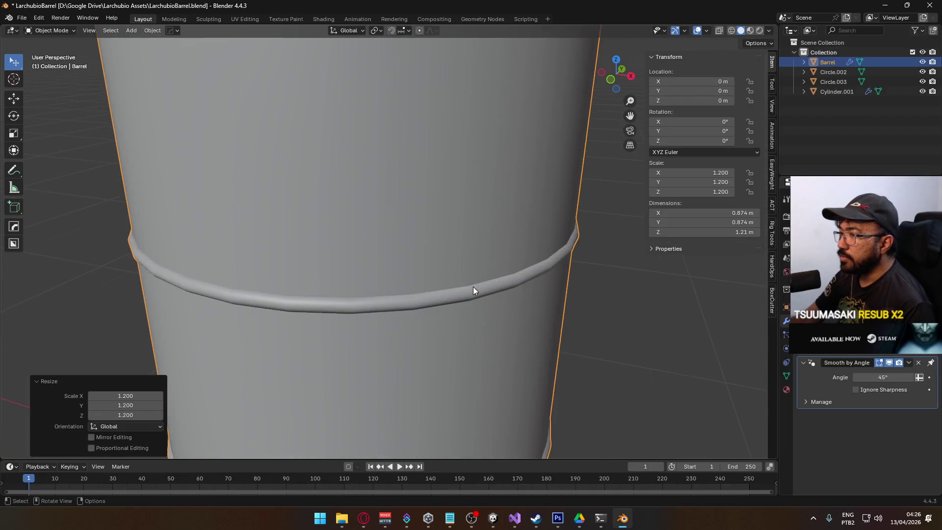
- In Edit Mode, zoom and orbit over the barrel's rings and top caps, then deselect it
{"action": "key", "text": "Tab"}
{"action": "scroll", "coordinate": [456, 284], "scroll_direction": "down", "scroll_amount": 5}
{"action": "mouse_move", "coordinate": [448, 283]}
{"action": "left_mouse_down"}
{"action": "mouse_move", "coordinate": [442, 370]}
{"action": "mouse_move", "coordinate": [625, 296]}
{"action": "mouse_move", "coordinate": [692, 349]}
{"action": "mouse_move", "coordinate": [698, 372]}
{"action": "mouse_move", "coordinate": [564, 379]}
{"action": "left_mouse_up"}
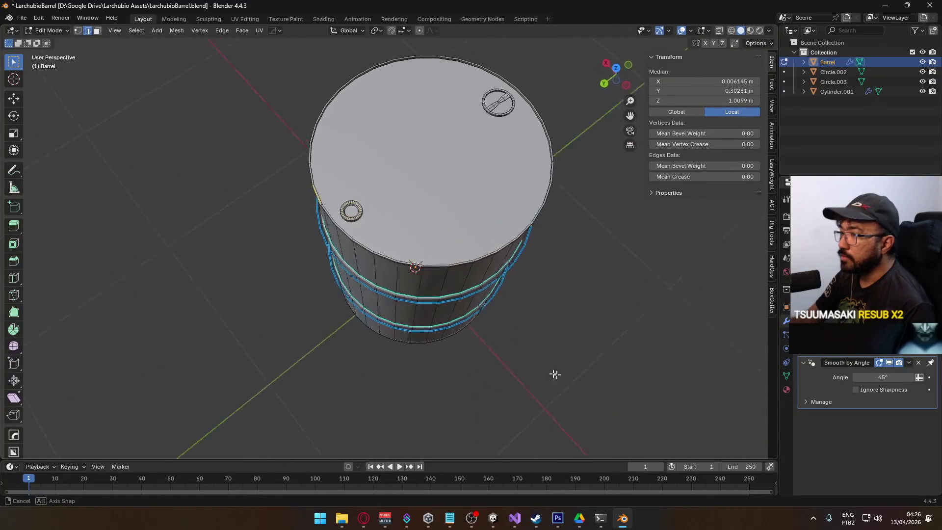
{"action": "scroll", "coordinate": [330, 290], "scroll_direction": "up", "scroll_amount": 8}
{"action": "scroll", "coordinate": [432, 344], "scroll_direction": "down", "scroll_amount": 5}
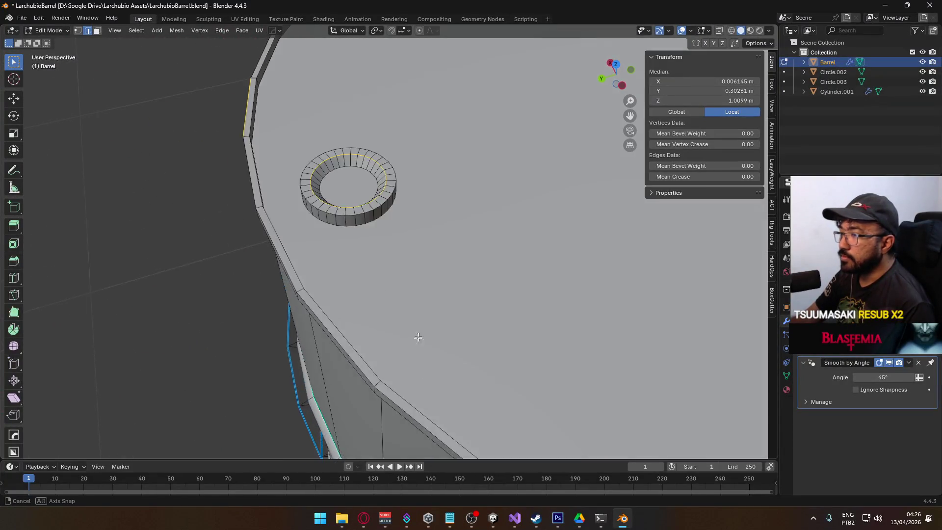
{"action": "scroll", "coordinate": [342, 305], "scroll_direction": "up", "scroll_amount": 5}
{"action": "scroll", "coordinate": [341, 300], "scroll_direction": "down", "scroll_amount": 5}
{"action": "mouse_move", "coordinate": [507, 314]}
{"action": "left_mouse_down"}
{"action": "mouse_move", "coordinate": [491, 319]}
{"action": "mouse_move", "coordinate": [522, 330]}
{"action": "left_mouse_up"}
{"action": "key", "text": "Tab"}
{"action": "left_click", "coordinate": [603, 358]}
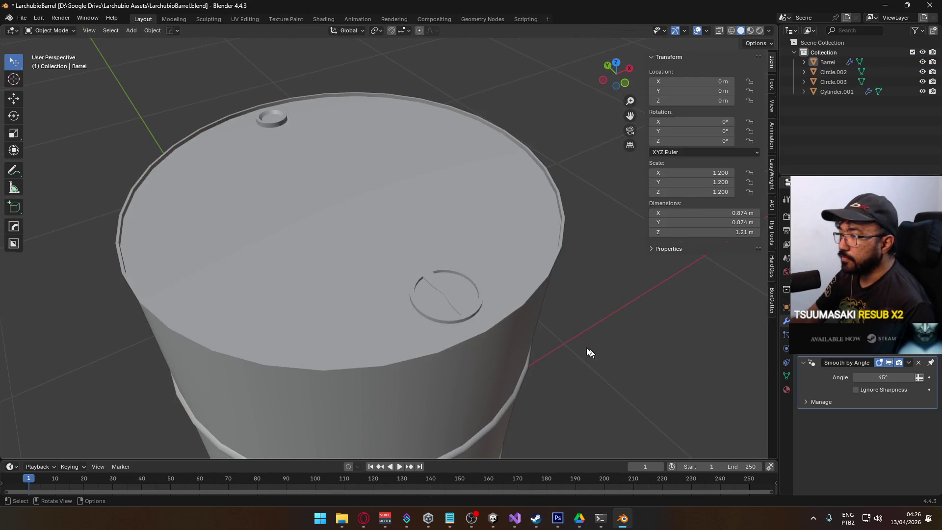
{"action": "scroll", "coordinate": [603, 357], "scroll_direction": "down", "scroll_amount": 5}
{"action": "mouse_move", "coordinate": [448, 330]}
{"action": "left_mouse_down"}
{"action": "mouse_move", "coordinate": [492, 251]}
{"action": "mouse_move", "coordinate": [471, 312]}
{"action": "mouse_move", "coordinate": [530, 290]}
{"action": "left_mouse_up"}
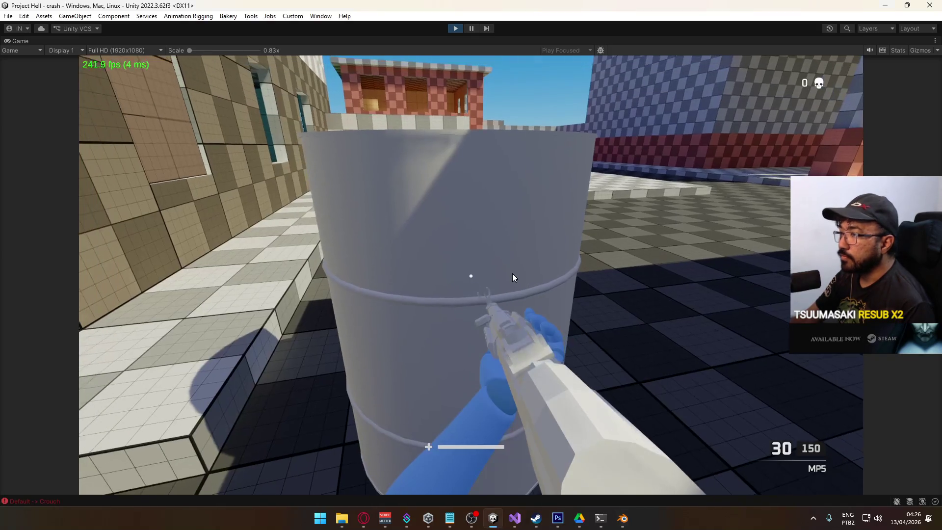
- Walk, crouch and circle around the enlarged barrel to check it from every side
{"action": "key", "text": "s"}
{"action": "key", "text": "c"}
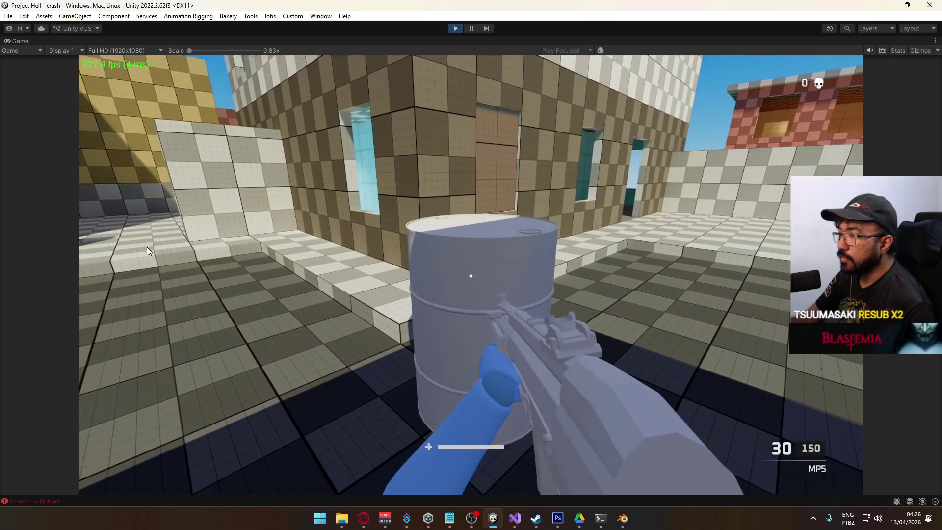
{"action": "key", "text": "c"}
{"action": "key", "text": "w"}
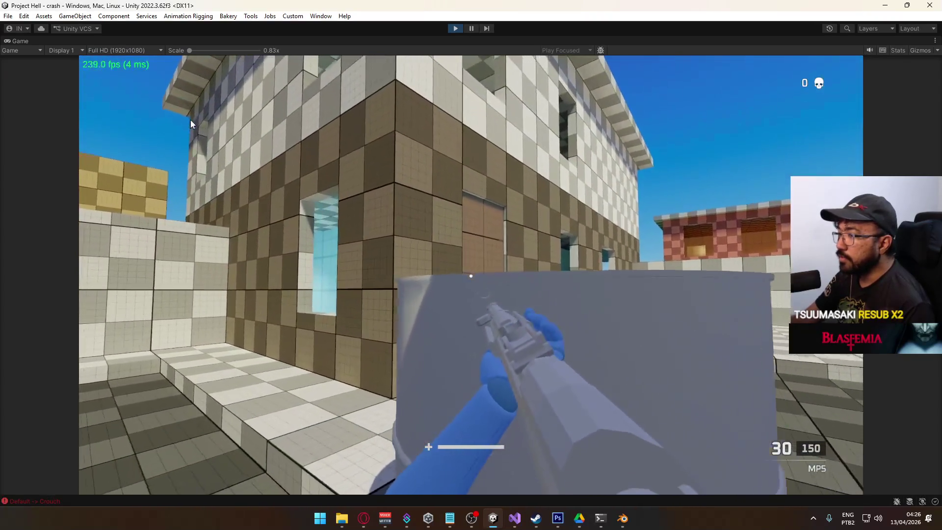
{"action": "key", "text": "s"}
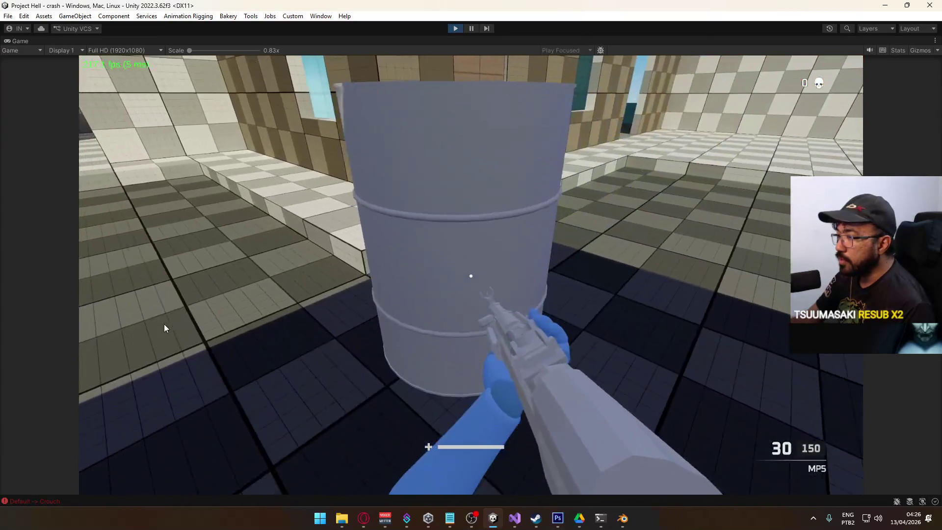
{"action": "key", "text": "d"}
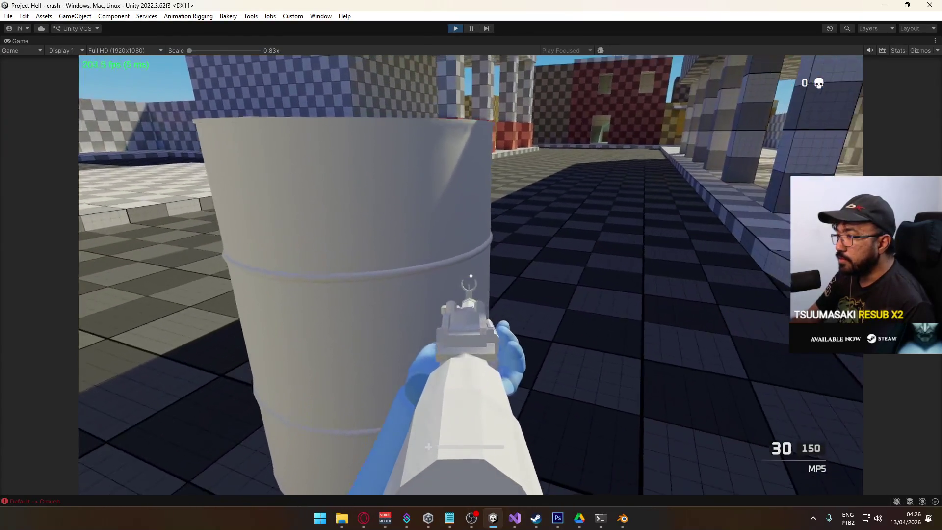
{"action": "key", "text": "w"}
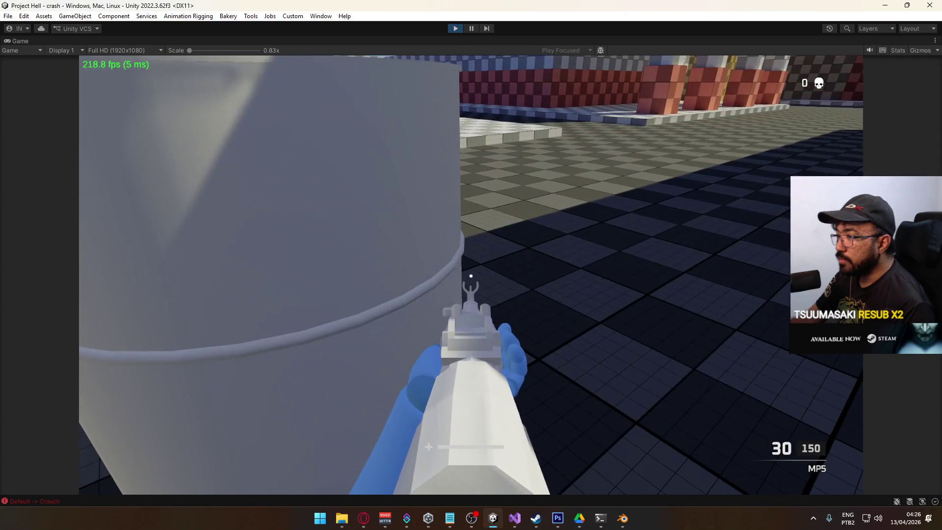
{"action": "key", "text": "a"}
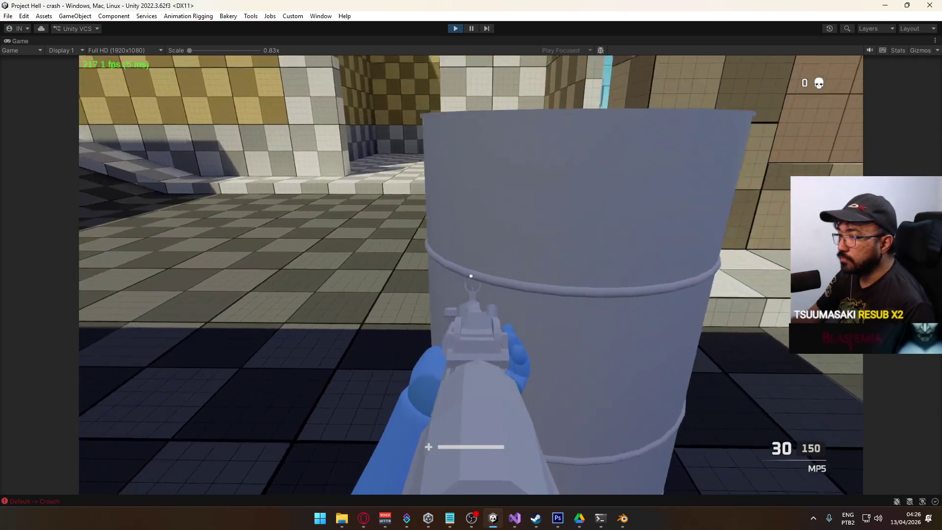
{"action": "key", "text": "d"}
{"action": "key", "text": "w"}
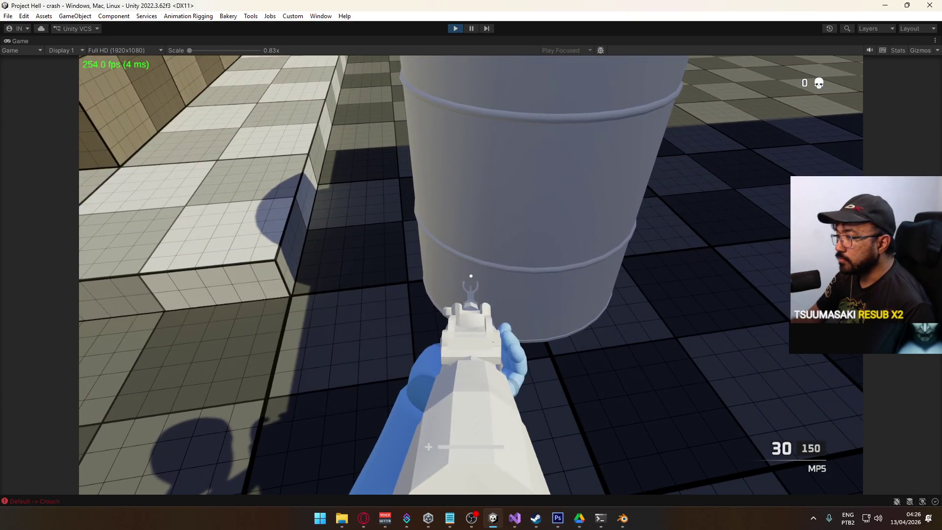
{"action": "key", "text": "s"}
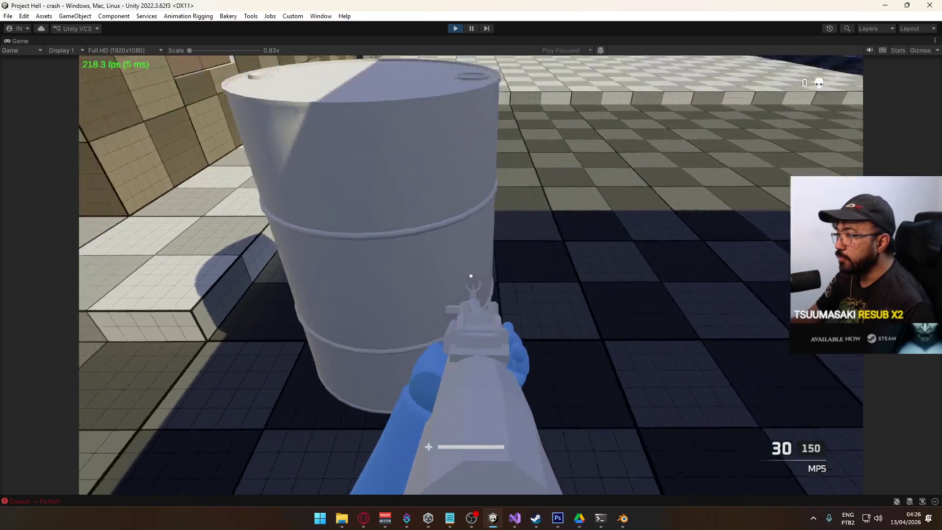
{"action": "key", "text": "d"}
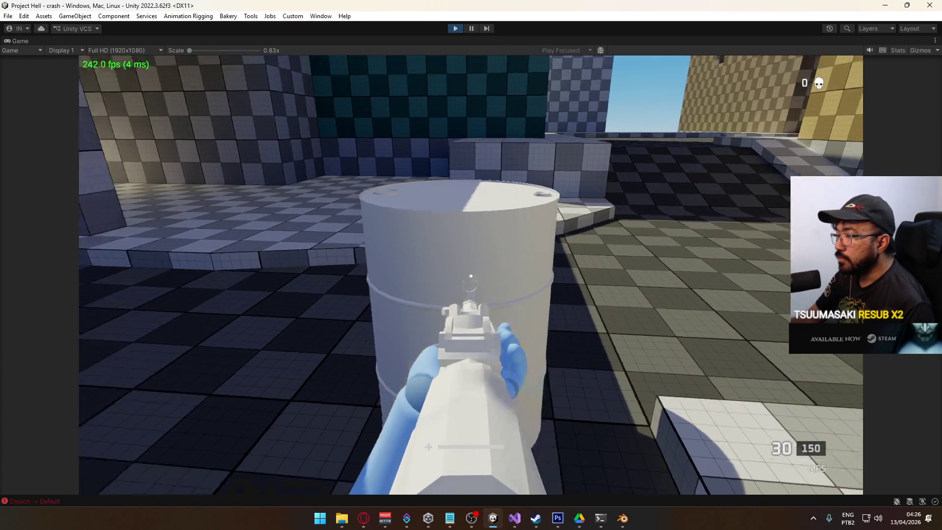
- Restore the Unity editor layout and stop Play mode
{"action": "key", "text": "super"}
{"action": "key", "text": "super"}
{"action": "right_click", "coordinate": [484, 42]}
{"action": "left_click", "coordinate": [513, 75]}
{"action": "key", "text": "super"}
{"action": "key", "text": "super"}
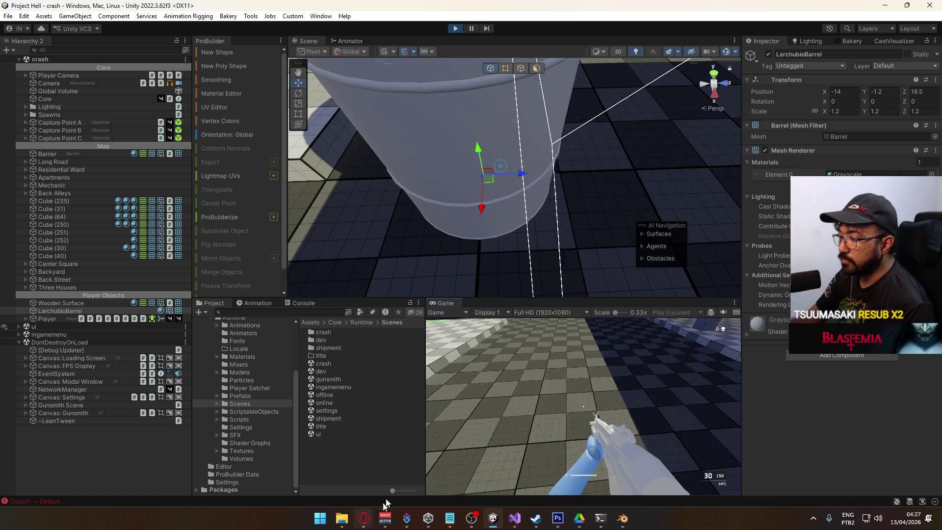
{"action": "left_click", "coordinate": [455, 28]}
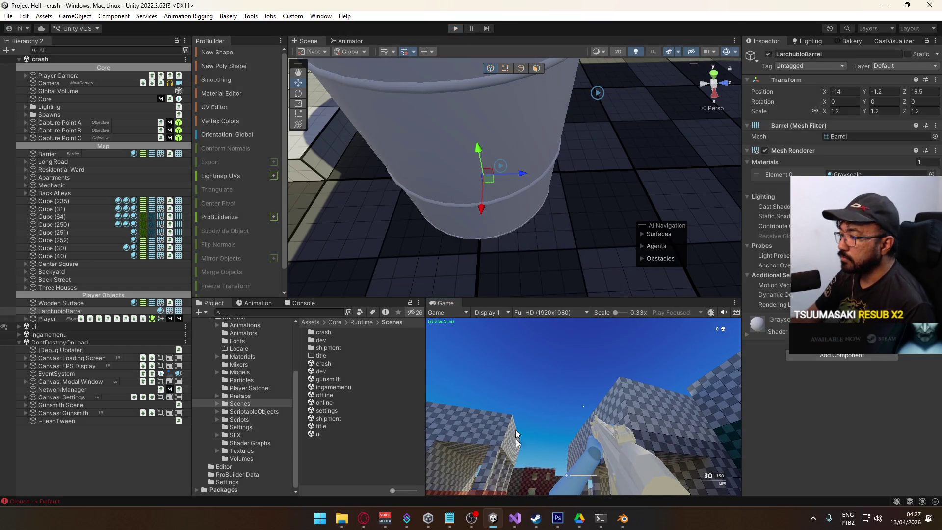
- Open LarchubioPallet.blend from the Larchubio Assets folder
{"action": "mouse_move", "coordinate": [341, 517]}
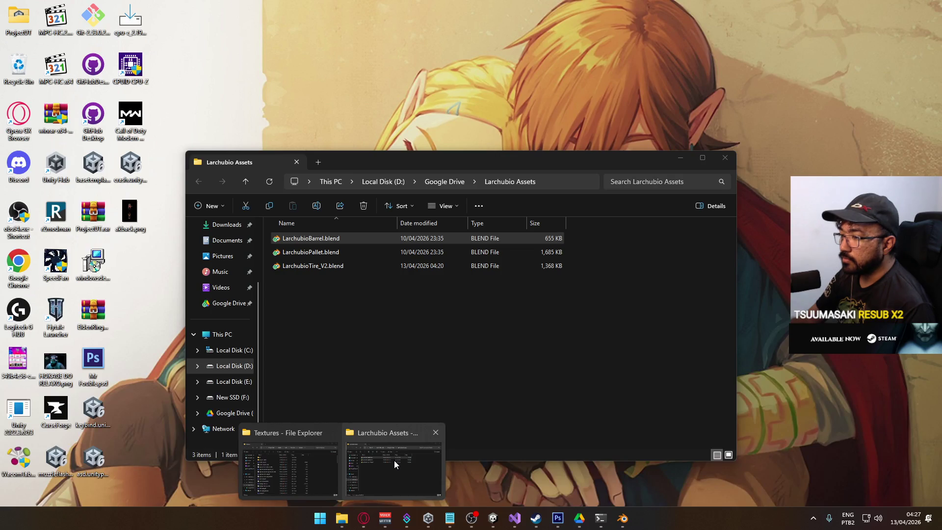
{"action": "left_click", "coordinate": [394, 460]}
{"action": "left_click", "coordinate": [326, 257]}
{"action": "double_click", "coordinate": [326, 259]}
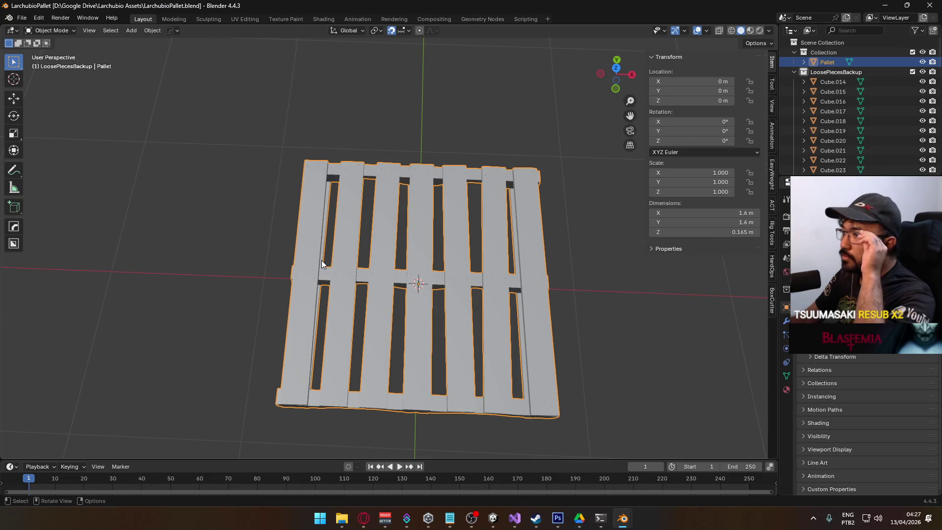
- Orbit and zoom around the pallet to view it from a low side and from above
{"action": "mouse_move", "coordinate": [517, 291]}
{"action": "left_mouse_down"}
{"action": "mouse_move", "coordinate": [440, 248]}
{"action": "mouse_move", "coordinate": [420, 198]}
{"action": "mouse_move", "coordinate": [485, 210]}
{"action": "mouse_move", "coordinate": [499, 234]}
{"action": "mouse_move", "coordinate": [582, 234]}
{"action": "mouse_move", "coordinate": [476, 232]}
{"action": "left_mouse_up"}
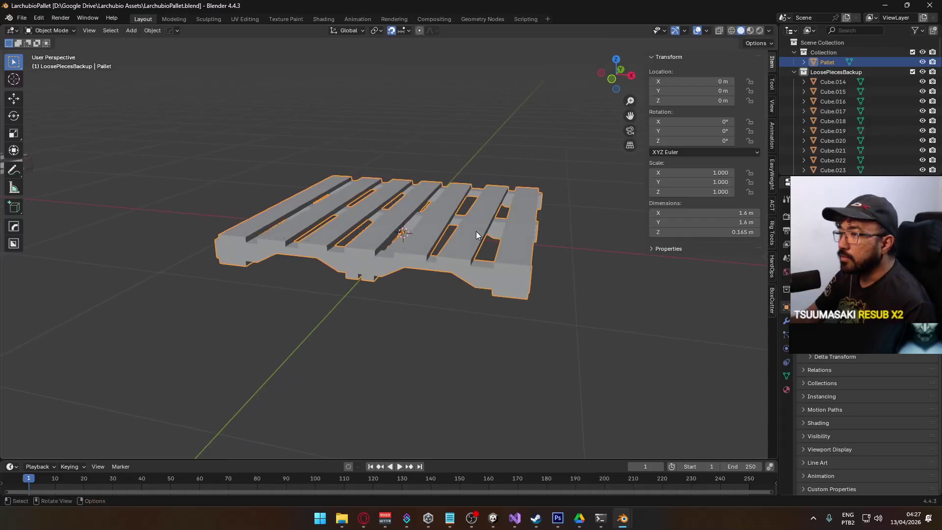
{"action": "scroll", "coordinate": [351, 243], "scroll_direction": "down", "scroll_amount": 3}
{"action": "mouse_move", "coordinate": [351, 242]}
{"action": "left_mouse_down"}
{"action": "mouse_move", "coordinate": [332, 247]}
{"action": "mouse_move", "coordinate": [339, 260]}
{"action": "left_mouse_up"}
{"action": "scroll", "coordinate": [925, 112], "scroll_direction": "down", "scroll_amount": 15}
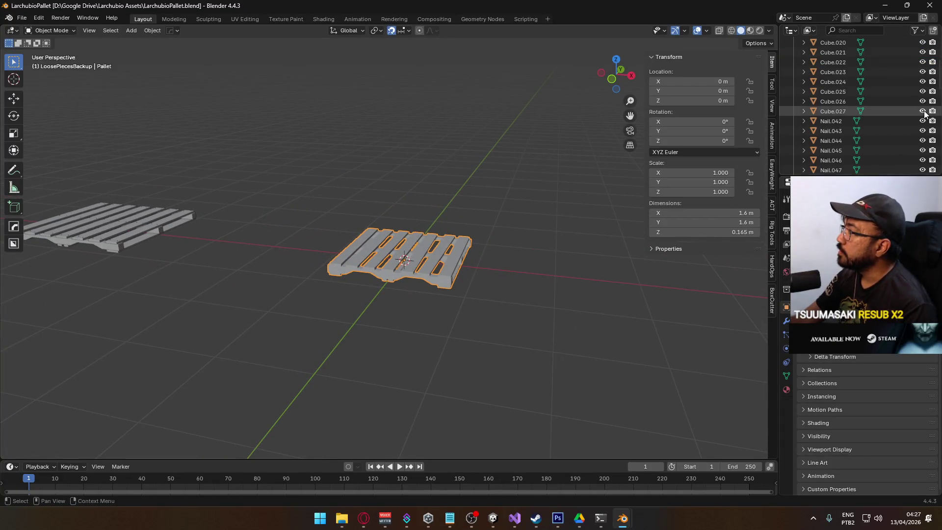
{"action": "scroll", "coordinate": [915, 120], "scroll_direction": "up", "scroll_amount": 15}
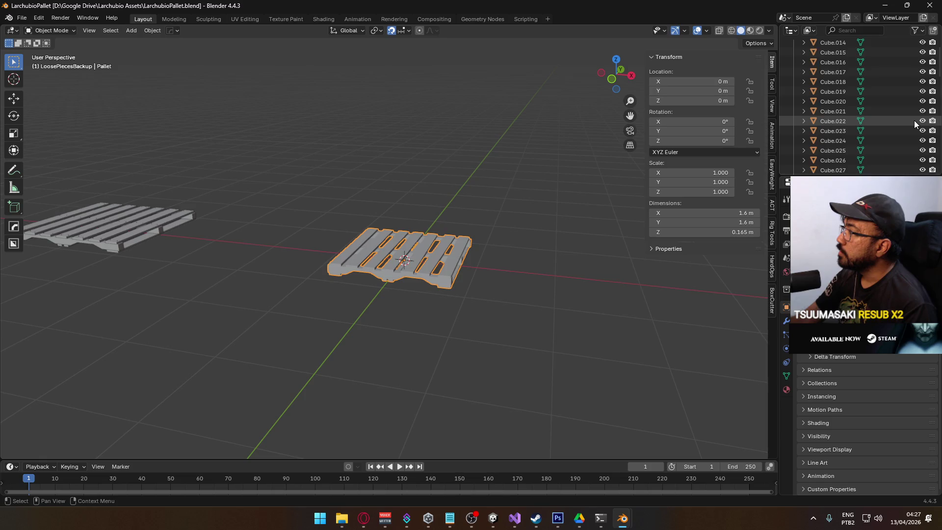
{"action": "scroll", "coordinate": [479, 260], "scroll_direction": "up", "scroll_amount": 5}
- Enter Edit Mode, clear the selection, inspect the planks and pick a screw-head vertex
{"action": "key", "text": "Tab"}
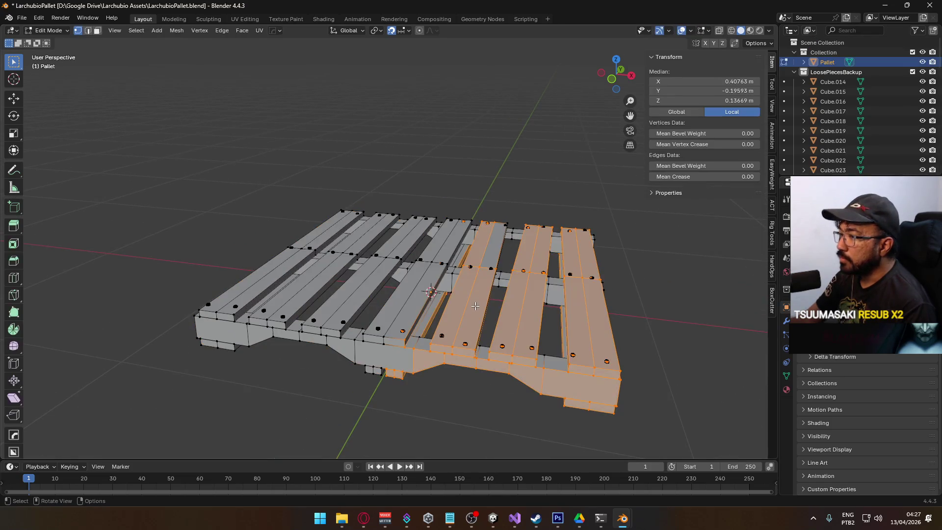
{"action": "left_click", "coordinate": [455, 421]}
{"action": "scroll", "coordinate": [456, 417], "scroll_direction": "up", "scroll_amount": 5}
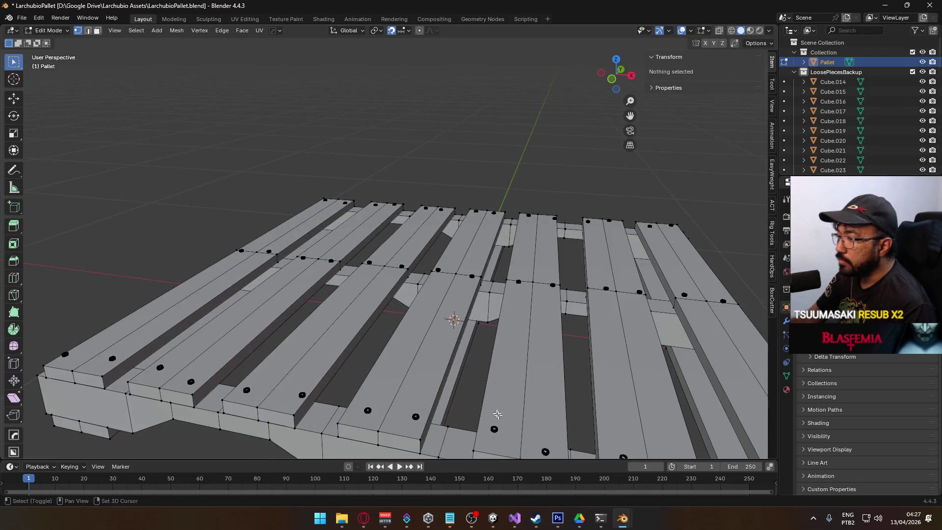
{"action": "left_click_drag", "start_coordinate": [496, 427], "coordinate": [442, 333]}
{"action": "scroll", "coordinate": [441, 333], "scroll_direction": "up", "scroll_amount": 3}
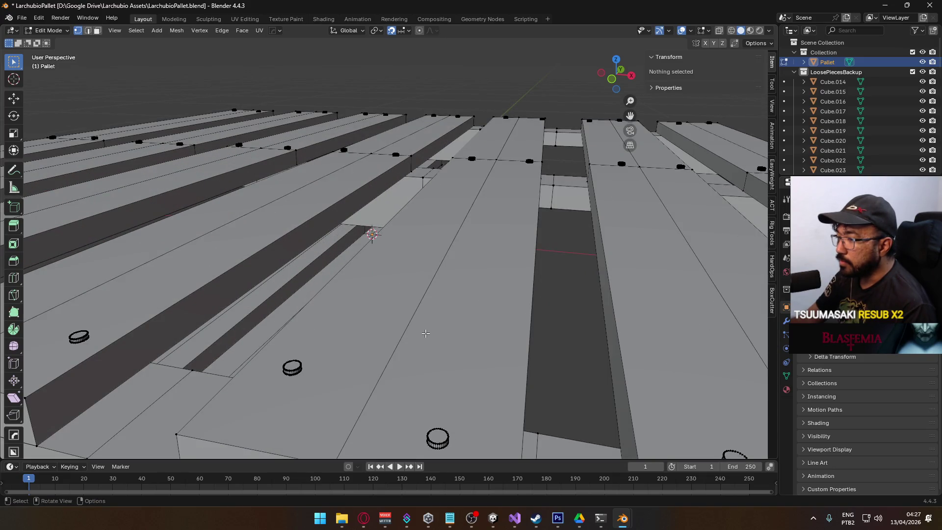
{"action": "scroll", "coordinate": [425, 333], "scroll_direction": "down", "scroll_amount": 6}
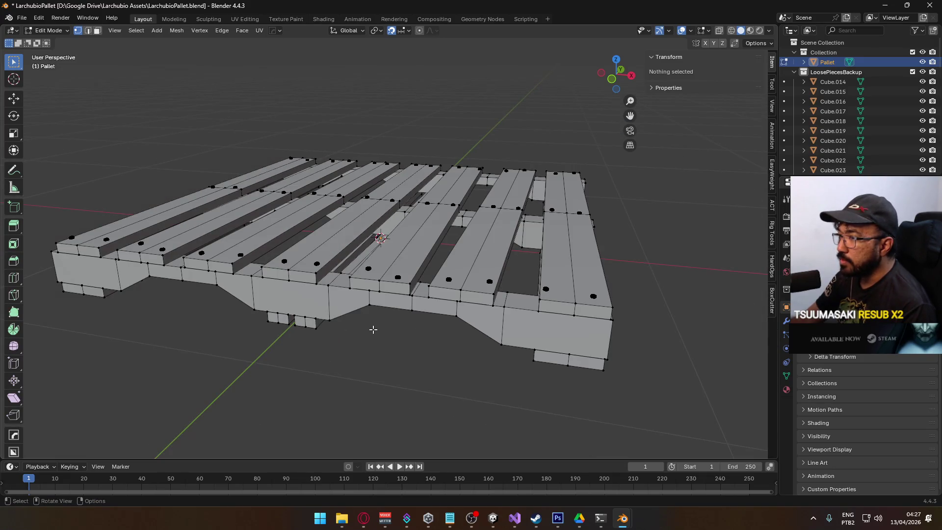
{"action": "mouse_move", "coordinate": [372, 329]}
{"action": "left_mouse_down"}
{"action": "mouse_move", "coordinate": [390, 326]}
{"action": "mouse_move", "coordinate": [344, 336]}
{"action": "mouse_move", "coordinate": [387, 304]}
{"action": "mouse_move", "coordinate": [343, 299]}
{"action": "left_mouse_up"}
{"action": "scroll", "coordinate": [403, 291], "scroll_direction": "up", "scroll_amount": 4}
{"action": "scroll", "coordinate": [403, 291], "scroll_direction": "up", "scroll_amount": 4}
{"action": "scroll", "coordinate": [403, 290], "scroll_direction": "down", "scroll_amount": 4}
{"action": "scroll", "coordinate": [337, 304], "scroll_direction": "up", "scroll_amount": 5}
{"action": "scroll", "coordinate": [324, 327], "scroll_direction": "down", "scroll_amount": 4}
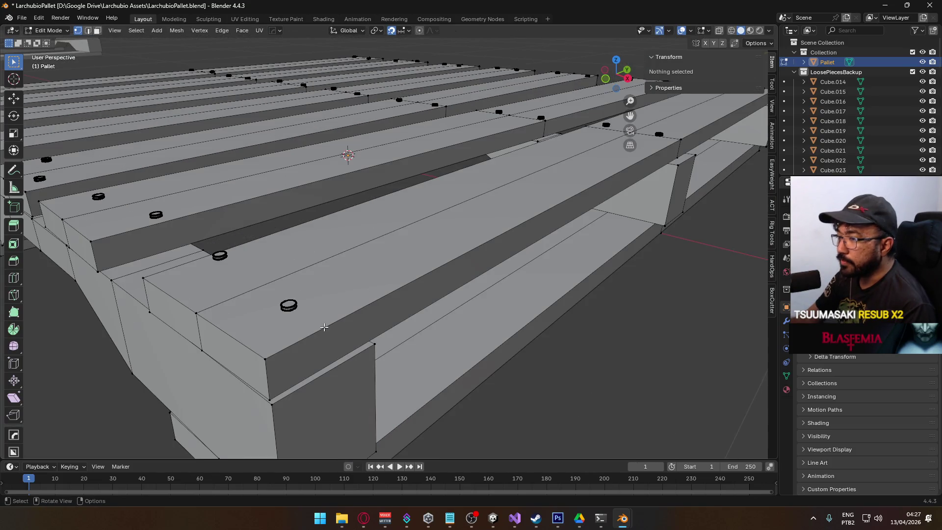
{"action": "left_click", "coordinate": [290, 306]}
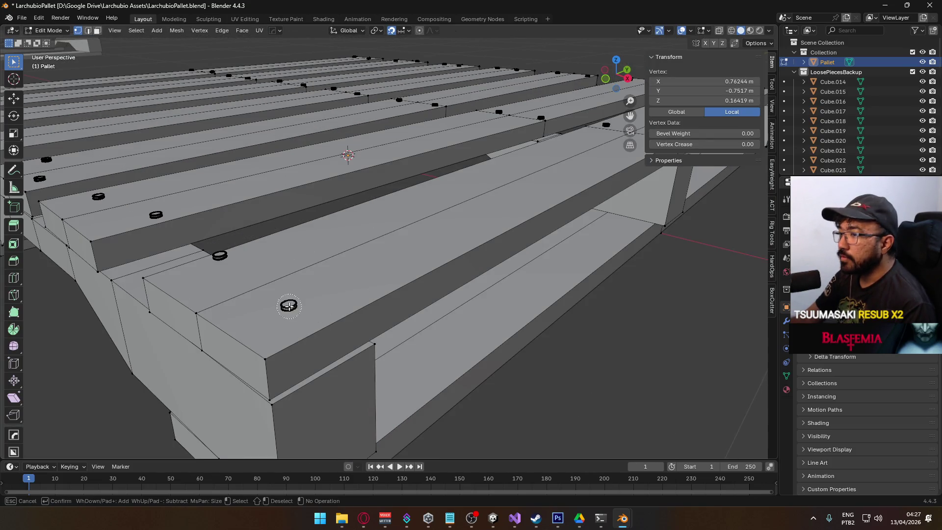
{"action": "key", "text": "ctrl+l"}
{"action": "key", "text": "alt+z"}
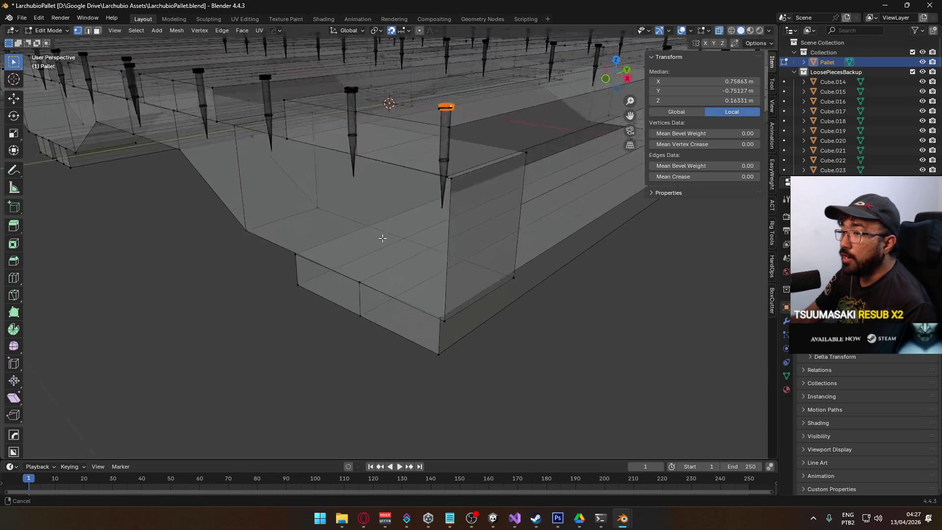
{"action": "mouse_move", "coordinate": [382, 238]}
{"action": "left_mouse_down"}
{"action": "mouse_move", "coordinate": [398, 206]}
{"action": "mouse_move", "coordinate": [387, 244]}
{"action": "mouse_move", "coordinate": [429, 272]}
{"action": "left_mouse_up"}
{"action": "scroll", "coordinate": [432, 271], "scroll_direction": "up", "scroll_amount": 5}
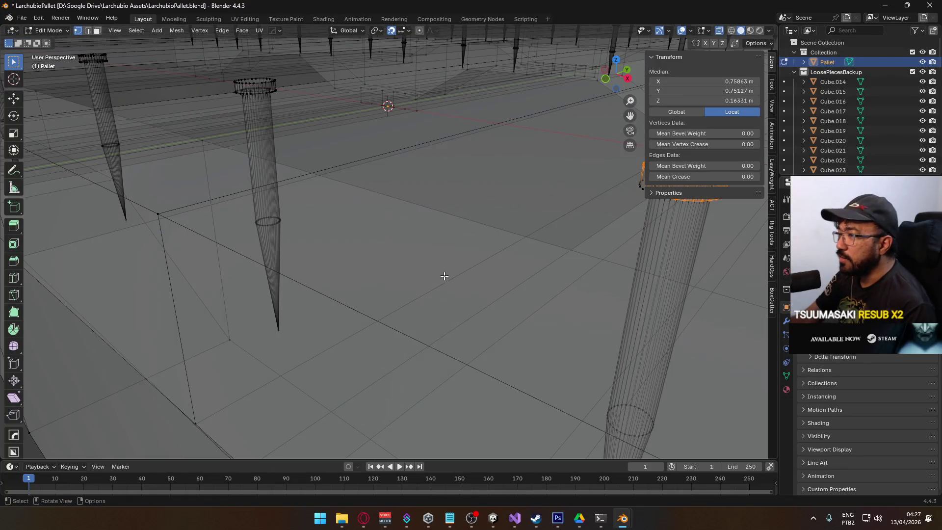
{"action": "scroll", "coordinate": [468, 273], "scroll_direction": "down", "scroll_amount": 5}
{"action": "key", "text": "c"}
{"action": "left_click_drag", "start_coordinate": [444, 240], "coordinate": [438, 287]}
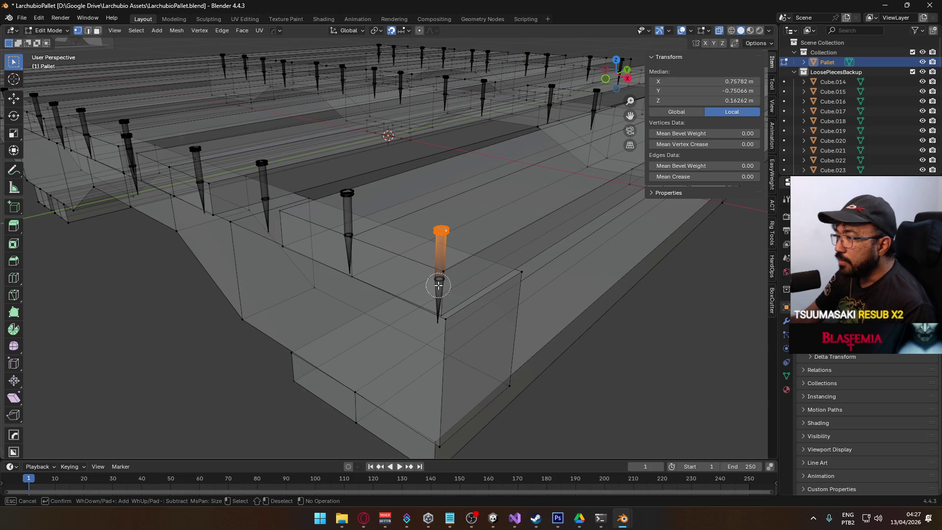
{"action": "key", "text": "Escape"}
{"action": "key", "text": "Tab"}
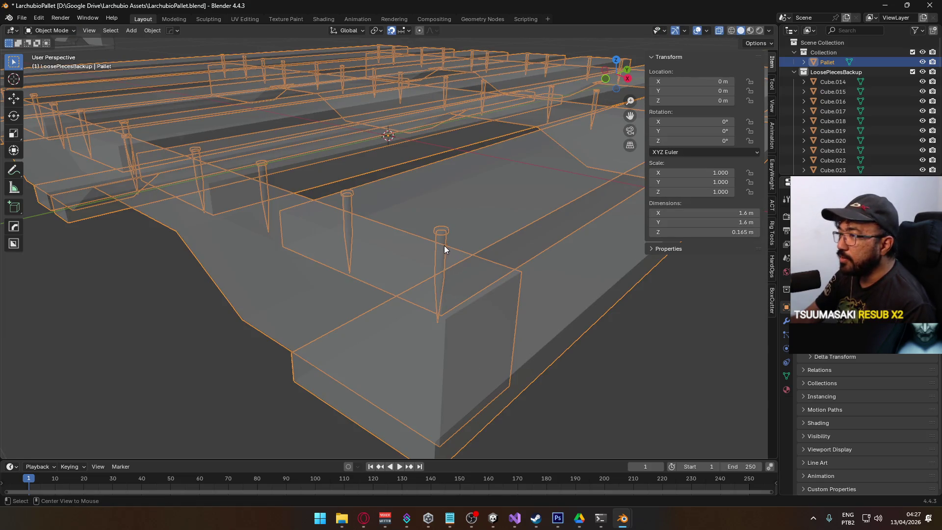
{"action": "key", "text": "alt+z"}
{"action": "left_click_drag", "start_coordinate": [378, 278], "coordinate": [450, 165]}
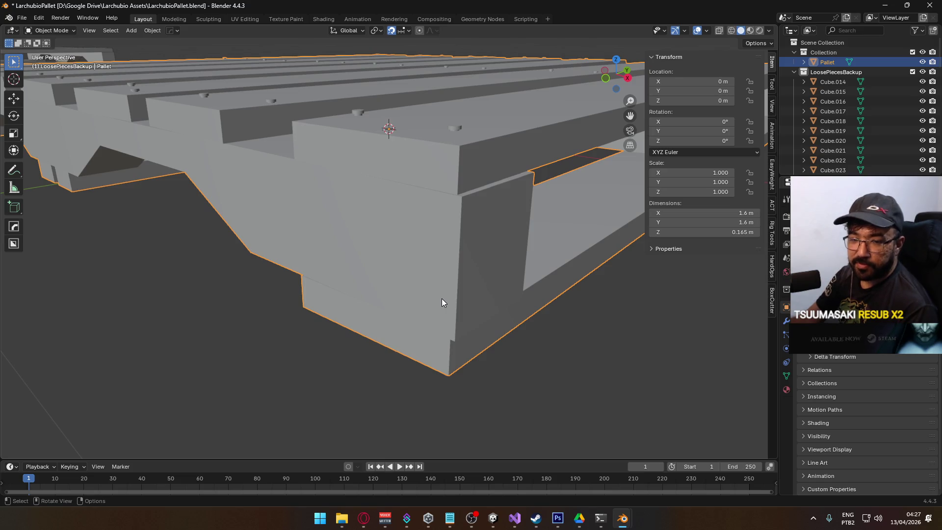
{"action": "key", "text": "Tab"}
{"action": "key", "text": "alt+a"}
{"action": "key", "text": "alt+z"}
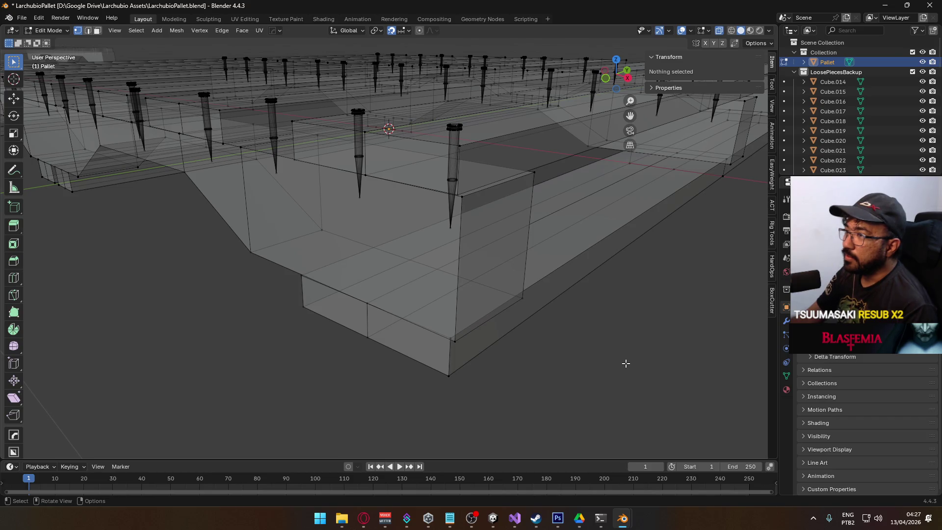
{"action": "key", "text": "alt+z"}
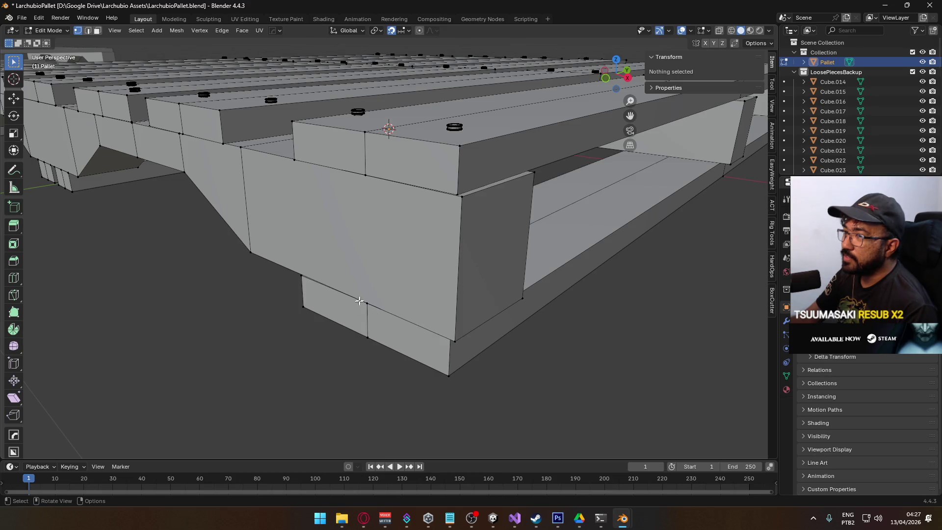
{"action": "scroll", "coordinate": [356, 304], "scroll_direction": "up", "scroll_amount": 5}
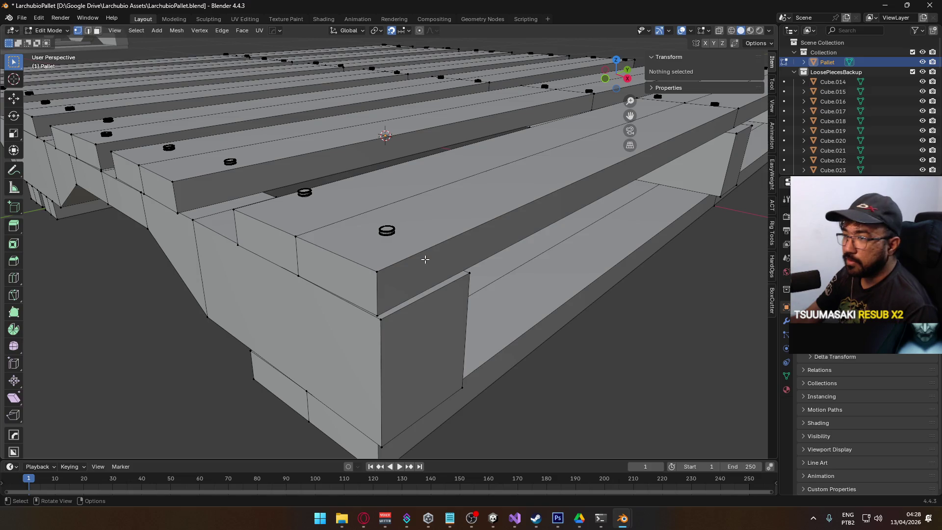
{"action": "scroll", "coordinate": [425, 259], "scroll_direction": "down", "scroll_amount": 5}
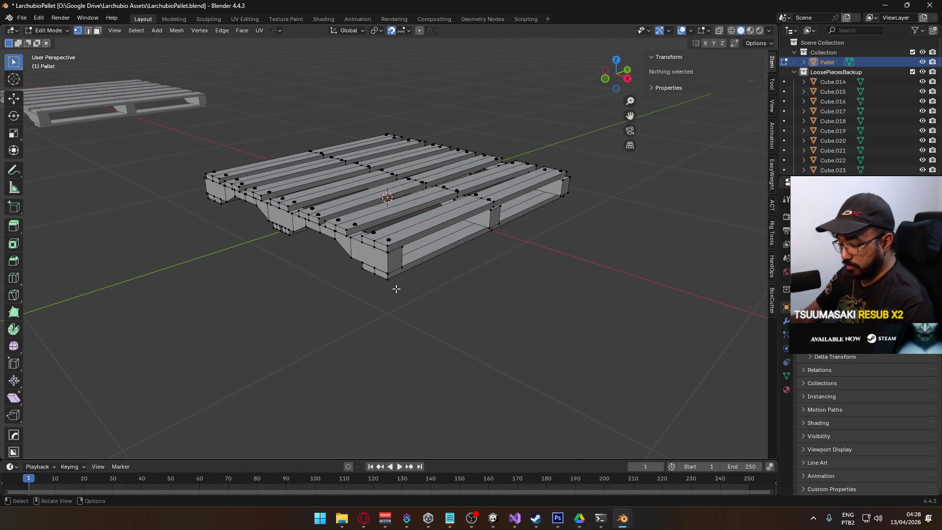
{"action": "scroll", "coordinate": [395, 289], "scroll_direction": "up", "scroll_amount": 8}
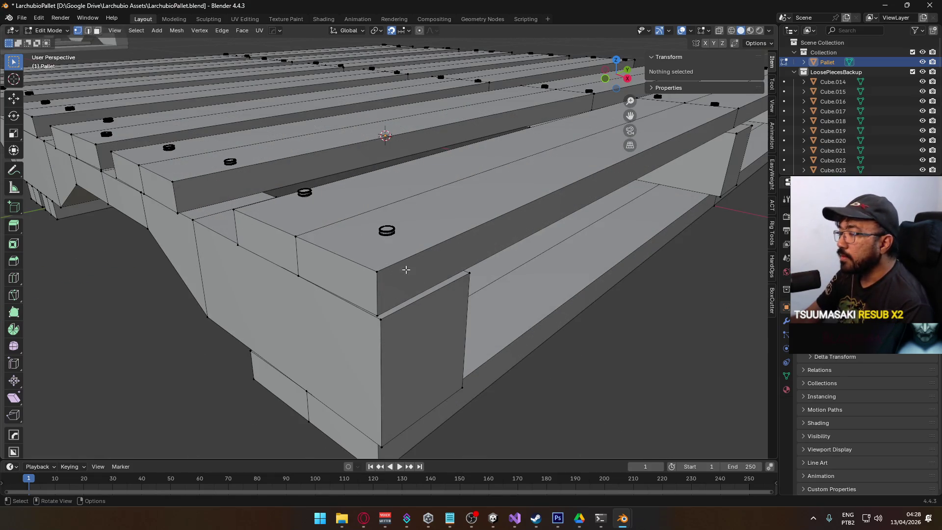
{"action": "scroll", "coordinate": [394, 269], "scroll_direction": "down", "scroll_amount": 8}
{"action": "scroll", "coordinate": [411, 275], "scroll_direction": "up", "scroll_amount": 6}
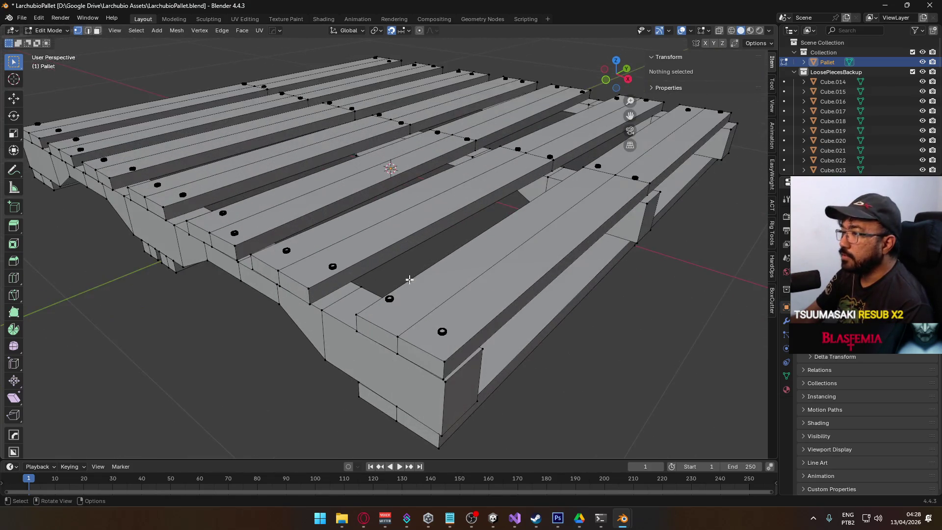
{"action": "key", "text": "l"}
- With X-ray on, select each nail along the pallet's front edge as a linked piece
{"action": "scroll", "coordinate": [491, 339], "scroll_direction": "up", "scroll_amount": 6}
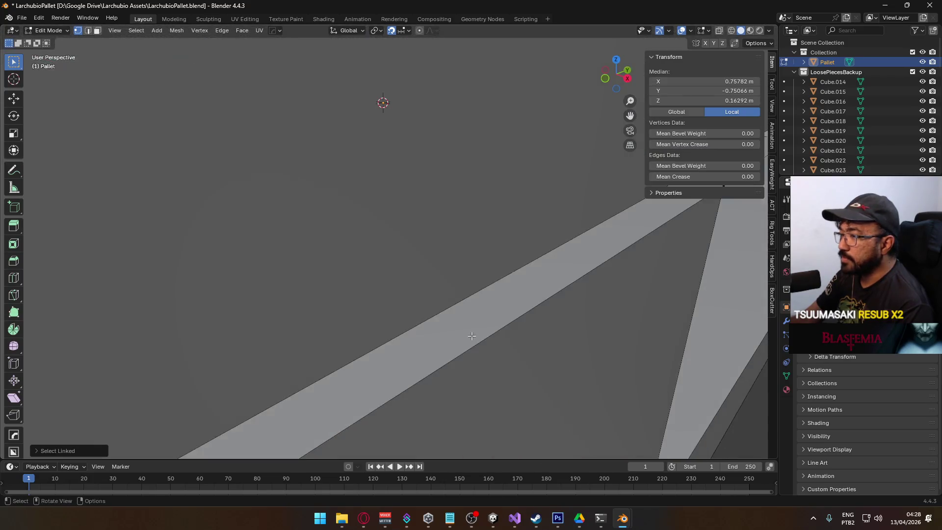
{"action": "scroll", "coordinate": [457, 308], "scroll_direction": "down", "scroll_amount": 8}
{"action": "key", "text": "alt+z"}
{"action": "scroll", "coordinate": [384, 252], "scroll_direction": "up", "scroll_amount": 3}
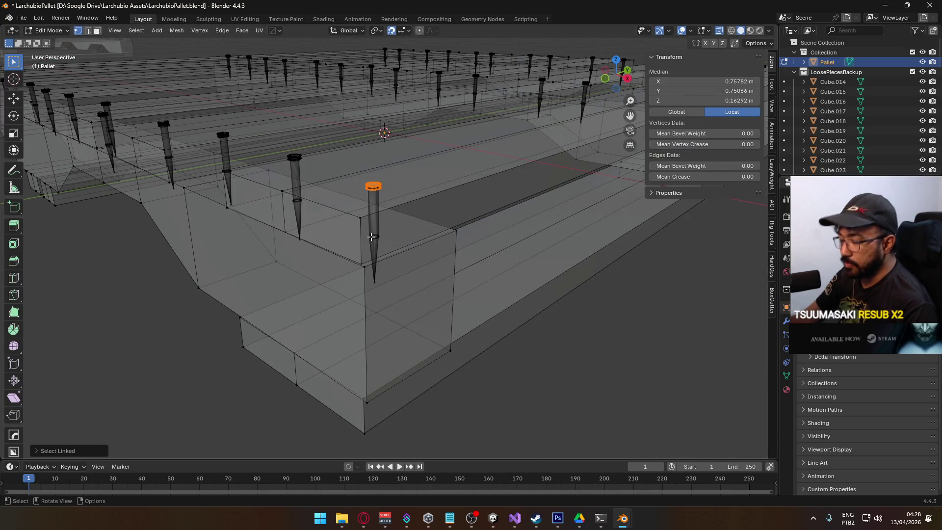
{"action": "key", "text": "l"}
{"action": "scroll", "coordinate": [331, 204], "scroll_direction": "up", "scroll_amount": 3}
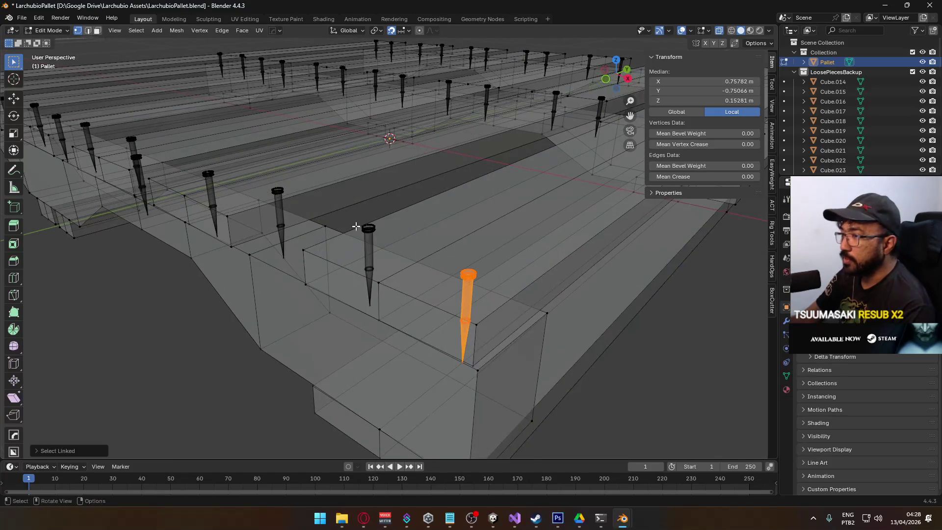
{"action": "key", "text": "l"}
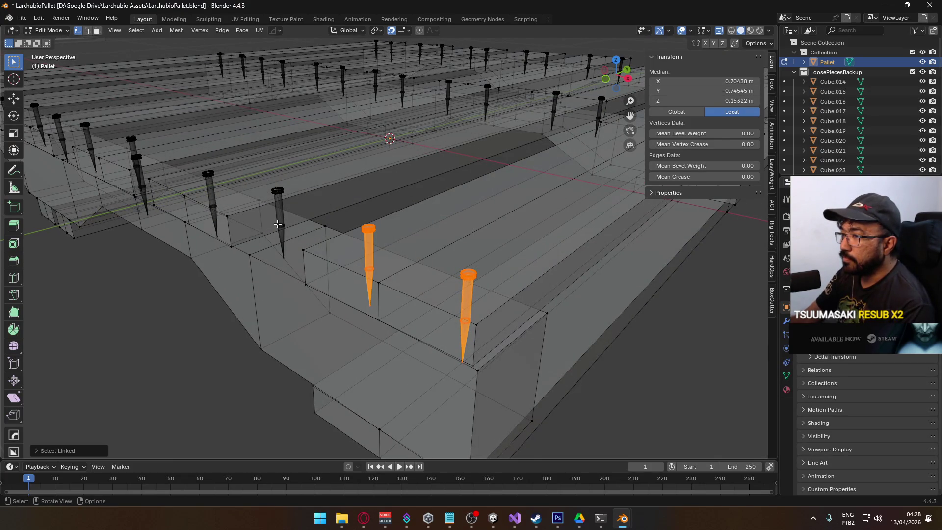
{"action": "key", "text": "l"}
{"action": "key", "text": "l"}
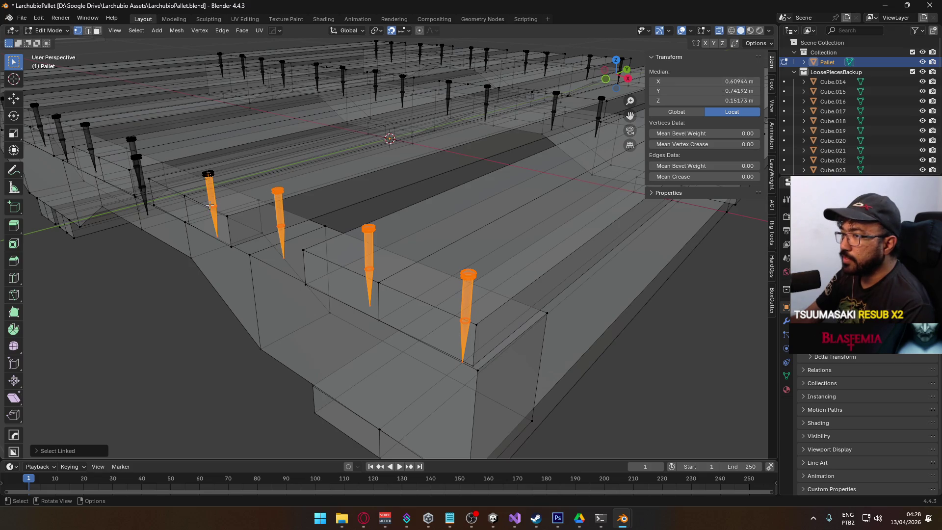
{"action": "key", "text": "l"}
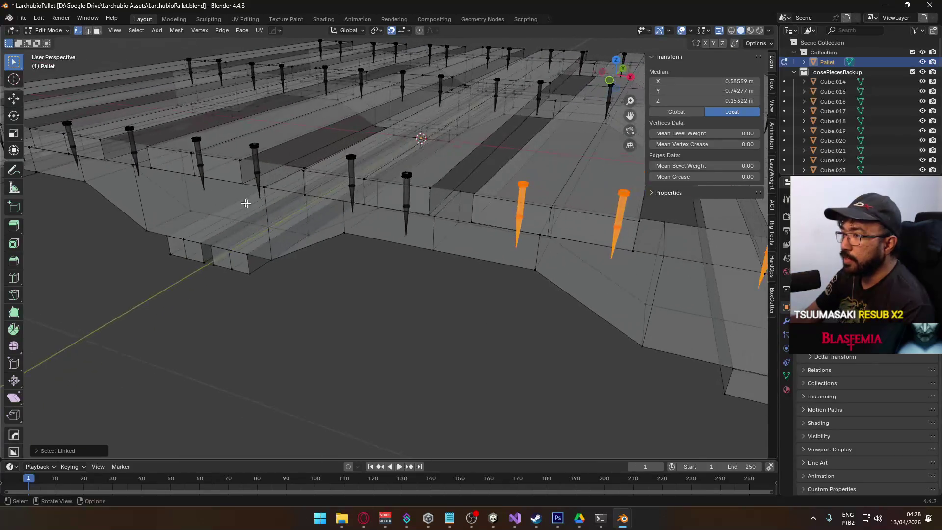
{"action": "scroll", "coordinate": [385, 185], "scroll_direction": "up", "scroll_amount": 3}
{"action": "key", "text": "l"}
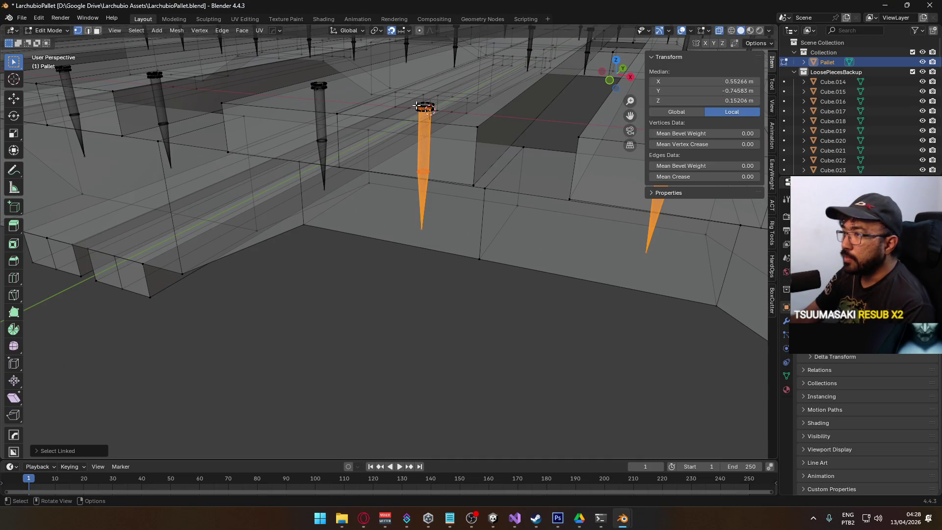
{"action": "key", "text": "l"}
{"action": "key", "text": "l"}
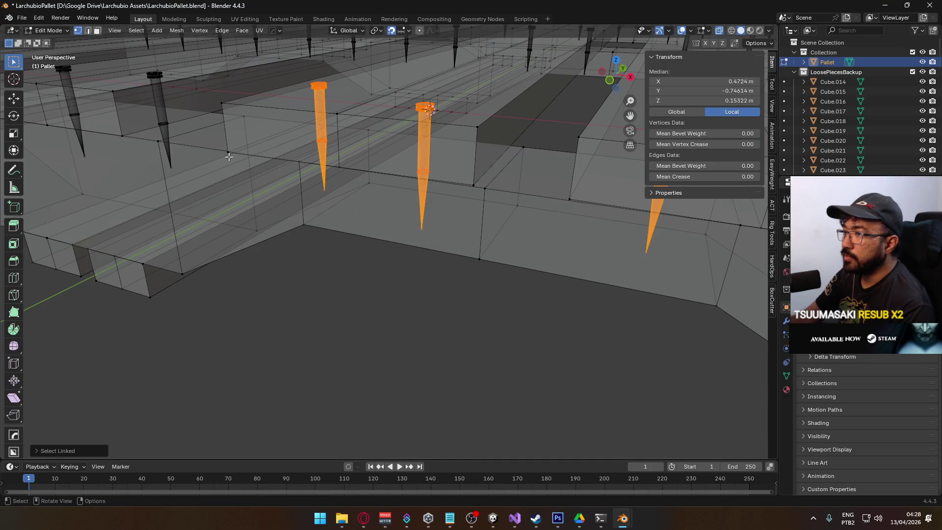
{"action": "key", "text": "l"}
{"action": "key", "text": "l"}
{"action": "key", "text": "l"}
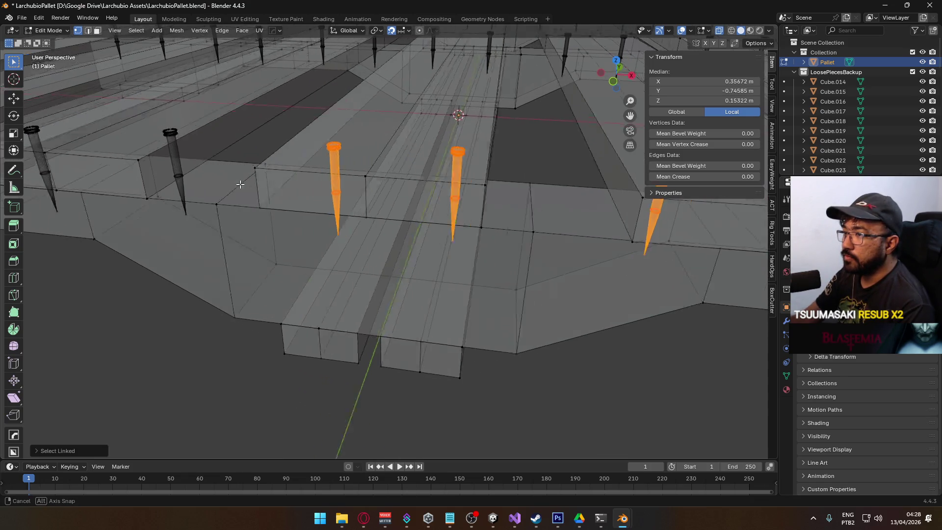
{"action": "key", "text": "l"}
{"action": "key", "text": "l"}
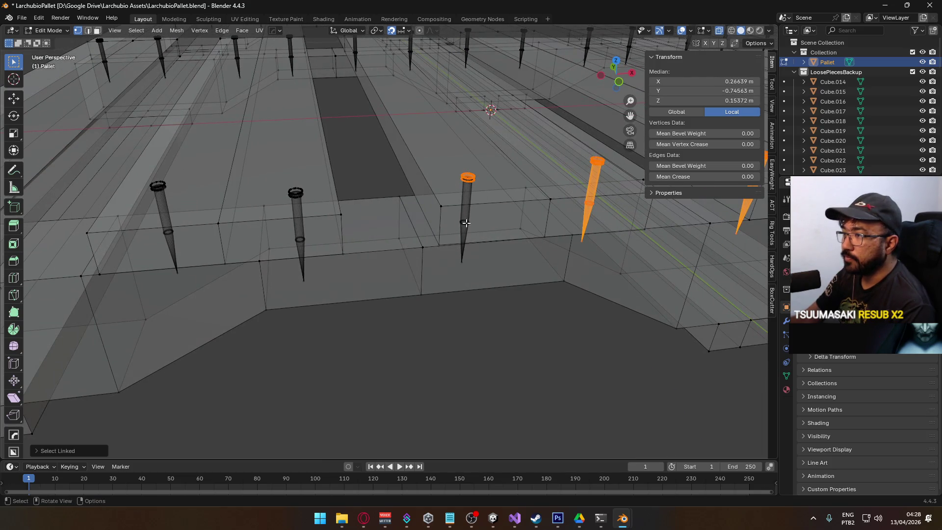
{"action": "key", "text": "l"}
{"action": "key", "text": "l"}
{"action": "key", "text": "l"}
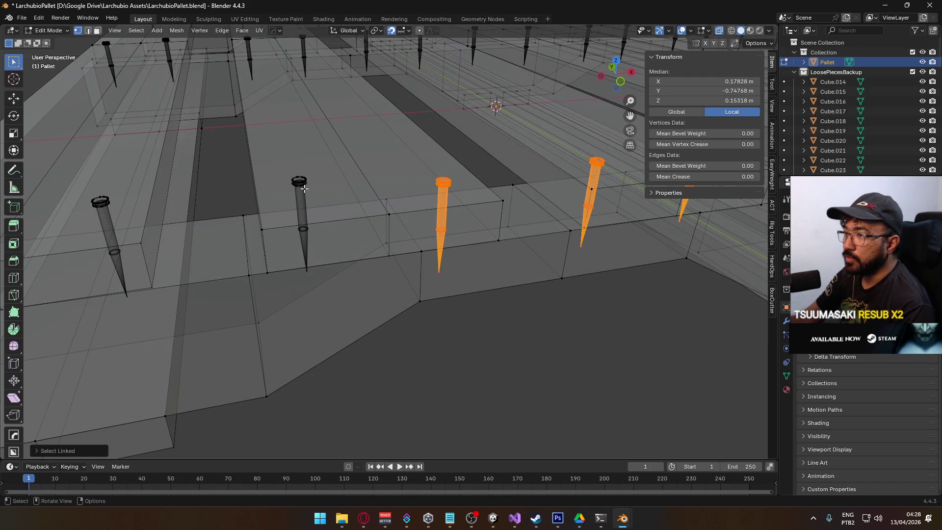
{"action": "key", "text": "l"}
{"action": "key", "text": "l"}
{"action": "key", "text": "l"}
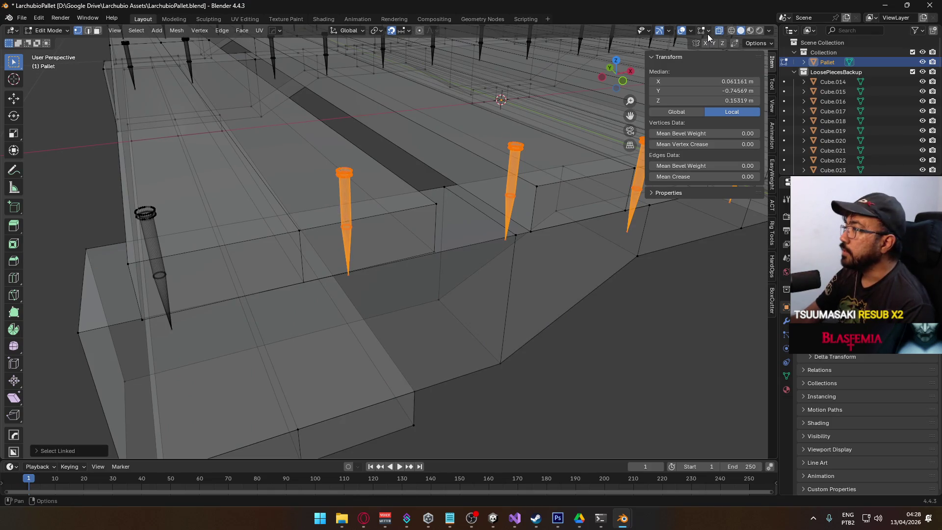
- Enable the Statistics overlay to show 5,760 vertices, 10,036 edges and 4,472 faces
{"action": "left_click", "coordinate": [691, 31]}
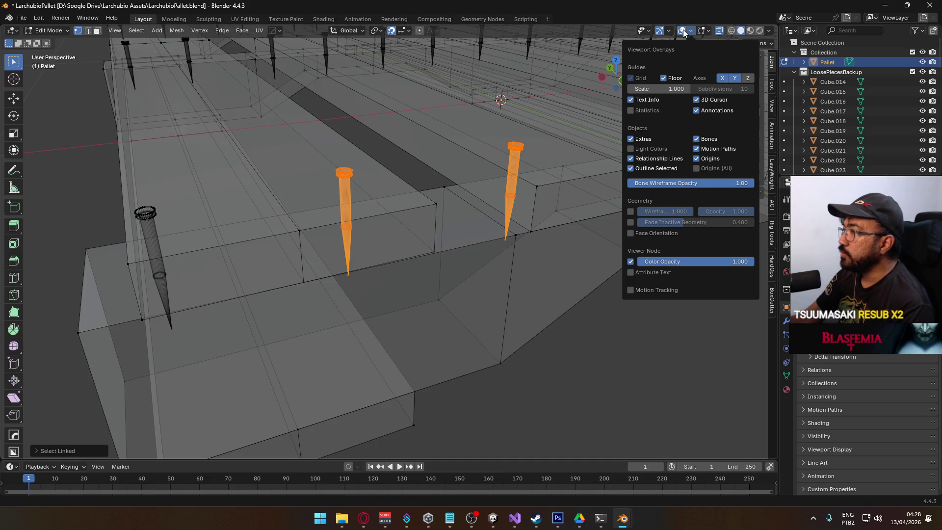
{"action": "key", "text": "Escape"}
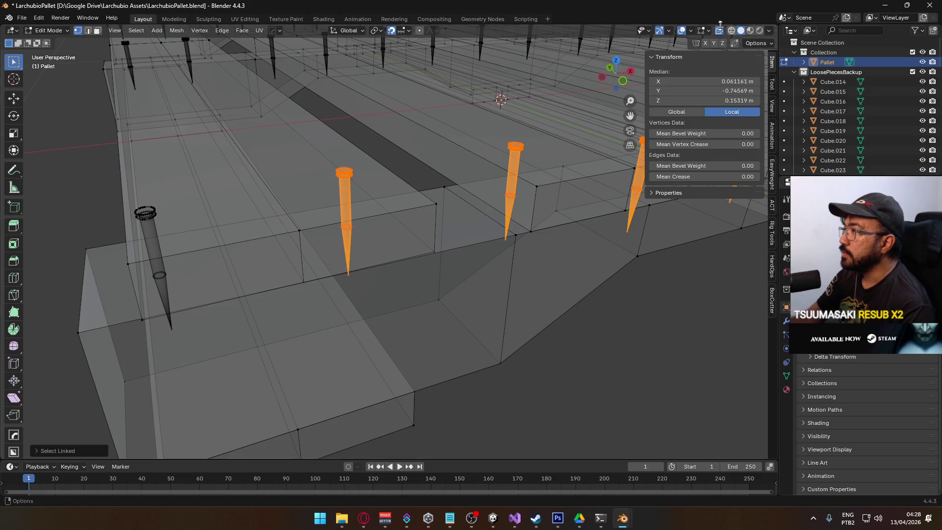
{"action": "left_click", "coordinate": [691, 30]}
{"action": "left_click", "coordinate": [650, 110]}
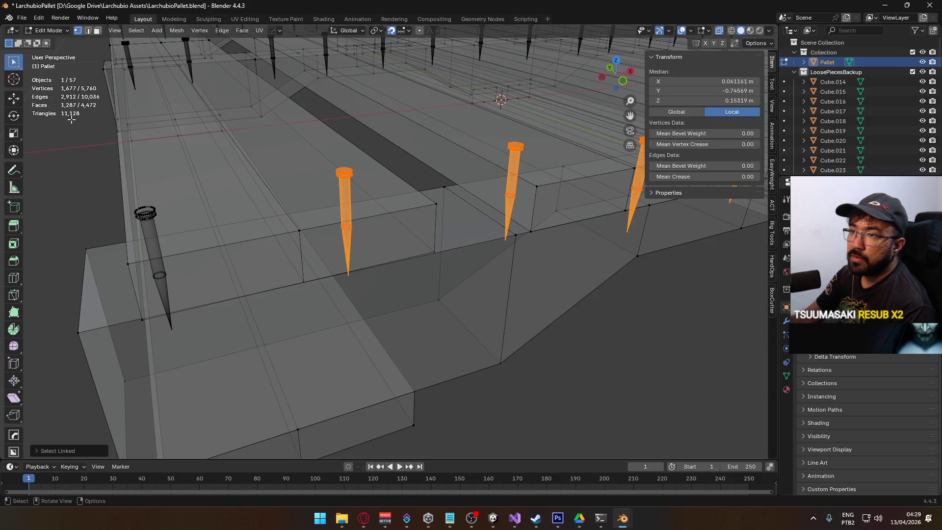
{"action": "scroll", "coordinate": [375, 284], "scroll_direction": "down", "scroll_amount": 6}
{"action": "mouse_move", "coordinate": [469, 295]}
{"action": "left_mouse_down"}
{"action": "mouse_move", "coordinate": [355, 284]}
{"action": "mouse_move", "coordinate": [424, 303]}
{"action": "mouse_move", "coordinate": [470, 295]}
{"action": "left_mouse_up"}
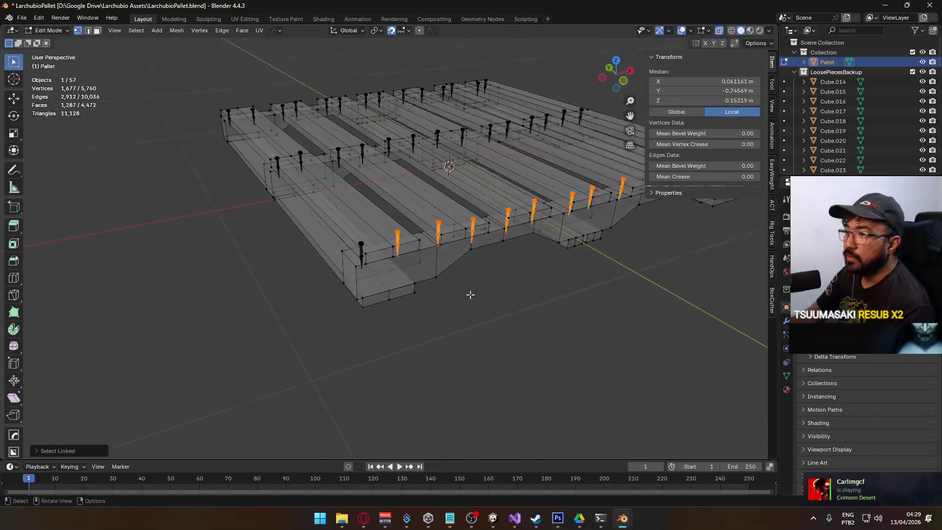
- Add the nails on the side and middle boards to the linked selection
{"action": "scroll", "coordinate": [373, 267], "scroll_direction": "up", "scroll_amount": 5}
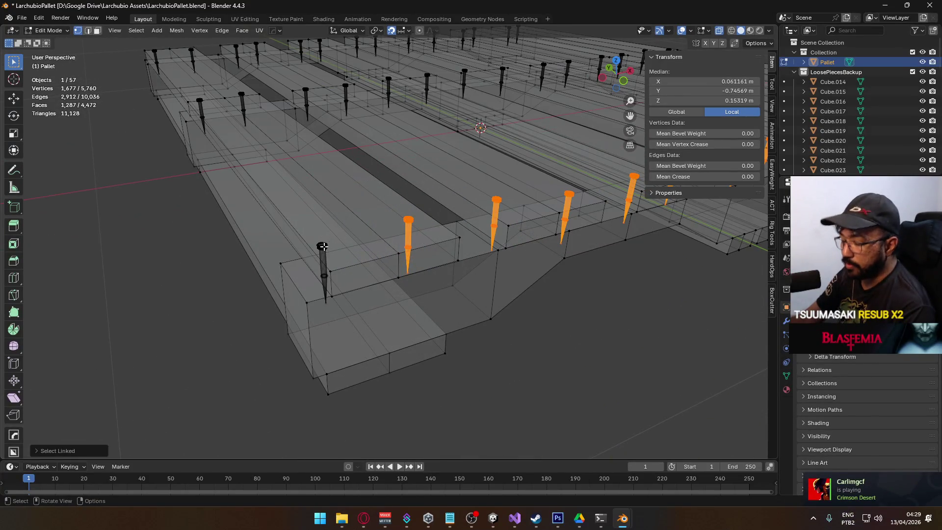
{"action": "key", "text": "l"}
{"action": "scroll", "coordinate": [319, 226], "scroll_direction": "down", "scroll_amount": 3}
{"action": "key", "text": "l"}
{"action": "mouse_move", "coordinate": [486, 266]}
{"action": "left_mouse_down"}
{"action": "mouse_move", "coordinate": [420, 240]}
{"action": "mouse_move", "coordinate": [444, 223]}
{"action": "left_mouse_up"}
{"action": "key", "text": "l"}
{"action": "key", "text": "l"}
{"action": "mouse_move", "coordinate": [484, 153]}
{"action": "left_mouse_down"}
{"action": "mouse_move", "coordinate": [442, 158]}
{"action": "mouse_move", "coordinate": [347, 198]}
{"action": "left_mouse_up"}
{"action": "key", "text": "l"}
{"action": "key", "text": "l"}
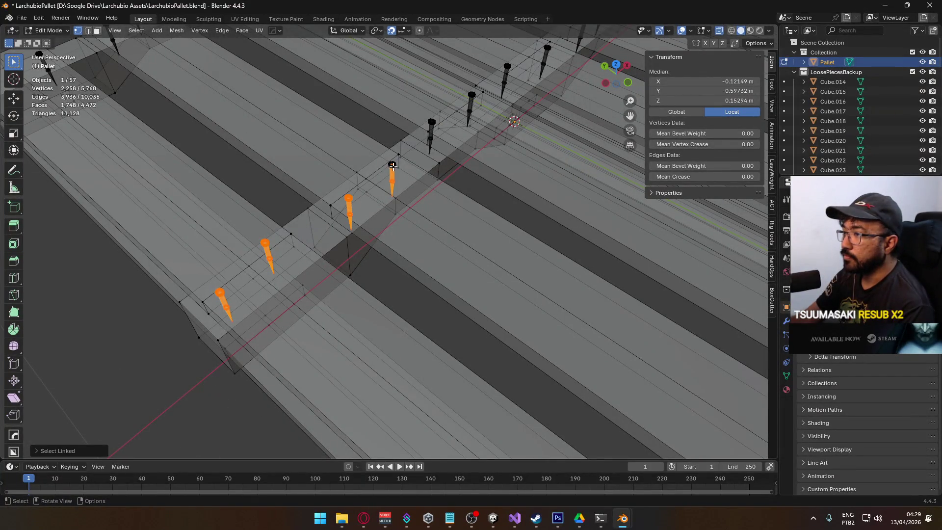
{"action": "key", "text": "l"}
{"action": "mouse_move", "coordinate": [443, 122]}
{"action": "left_mouse_down"}
{"action": "mouse_move", "coordinate": [353, 147]}
{"action": "mouse_move", "coordinate": [320, 119]}
{"action": "left_mouse_up"}
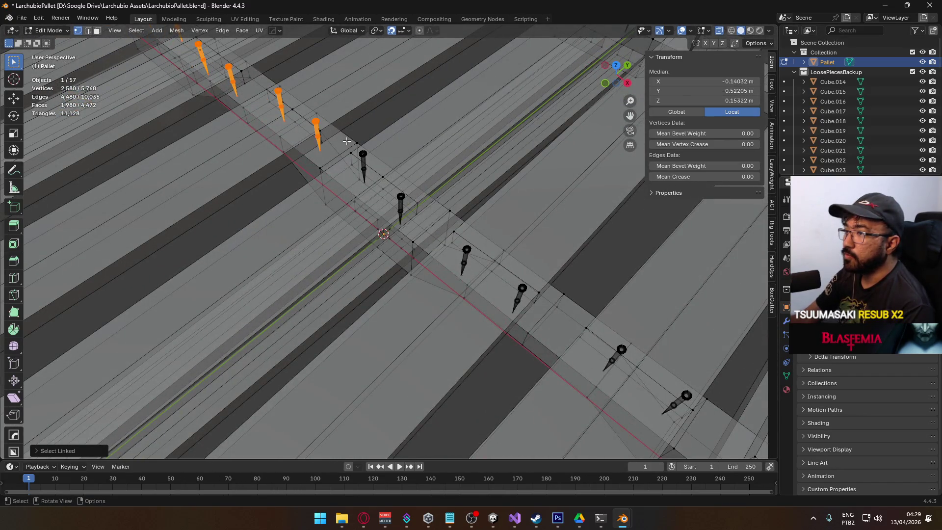
- Add the remaining pins across the far rows, undoing an accidentally selected plank strip
{"action": "key", "text": "l"}
{"action": "key", "text": "l"}
{"action": "key", "text": "l"}
{"action": "key", "text": "l"}
{"action": "key", "text": "l"}
{"action": "key", "text": "l"}
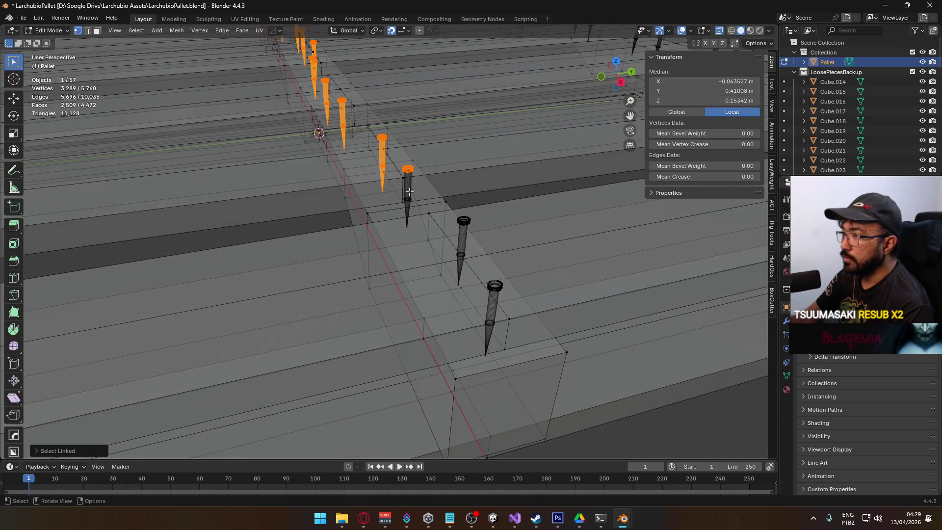
{"action": "key", "text": "l"}
{"action": "key", "text": "ctrl+z"}
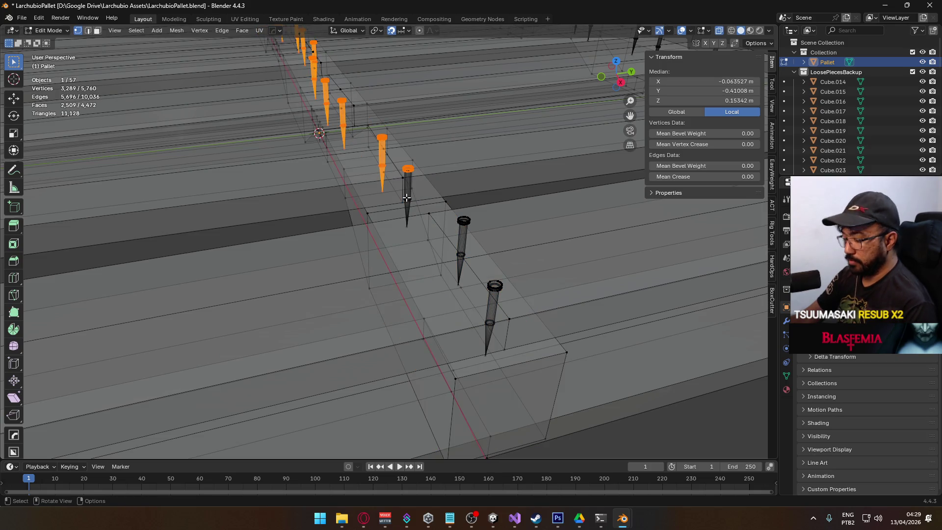
{"action": "key", "text": "l"}
{"action": "key", "text": "l"}
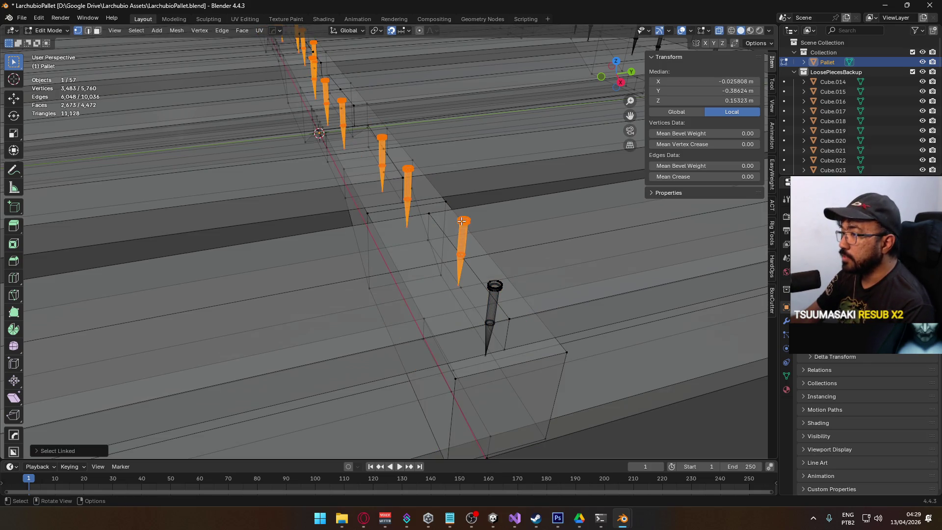
{"action": "key", "text": "l"}
{"action": "key", "text": "l"}
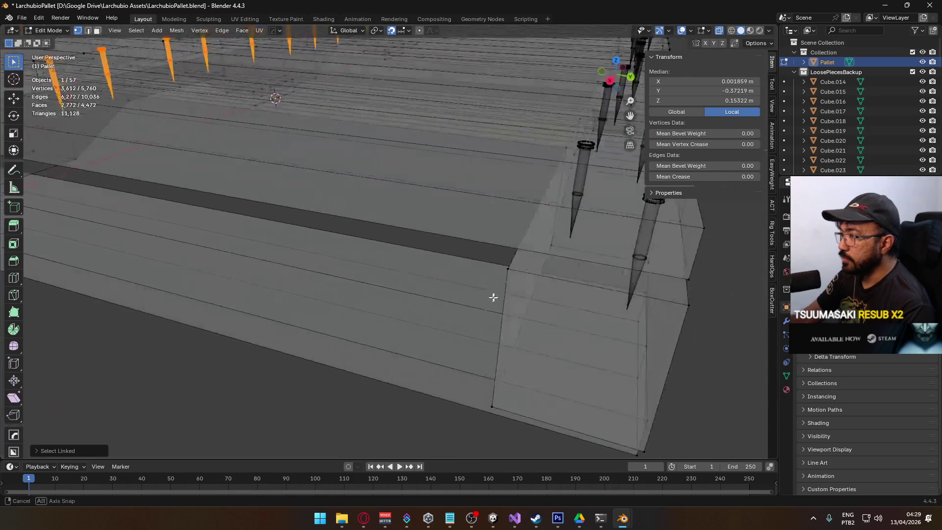
{"action": "key", "text": "l"}
{"action": "key", "text": "l"}
{"action": "key", "text": "l"}
{"action": "key", "text": "l"}
{"action": "key", "text": "l"}
{"action": "key", "text": "l"}
{"action": "key", "text": "l"}
{"action": "key", "text": "l"}
{"action": "key", "text": "l"}
{"action": "key", "text": "l"}
{"action": "key", "text": "l"}
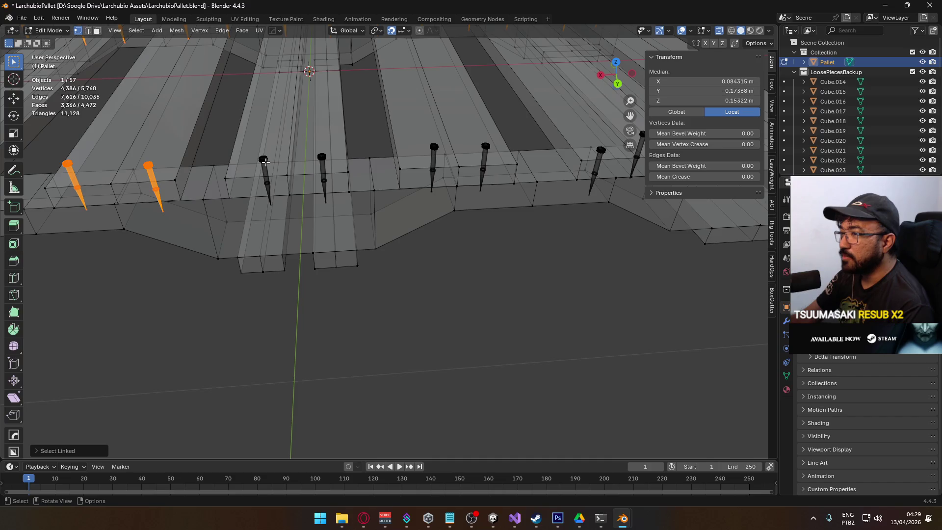
{"action": "key", "text": "l"}
{"action": "key", "text": "l"}
{"action": "key", "text": "l"}
{"action": "key", "text": "l"}
{"action": "key", "text": "l"}
{"action": "key", "text": "l"}
{"action": "key", "text": "l"}
{"action": "key", "text": "l"}
{"action": "key", "text": "l"}
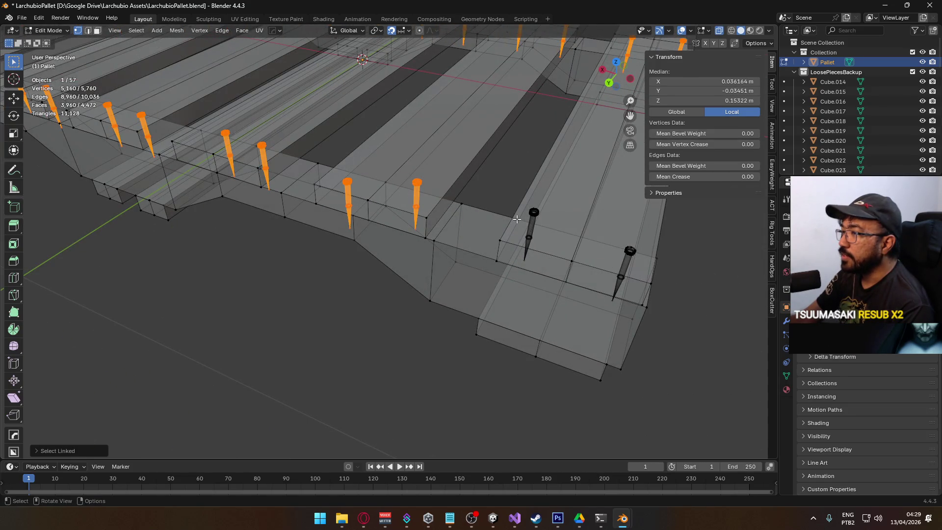
{"action": "key", "text": "l"}
{"action": "key", "text": "l"}
{"action": "key", "text": "l"}
{"action": "key", "text": "l"}
{"action": "scroll", "coordinate": [621, 274], "scroll_direction": "down", "scroll_amount": 5}
{"action": "mouse_move", "coordinate": [477, 273]}
{"action": "left_mouse_down"}
{"action": "mouse_move", "coordinate": [583, 256]}
{"action": "mouse_move", "coordinate": [566, 260]}
{"action": "left_mouse_up"}
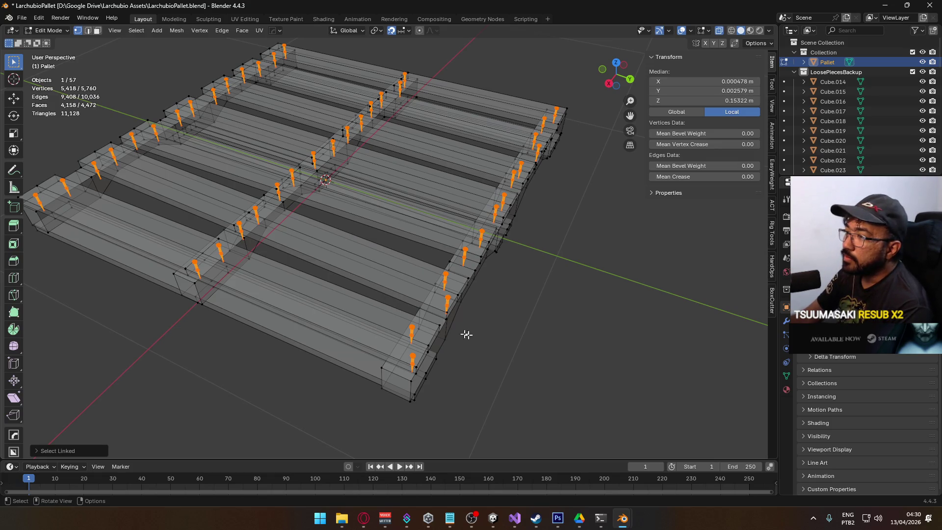
- Delete the selected nail vertices from the pallet mesh
{"action": "left_click_drag", "start_coordinate": [490, 329], "coordinate": [433, 308]}
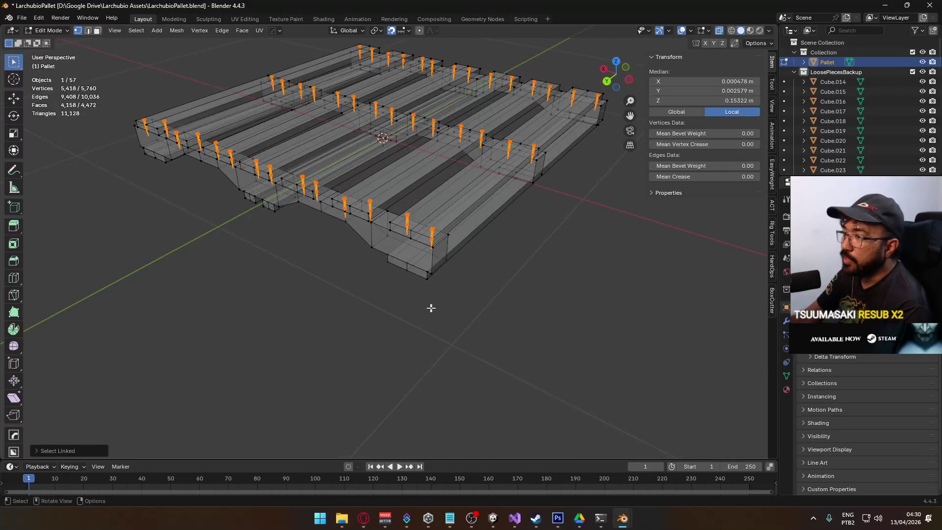
{"action": "left_click_drag", "start_coordinate": [302, 266], "coordinate": [422, 260]}
{"action": "scroll", "coordinate": [437, 262], "scroll_direction": "up", "scroll_amount": 3}
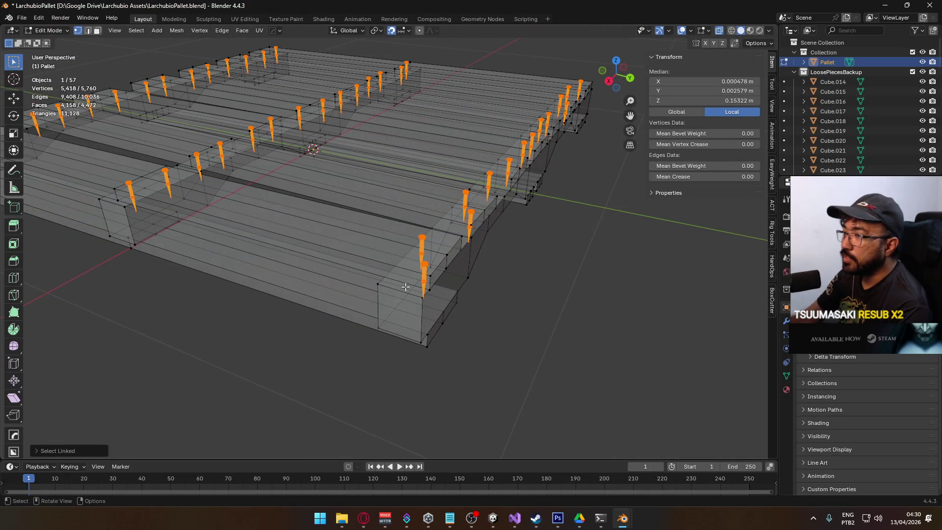
{"action": "scroll", "coordinate": [418, 298], "scroll_direction": "down", "scroll_amount": 4}
{"action": "key", "text": "x"}
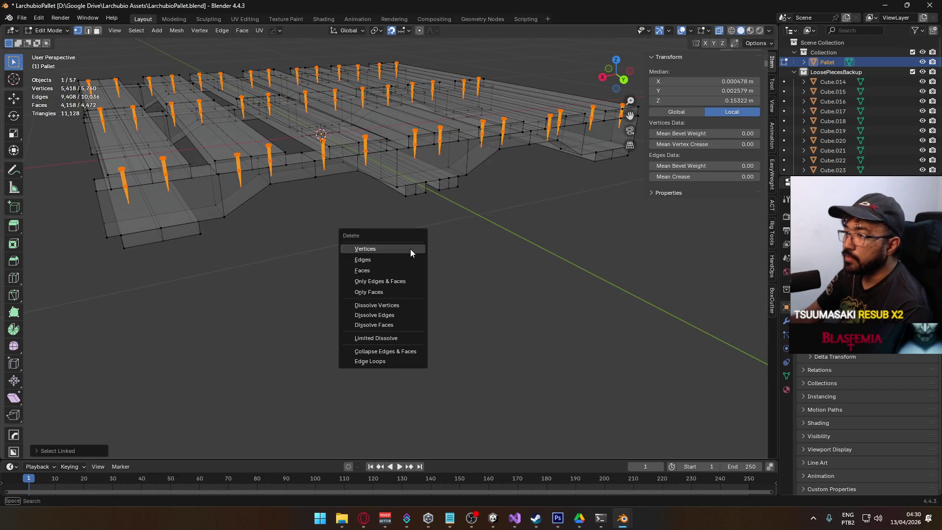
{"action": "left_click", "coordinate": [353, 248]}
{"action": "mouse_move", "coordinate": [369, 227]}
{"action": "left_mouse_down"}
{"action": "mouse_move", "coordinate": [378, 252]}
{"action": "mouse_move", "coordinate": [344, 245]}
{"action": "left_mouse_up"}
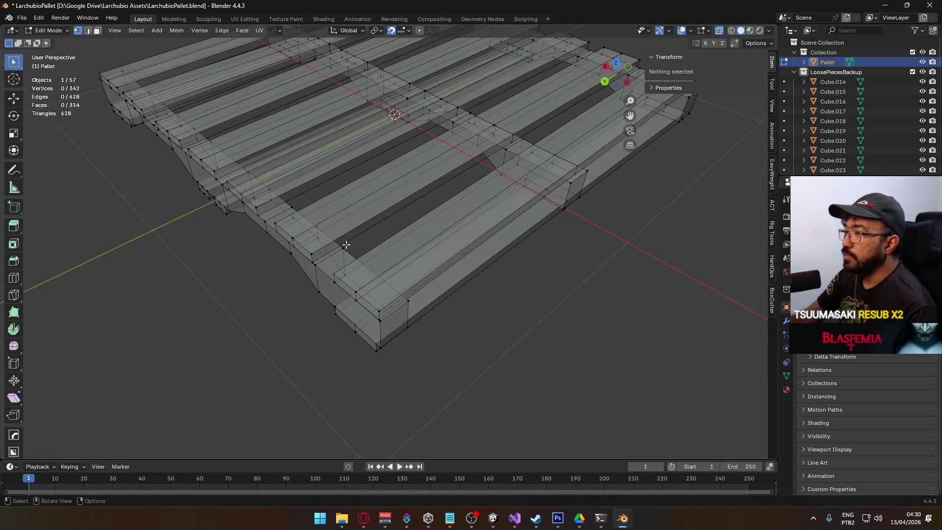
- Reselect the Pallet object and select all of its geometry in Edit Mode
{"action": "key", "text": "Tab"}
{"action": "left_click", "coordinate": [526, 337]}
{"action": "mouse_move", "coordinate": [526, 337]}
{"action": "left_mouse_down"}
{"action": "mouse_move", "coordinate": [366, 266]}
{"action": "mouse_move", "coordinate": [329, 329]}
{"action": "left_mouse_up"}
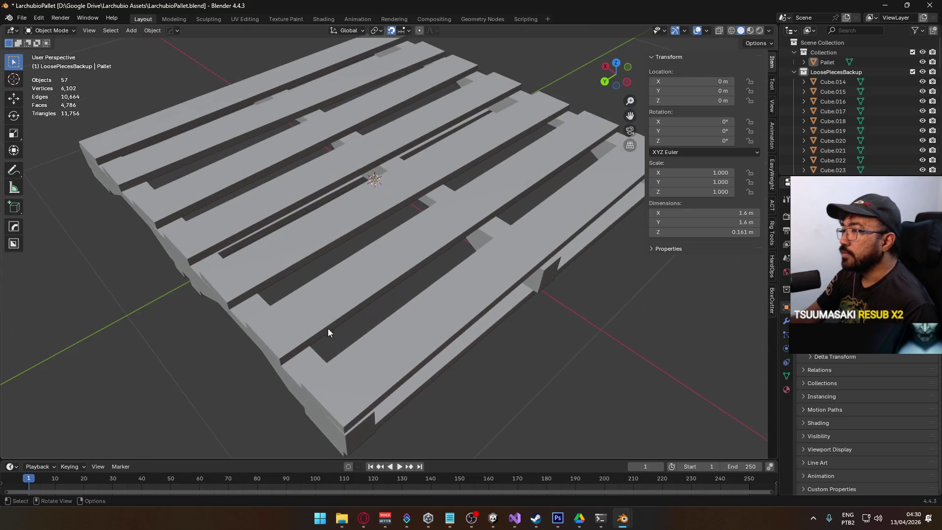
{"action": "left_click", "coordinate": [360, 232]}
{"action": "key", "text": "Tab"}
{"action": "key", "text": "a"}
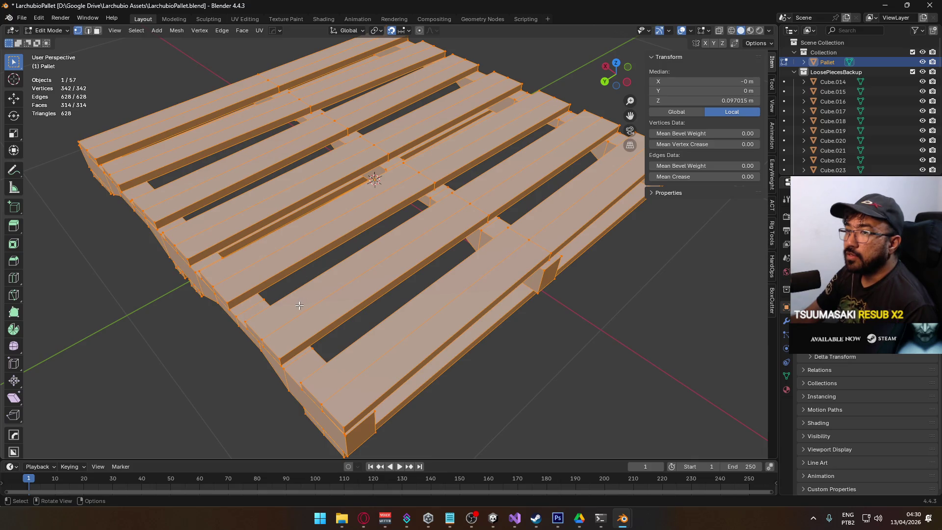
- Exclude then restore the LoosePiecesBackup collection, and delete vertices down to 342 vertices, 628 triangles
{"action": "left_click", "coordinate": [912, 71]}
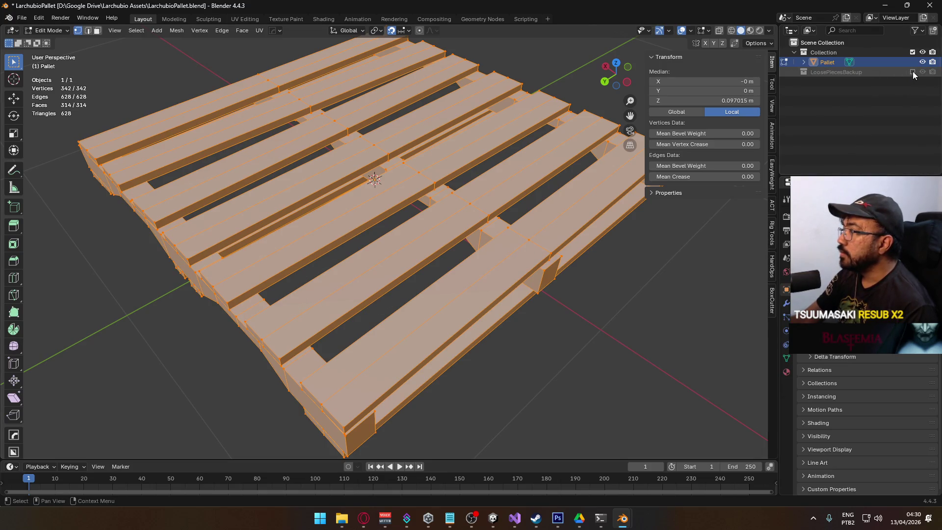
{"action": "key", "text": "ctrl+z"}
{"action": "key", "text": "ctrl+z"}
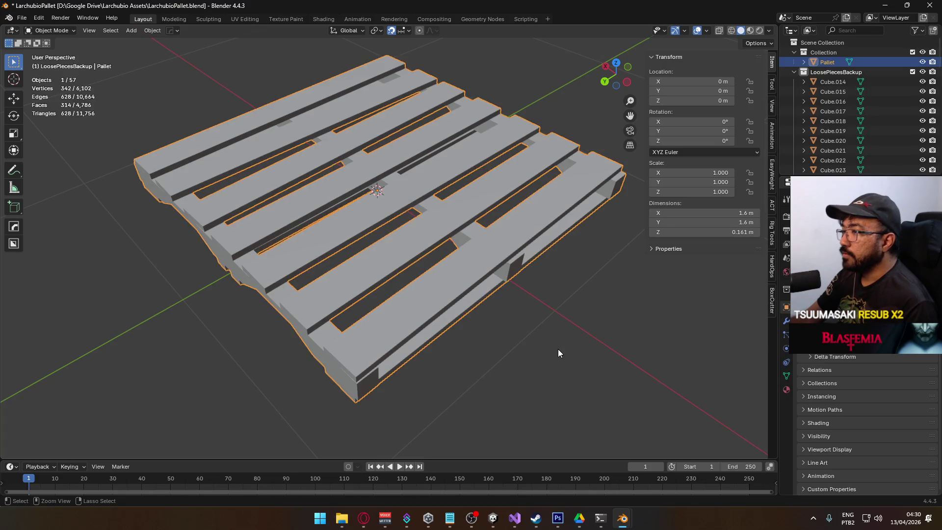
{"action": "key", "text": "ctrl+shift+z"}
{"action": "key", "text": "ctrl+shift+z"}
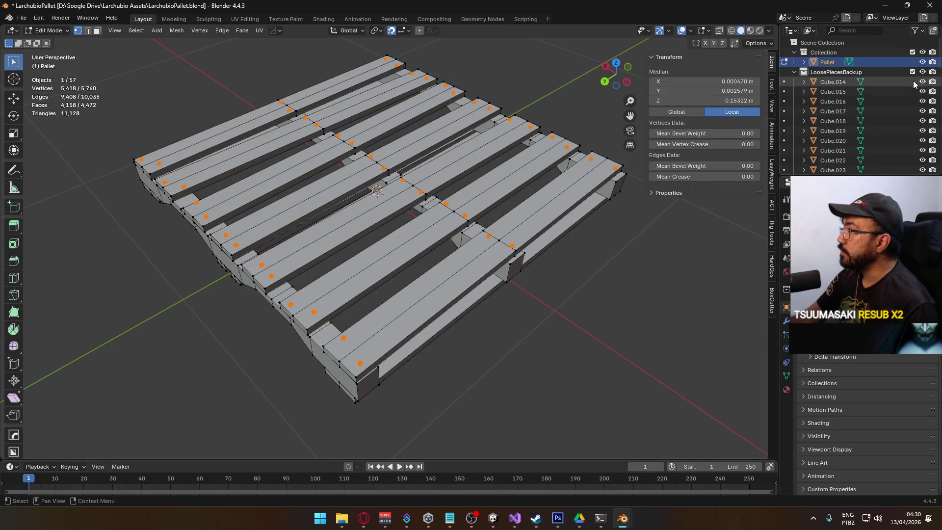
{"action": "left_click", "coordinate": [912, 72]}
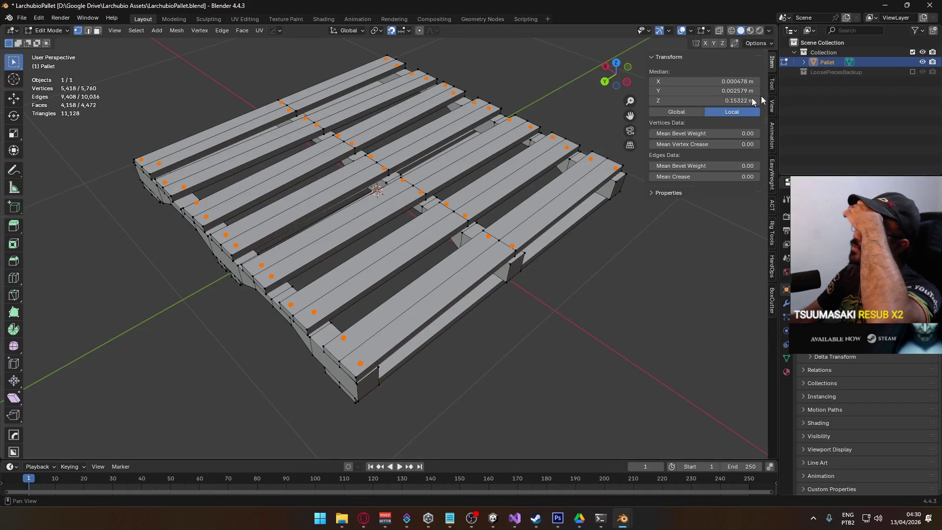
{"action": "scroll", "coordinate": [462, 255], "scroll_direction": "down", "scroll_amount": 2}
{"action": "key", "text": "ctrl+z"}
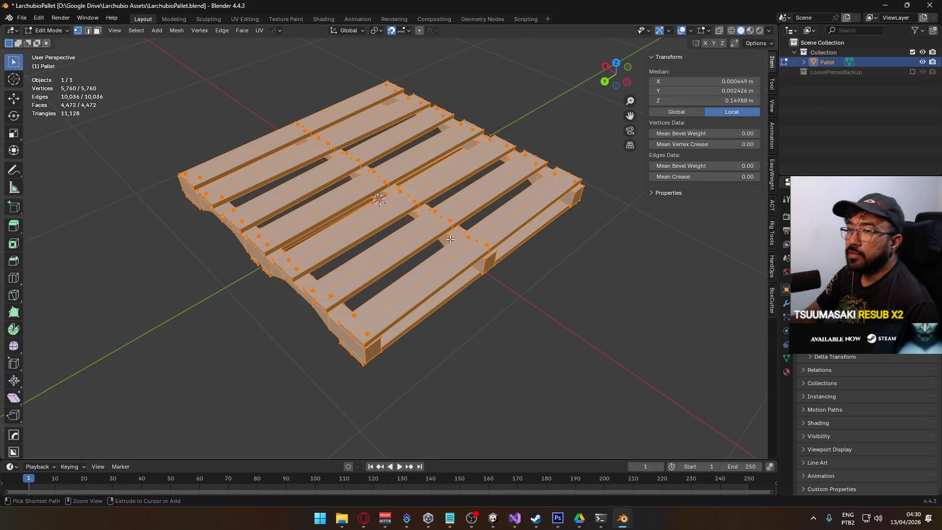
{"action": "key", "text": "ctrl+z"}
{"action": "key", "text": "x"}
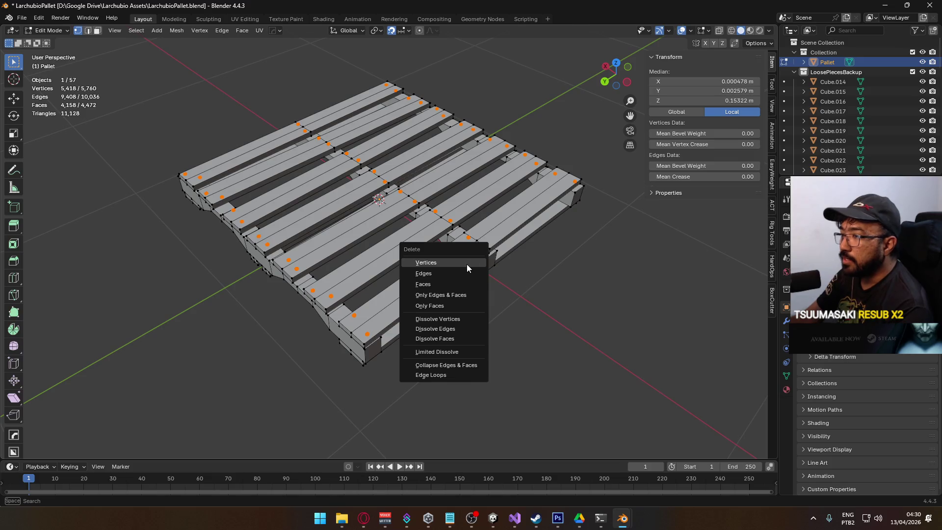
{"action": "left_click", "coordinate": [466, 258]}
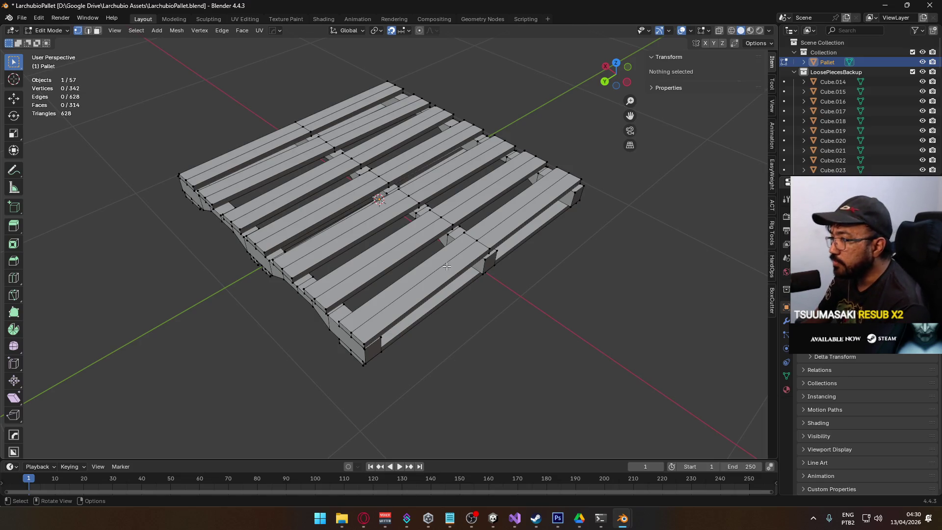
- Check the mesh in X-ray, then loop-select the middle edge loops of two top boards
{"action": "mouse_move", "coordinate": [395, 372]}
{"action": "left_mouse_down"}
{"action": "mouse_move", "coordinate": [463, 299]}
{"action": "mouse_move", "coordinate": [488, 297]}
{"action": "mouse_move", "coordinate": [439, 241]}
{"action": "mouse_move", "coordinate": [433, 274]}
{"action": "mouse_move", "coordinate": [418, 285]}
{"action": "left_mouse_up"}
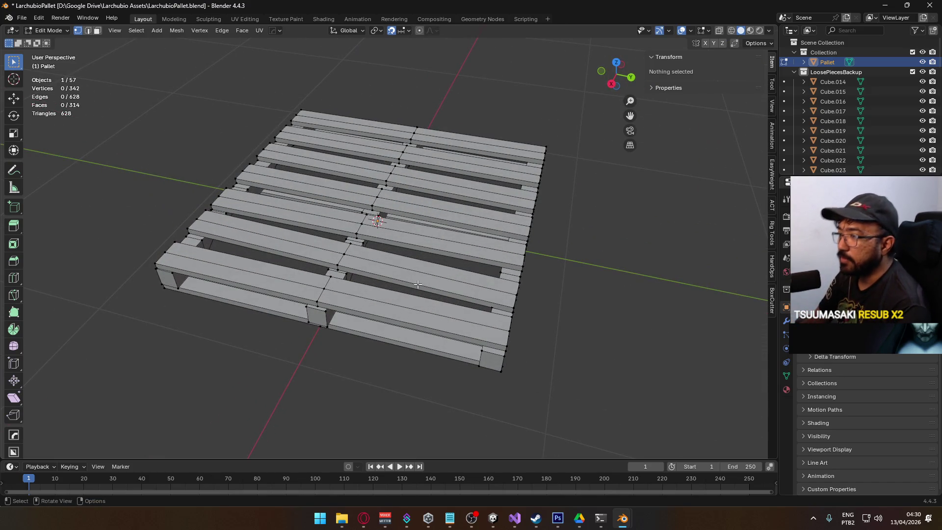
{"action": "mouse_move", "coordinate": [421, 322]}
{"action": "left_mouse_down"}
{"action": "mouse_move", "coordinate": [478, 298]}
{"action": "mouse_move", "coordinate": [440, 258]}
{"action": "mouse_move", "coordinate": [456, 315]}
{"action": "mouse_move", "coordinate": [448, 313]}
{"action": "mouse_move", "coordinate": [487, 286]}
{"action": "left_mouse_up"}
{"action": "key", "text": "alt+z"}
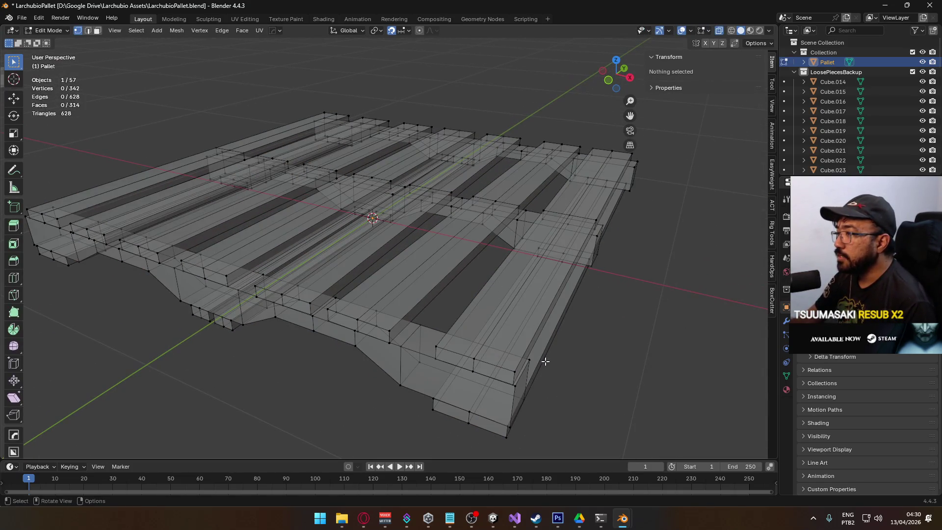
{"action": "key", "text": "alt+z"}
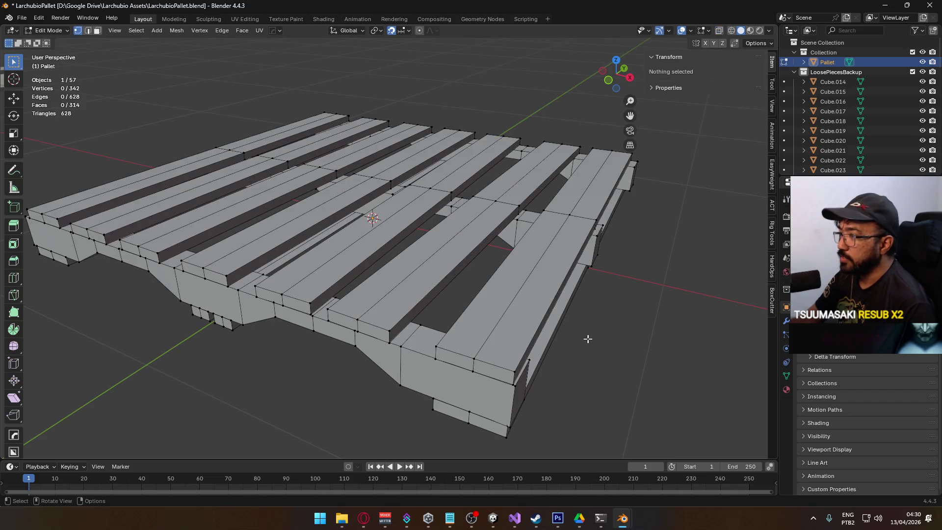
{"action": "mouse_move", "coordinate": [587, 354]}
{"action": "left_mouse_down"}
{"action": "mouse_move", "coordinate": [461, 404]}
{"action": "mouse_move", "coordinate": [463, 341]}
{"action": "mouse_move", "coordinate": [383, 327]}
{"action": "mouse_move", "coordinate": [406, 270]}
{"action": "mouse_move", "coordinate": [425, 320]}
{"action": "mouse_move", "coordinate": [456, 352]}
{"action": "mouse_move", "coordinate": [336, 318]}
{"action": "mouse_move", "coordinate": [404, 336]}
{"action": "mouse_move", "coordinate": [366, 314]}
{"action": "left_mouse_up"}
{"action": "left_click", "coordinate": [337, 318], "text": "alt"}
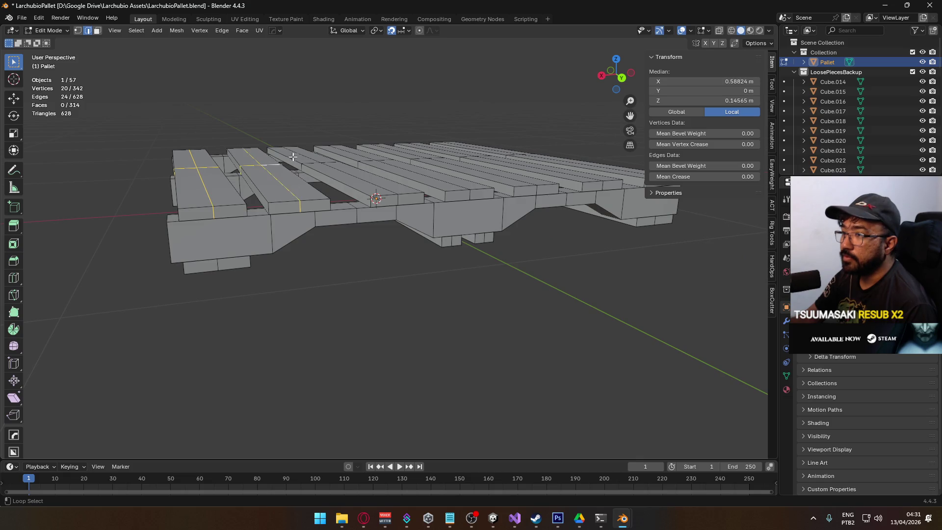
{"action": "scroll", "coordinate": [293, 156], "scroll_direction": "up", "scroll_amount": 4}
{"action": "left_click", "coordinate": [293, 219], "text": "alt+shift"}
- Add the remaining boards' middle loops, reaching 70 vertices and 84 edges selected
{"action": "left_click_drag", "start_coordinate": [294, 219], "coordinate": [399, 220]}
{"action": "left_click", "coordinate": [399, 219], "text": "alt+shift"}
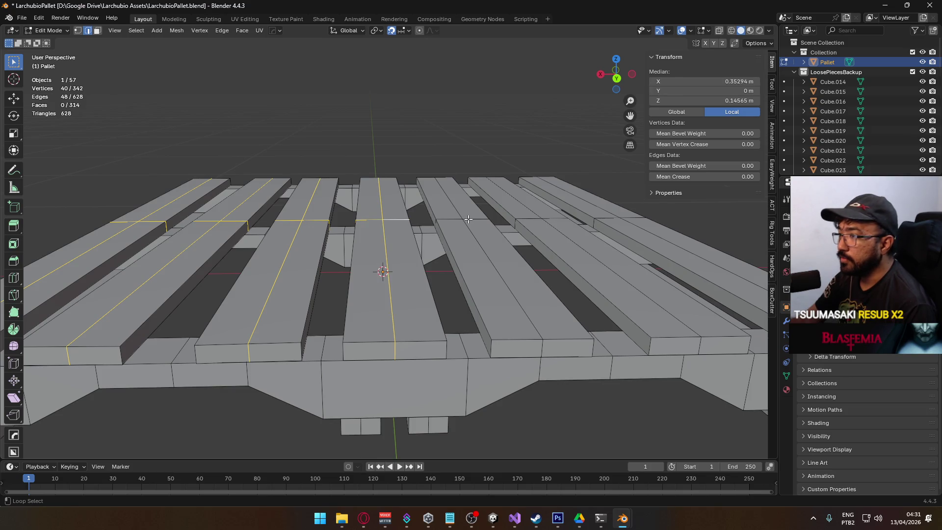
{"action": "left_click", "coordinate": [475, 237], "text": "alt+shift"}
{"action": "left_click", "coordinate": [532, 218], "text": "alt+shift"}
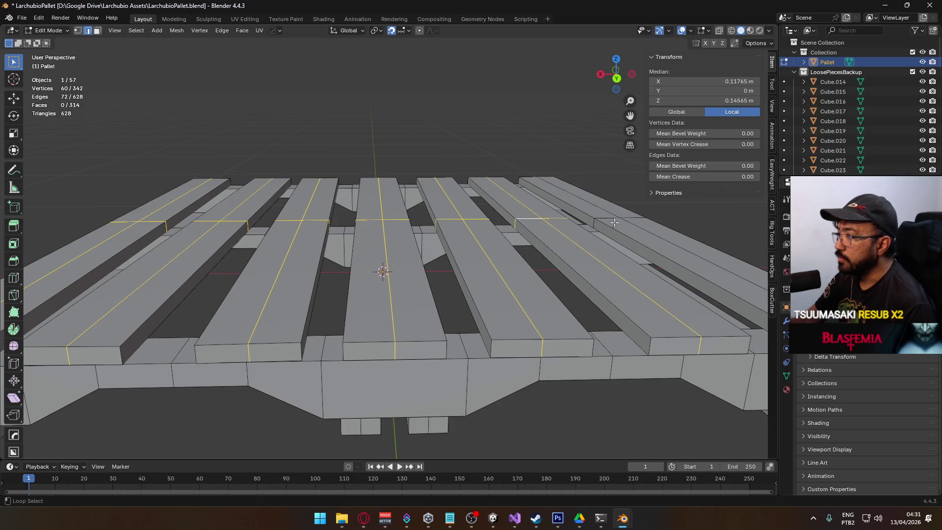
{"action": "left_click", "coordinate": [635, 229], "text": "alt+shift"}
{"action": "mouse_move", "coordinate": [635, 229]}
{"action": "left_mouse_down"}
{"action": "mouse_move", "coordinate": [465, 292]}
{"action": "mouse_move", "coordinate": [517, 245]}
{"action": "mouse_move", "coordinate": [529, 242]}
{"action": "mouse_move", "coordinate": [436, 311]}
{"action": "left_mouse_up"}
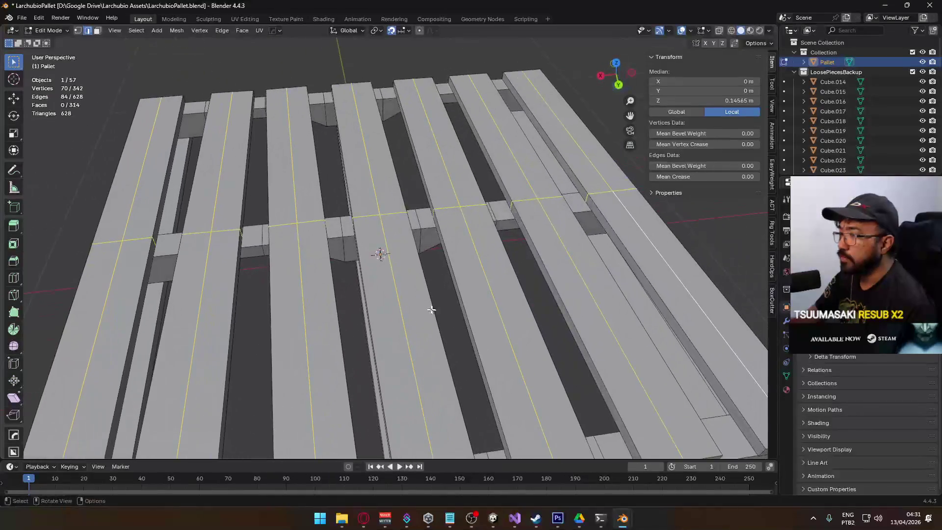
{"action": "right_click", "coordinate": [408, 298]}
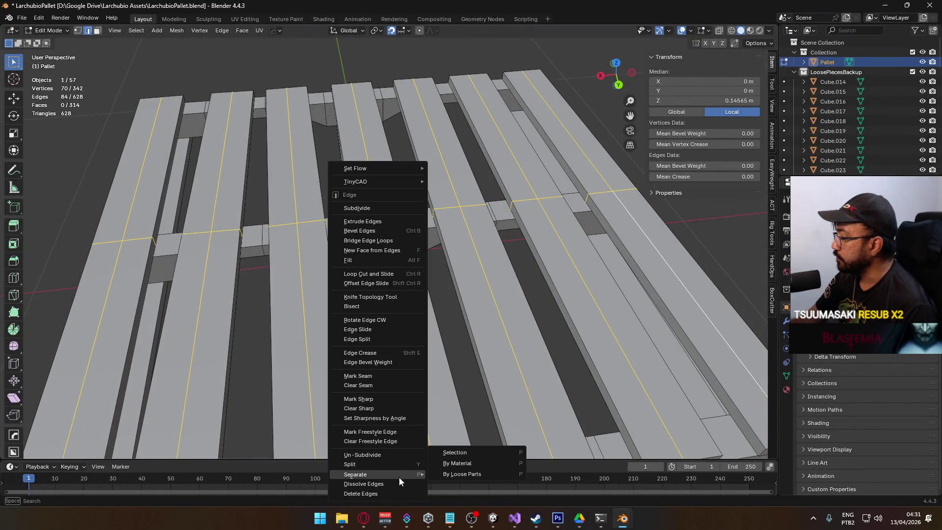
- Dissolve the selected top-board edge loops, leaving 272 vertices and 488 triangles
{"action": "left_click", "coordinate": [367, 482]}
{"action": "scroll", "coordinate": [367, 344], "scroll_direction": "down", "scroll_amount": 5}
{"action": "mouse_move", "coordinate": [343, 275]}
{"action": "left_mouse_down"}
{"action": "mouse_move", "coordinate": [337, 257]}
{"action": "mouse_move", "coordinate": [398, 283]}
{"action": "mouse_move", "coordinate": [381, 147]}
{"action": "left_mouse_up"}
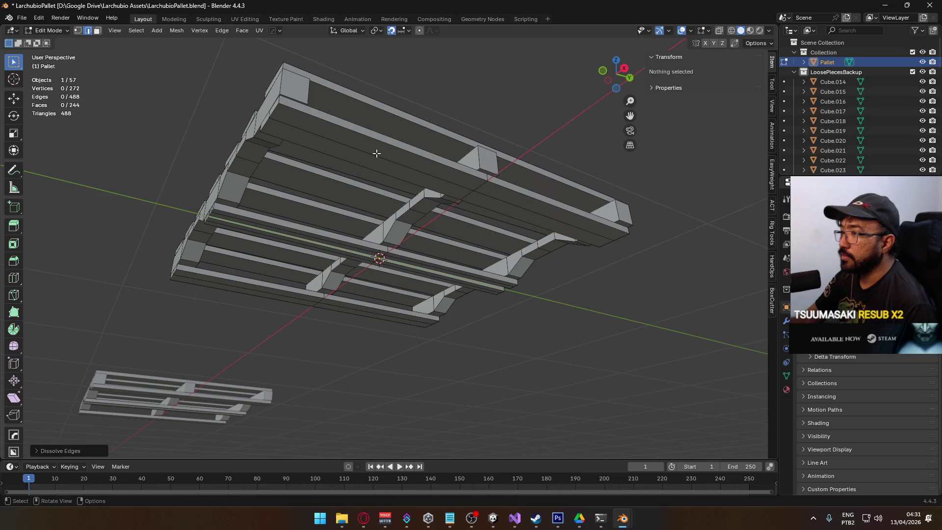
- Select the matching lengthwise edge loops on the underside boards, removing one wrong pick
{"action": "left_click", "coordinate": [474, 174], "text": "alt"}
{"action": "left_click", "coordinate": [379, 210], "text": "alt+shift"}
{"action": "mouse_move", "coordinate": [378, 210]}
{"action": "left_mouse_down"}
{"action": "mouse_move", "coordinate": [414, 191]}
{"action": "mouse_move", "coordinate": [418, 234]}
{"action": "mouse_move", "coordinate": [442, 251]}
{"action": "left_mouse_up"}
{"action": "scroll", "coordinate": [395, 251], "scroll_direction": "up", "scroll_amount": 5}
{"action": "left_click", "coordinate": [395, 251], "text": "alt+shift"}
{"action": "left_click", "coordinate": [396, 251], "text": "alt+shift"}
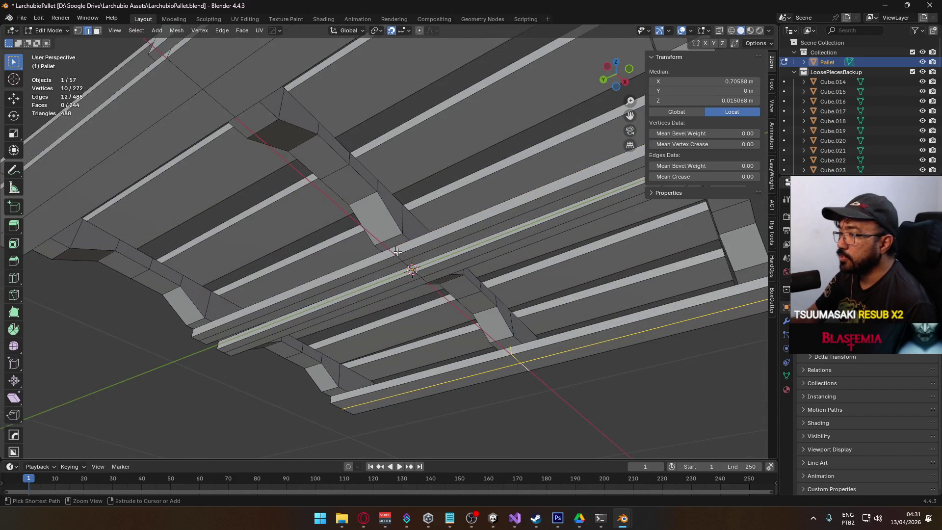
{"action": "left_click", "coordinate": [422, 255], "text": "alt+shift"}
{"action": "mouse_move", "coordinate": [422, 255]}
{"action": "left_mouse_down"}
{"action": "mouse_move", "coordinate": [353, 254]}
{"action": "mouse_move", "coordinate": [324, 265]}
{"action": "mouse_move", "coordinate": [431, 273]}
{"action": "mouse_move", "coordinate": [463, 293]}
{"action": "mouse_move", "coordinate": [372, 288]}
{"action": "mouse_move", "coordinate": [369, 271]}
{"action": "left_mouse_up"}
{"action": "left_click", "coordinate": [353, 253], "text": "alt+shift"}
{"action": "scroll", "coordinate": [303, 273], "scroll_direction": "down", "scroll_amount": 3}
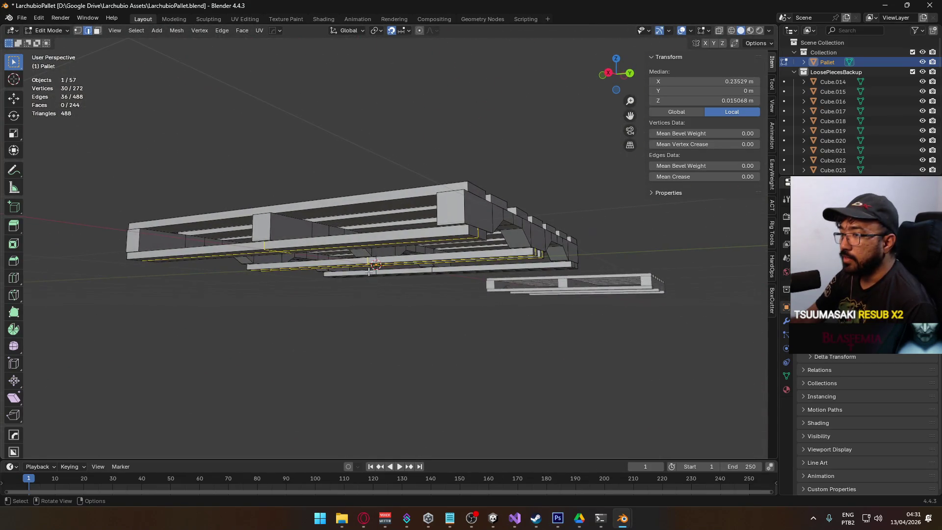
{"action": "right_click", "coordinate": [351, 239]}
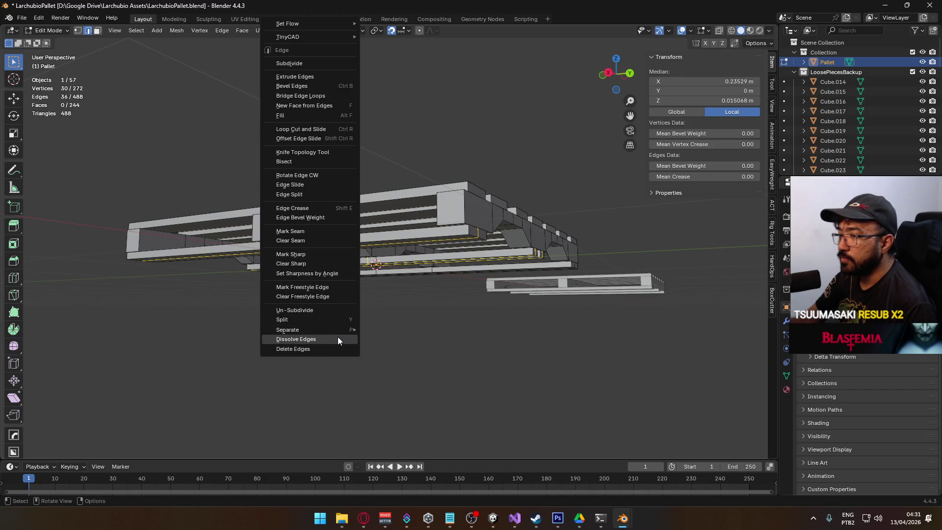
- Dissolve the selected underside edge loops and re-enter Edit Mode on the Pallet
{"action": "left_click", "coordinate": [337, 339]}
{"action": "key", "text": "Tab"}
{"action": "mouse_move", "coordinate": [412, 334]}
{"action": "left_mouse_down"}
{"action": "mouse_move", "coordinate": [400, 290]}
{"action": "mouse_move", "coordinate": [389, 294]}
{"action": "mouse_move", "coordinate": [402, 263]}
{"action": "mouse_move", "coordinate": [492, 291]}
{"action": "mouse_move", "coordinate": [481, 270]}
{"action": "left_mouse_up"}
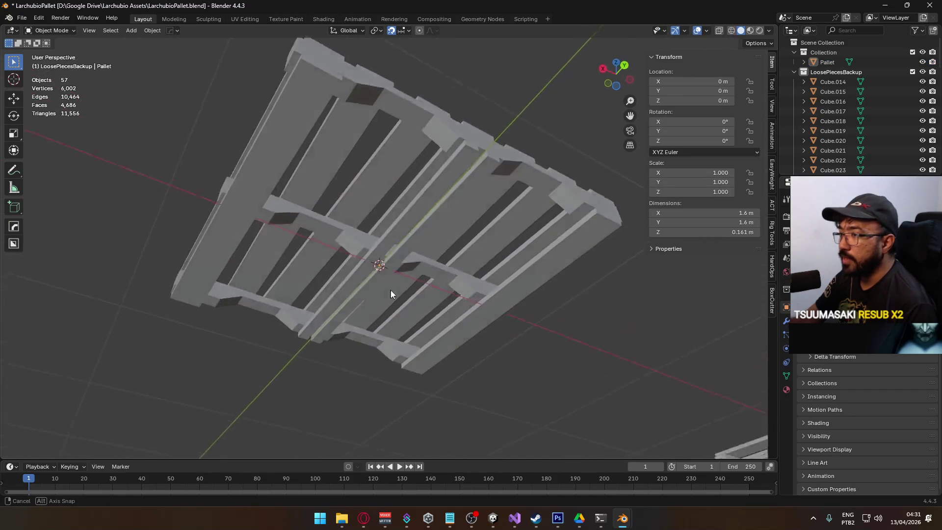
{"action": "left_click", "coordinate": [363, 234]}
{"action": "key", "text": "Tab"}
- Select the crossbar, board and leg edge loops and dissolve them, reaching 208 vertices
{"action": "scroll", "coordinate": [476, 260], "scroll_direction": "up", "scroll_amount": 4}
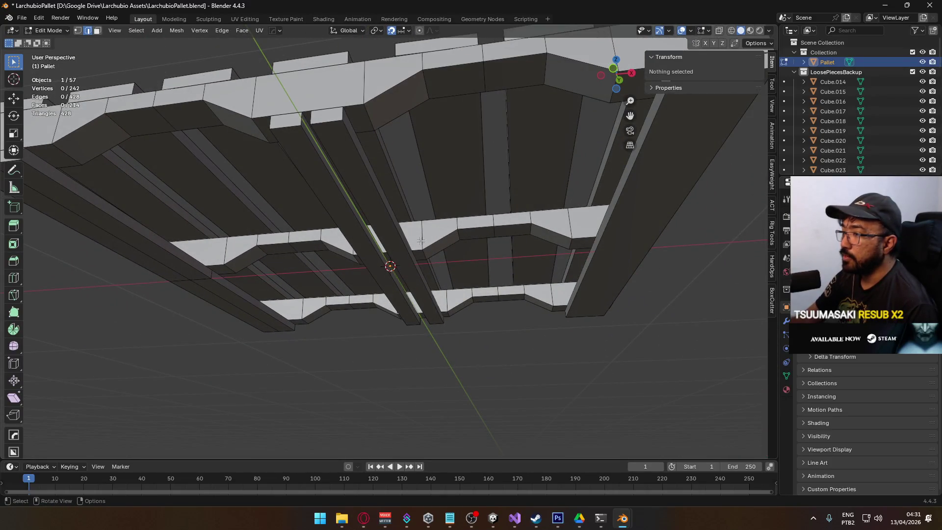
{"action": "left_click", "coordinate": [429, 231], "text": "alt"}
{"action": "key", "text": "alt+a"}
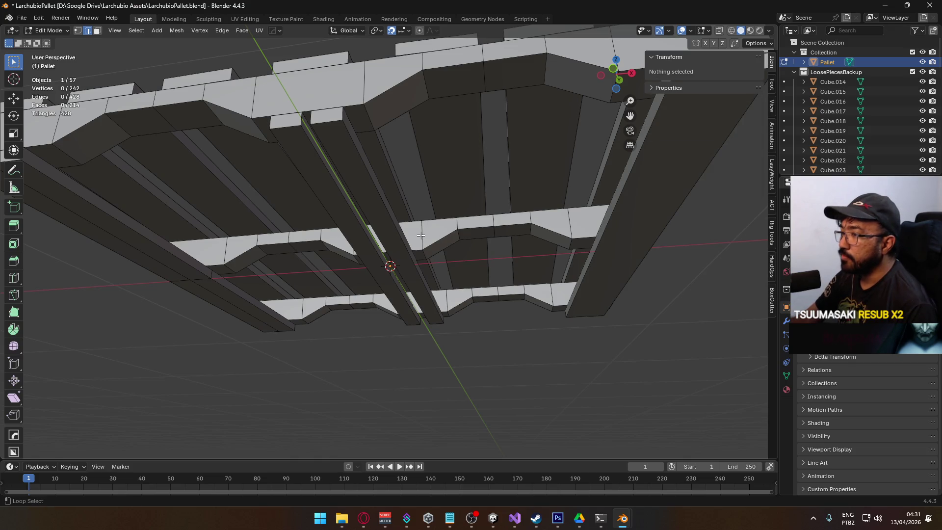
{"action": "left_click", "coordinate": [442, 229], "text": "alt"}
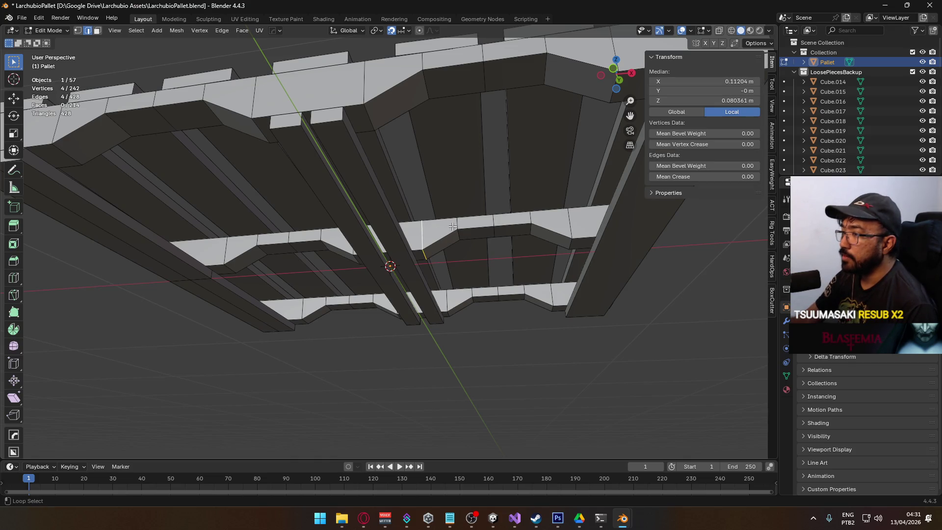
{"action": "key", "text": "alt+a"}
{"action": "left_click", "coordinate": [493, 222], "text": "alt"}
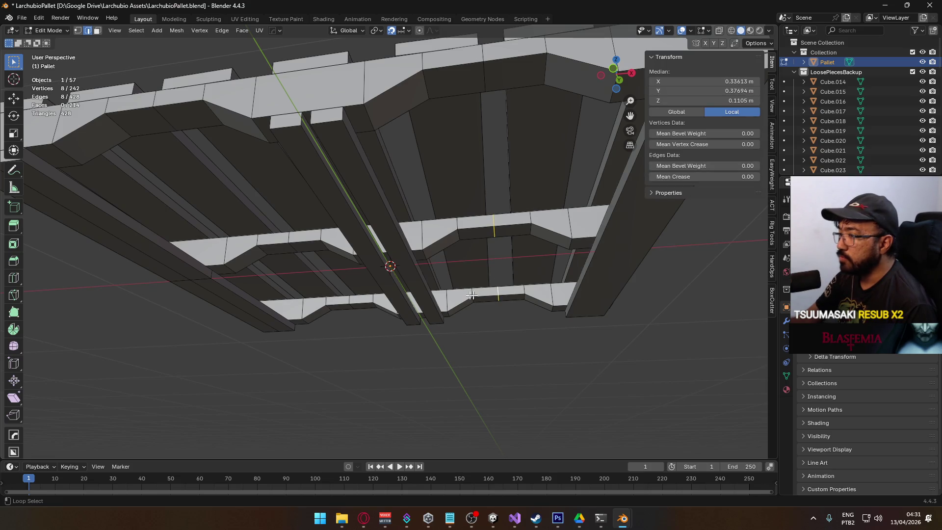
{"action": "left_click", "coordinate": [349, 300], "text": "alt+shift"}
{"action": "left_click", "coordinate": [356, 238], "text": "alt+shift"}
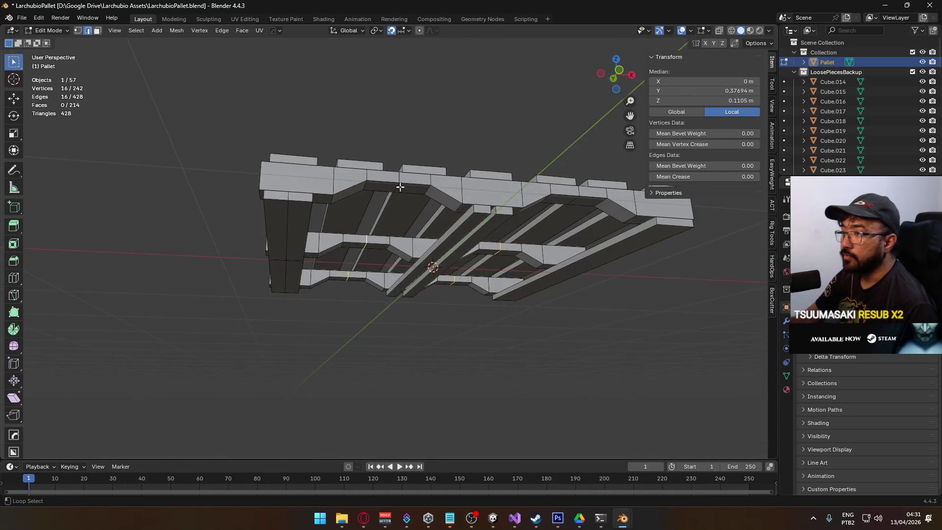
{"action": "left_click", "coordinate": [580, 194], "text": "alt+shift"}
{"action": "left_click", "coordinate": [300, 260], "text": "alt+shift"}
{"action": "right_click", "coordinate": [300, 262]}
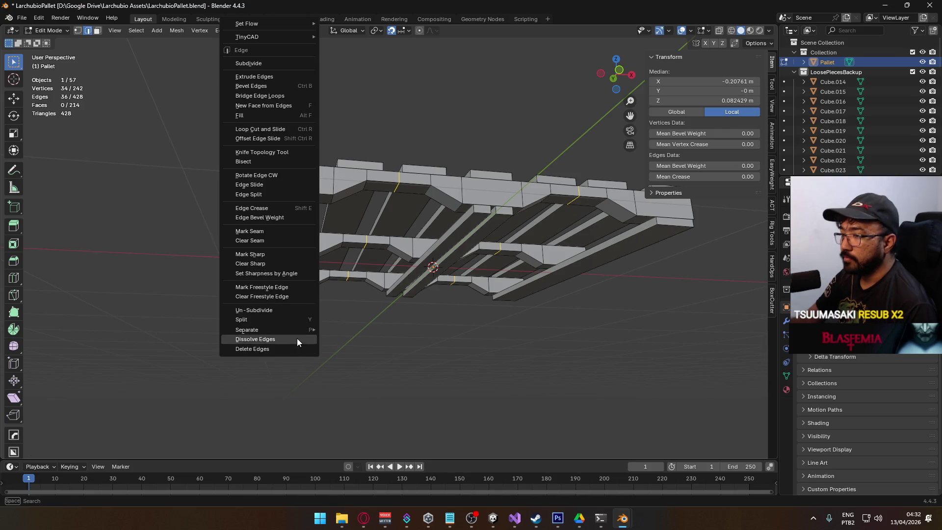
{"action": "left_click", "coordinate": [297, 338]}
- Return to Object Mode with the Pallet selected and save LarchubioPallet.blend
{"action": "key", "text": "Tab"}
{"action": "mouse_move", "coordinate": [357, 258]}
{"action": "left_mouse_down"}
{"action": "mouse_move", "coordinate": [327, 188]}
{"action": "mouse_move", "coordinate": [369, 322]}
{"action": "mouse_move", "coordinate": [438, 351]}
{"action": "mouse_move", "coordinate": [372, 294]}
{"action": "mouse_move", "coordinate": [446, 235]}
{"action": "left_mouse_up"}
{"action": "left_click", "coordinate": [506, 251]}
{"action": "left_click_drag", "start_coordinate": [506, 252], "coordinate": [405, 252]}
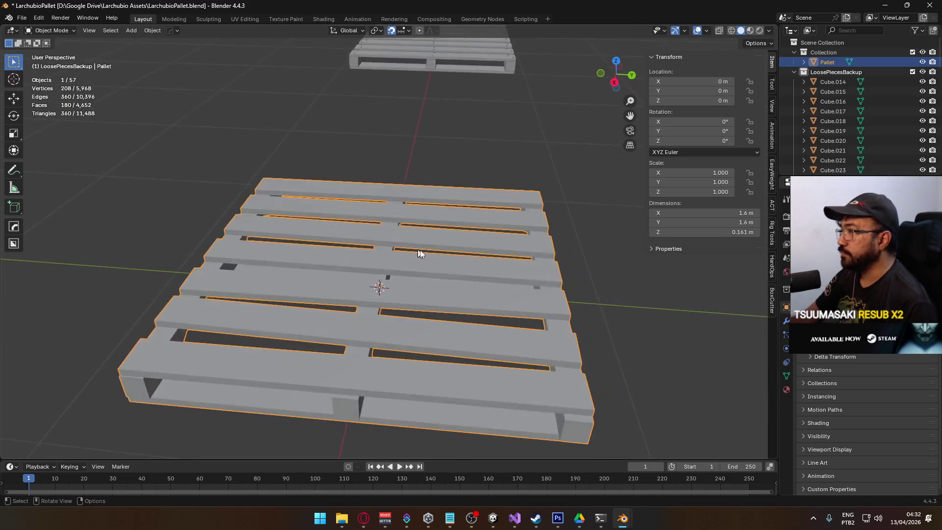
{"action": "key", "text": "ctrl+s"}
{"action": "left_click", "coordinate": [22, 18]}
- Export the selected Pallet as LarchubioPallet.fbx with the Unity preset, meshes only
{"action": "mouse_move", "coordinate": [79, 167]}
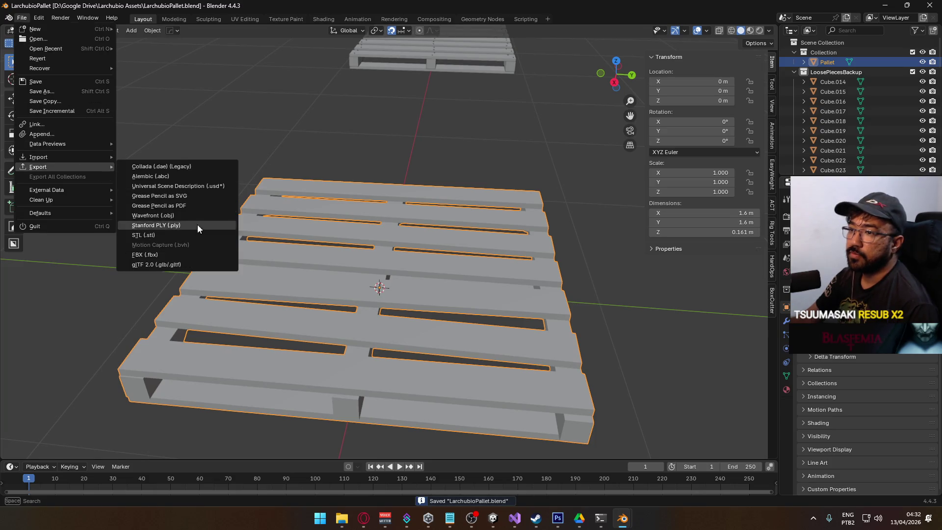
{"action": "left_click", "coordinate": [191, 253]}
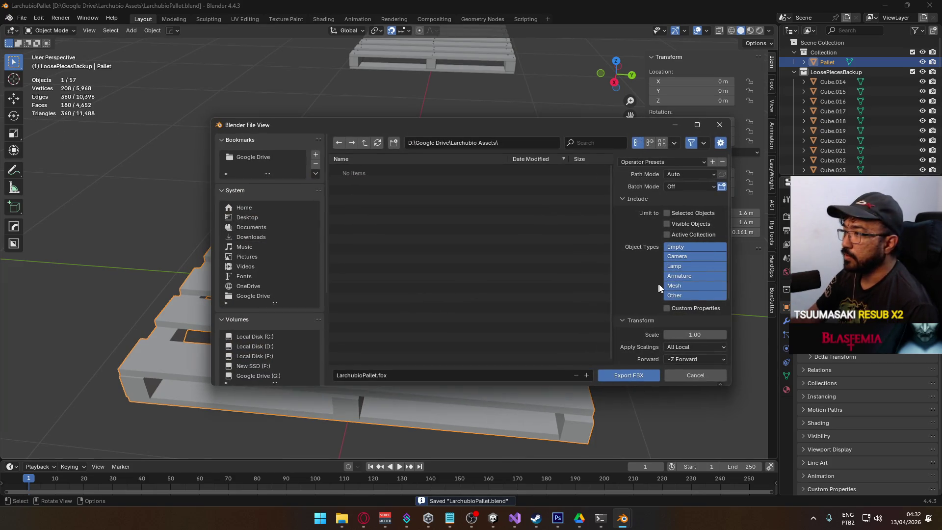
{"action": "left_click", "coordinate": [687, 285]}
{"action": "left_click", "coordinate": [661, 163]}
{"action": "left_click", "coordinate": [663, 188]}
{"action": "scroll", "coordinate": [670, 266], "scroll_direction": "down", "scroll_amount": 5}
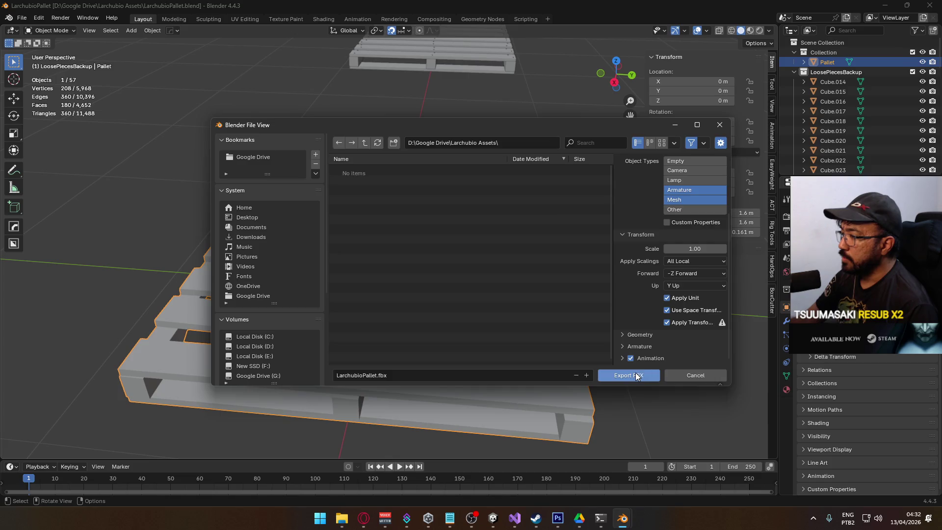
{"action": "left_click", "coordinate": [626, 375]}
{"action": "mouse_move", "coordinate": [537, 322]}
{"action": "left_mouse_down"}
{"action": "mouse_move", "coordinate": [451, 284]}
{"action": "mouse_move", "coordinate": [475, 290]}
{"action": "mouse_move", "coordinate": [512, 453]}
{"action": "left_mouse_up"}
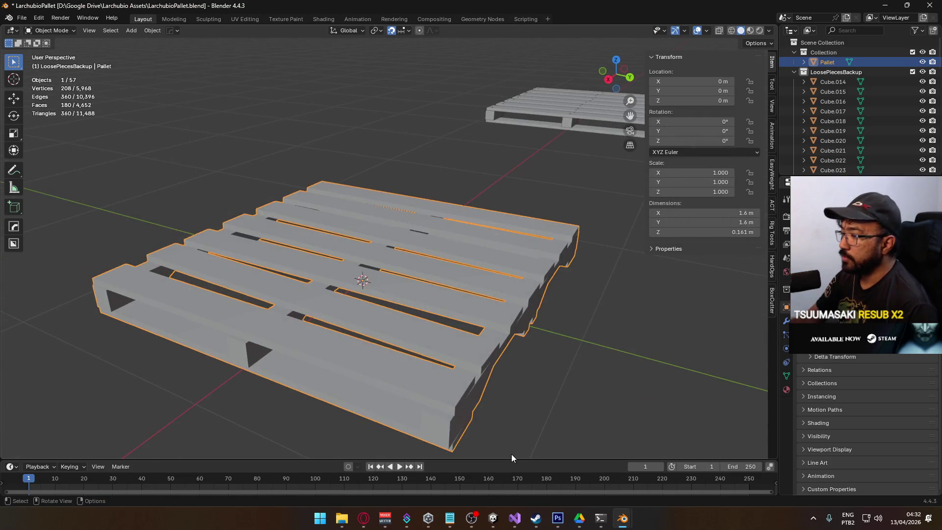
- In Unity, browse the Assets folders and close the Larchubio Assets Explorer window
{"action": "left_click", "coordinate": [493, 518]}
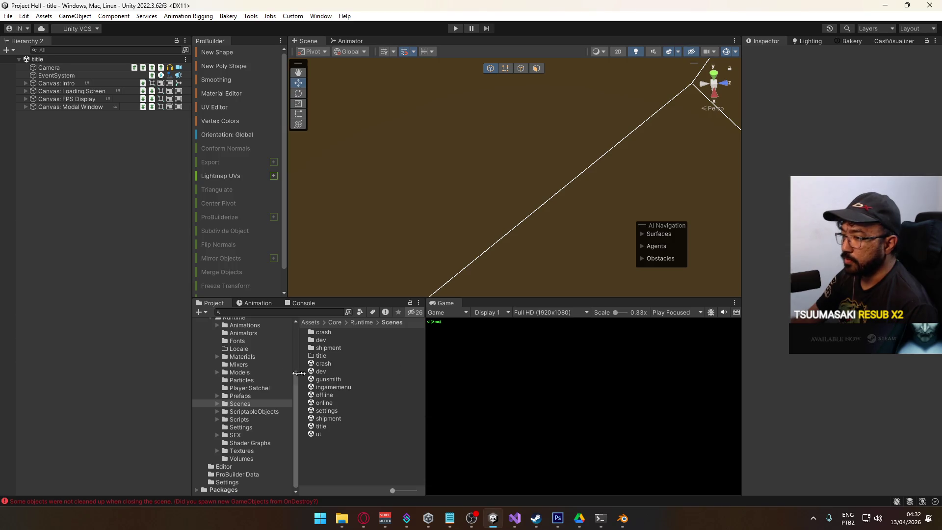
{"action": "scroll", "coordinate": [273, 380], "scroll_direction": "up", "scroll_amount": 3}
{"action": "left_click", "coordinate": [231, 369]}
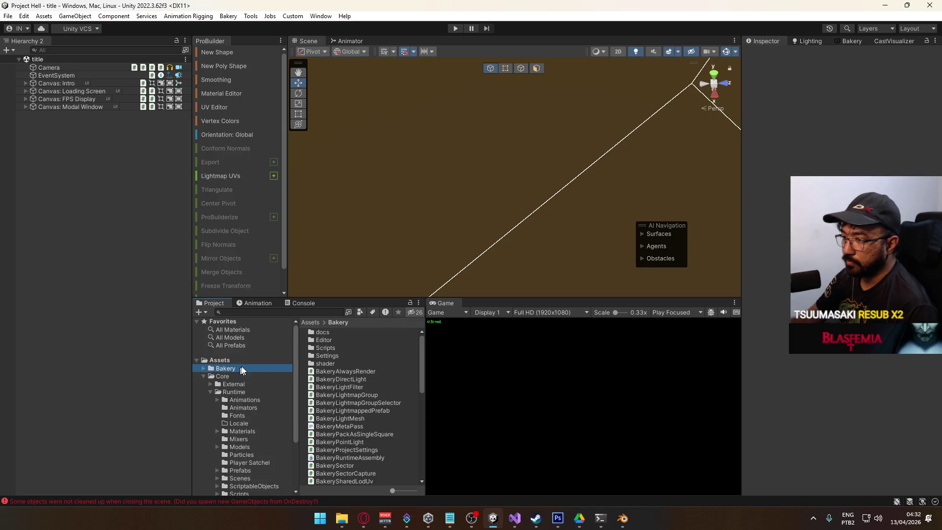
{"action": "left_click", "coordinate": [219, 360]}
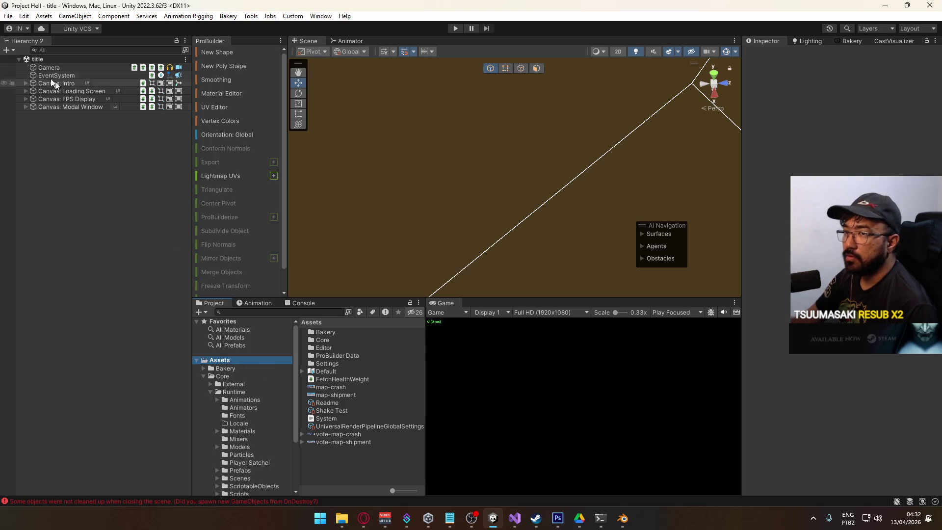
{"action": "mouse_move", "coordinate": [342, 518]}
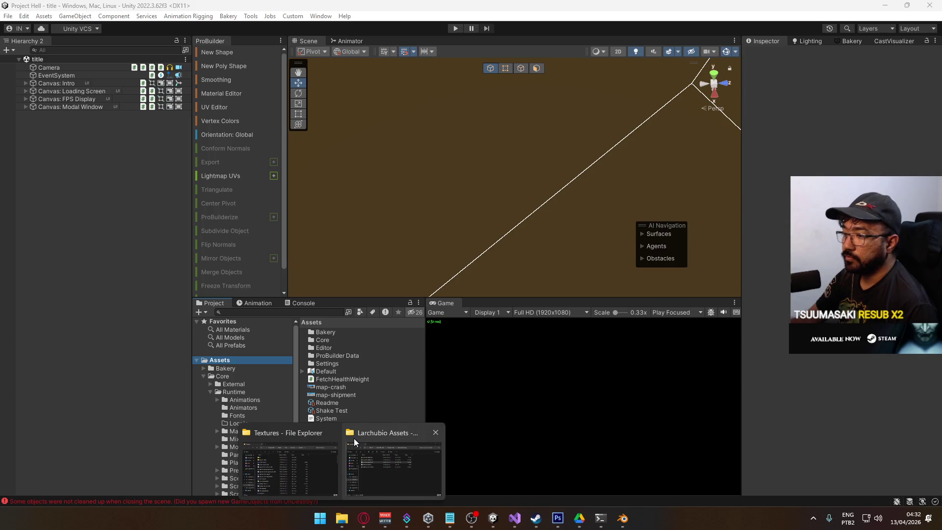
{"action": "left_click", "coordinate": [378, 449]}
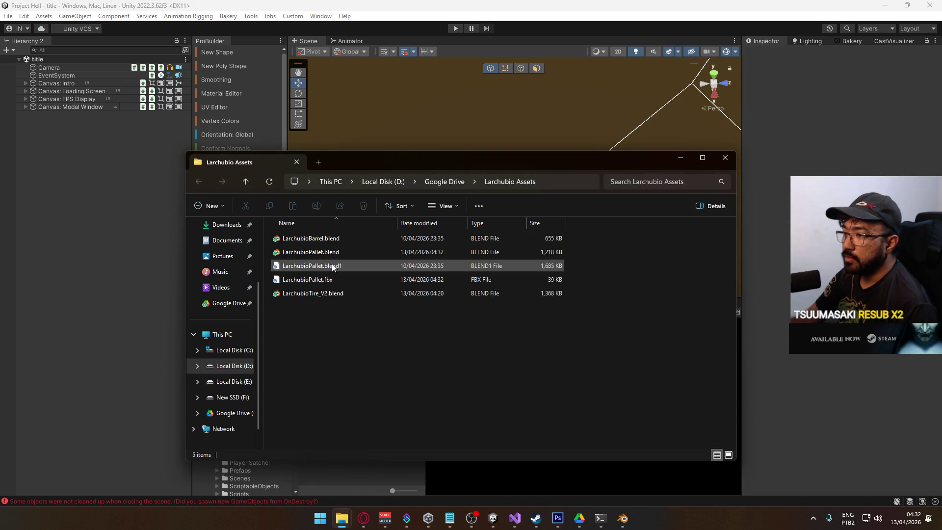
{"action": "left_click", "coordinate": [725, 157]}
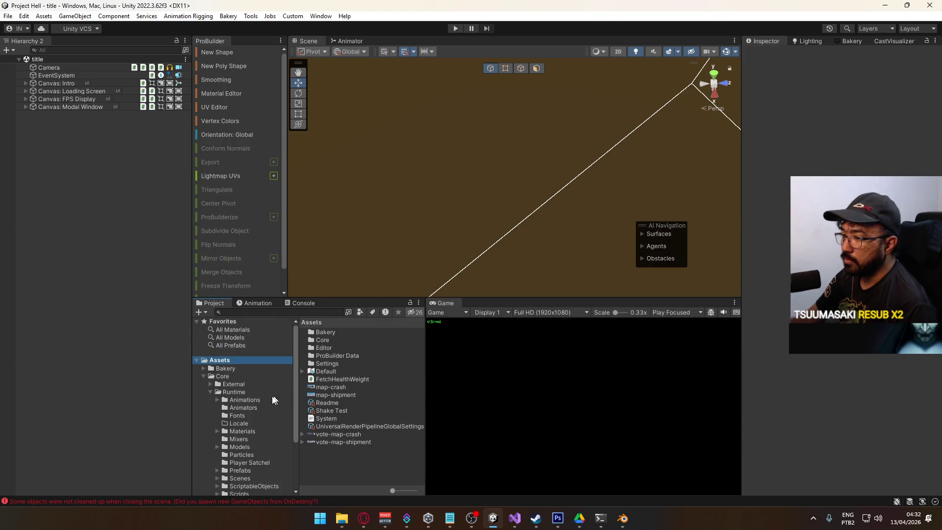
- Reveal the Models folder in Explorer, return to Unity to import the pallet, then choose Host
{"action": "left_click", "coordinate": [248, 448]}
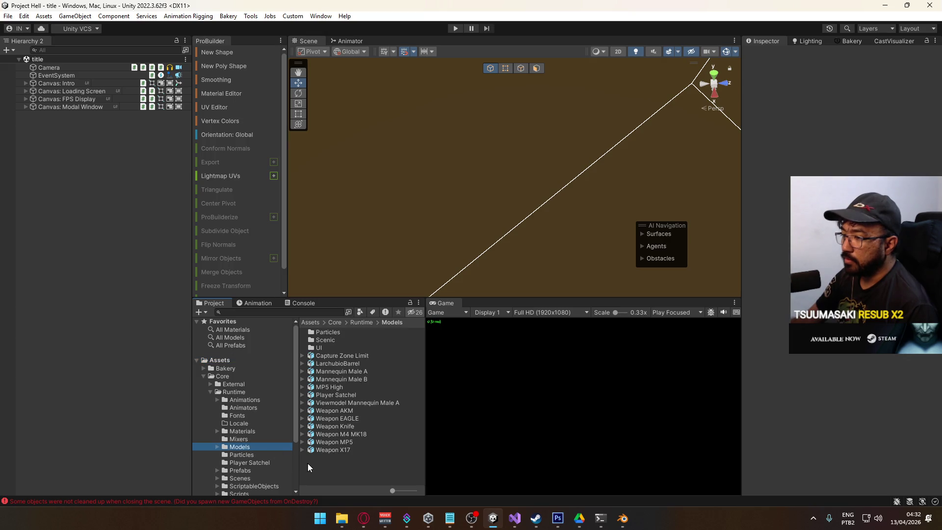
{"action": "right_click", "coordinate": [333, 463]}
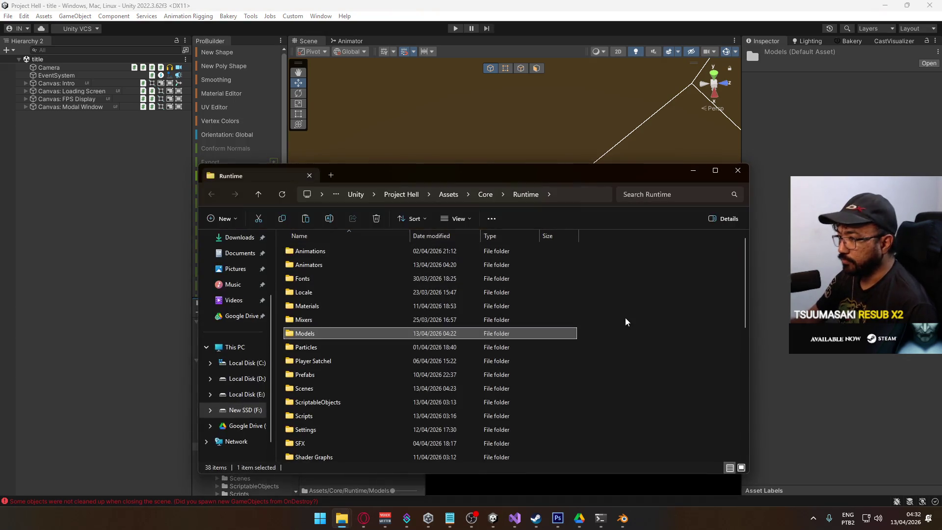
{"action": "double_click", "coordinate": [381, 323]}
{"action": "left_click", "coordinate": [478, 34]}
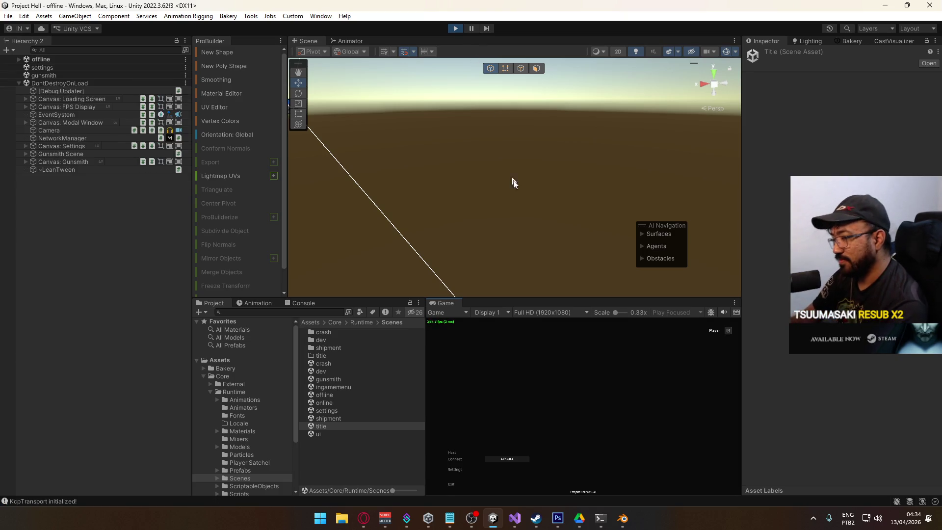
{"action": "left_click", "coordinate": [452, 455]}
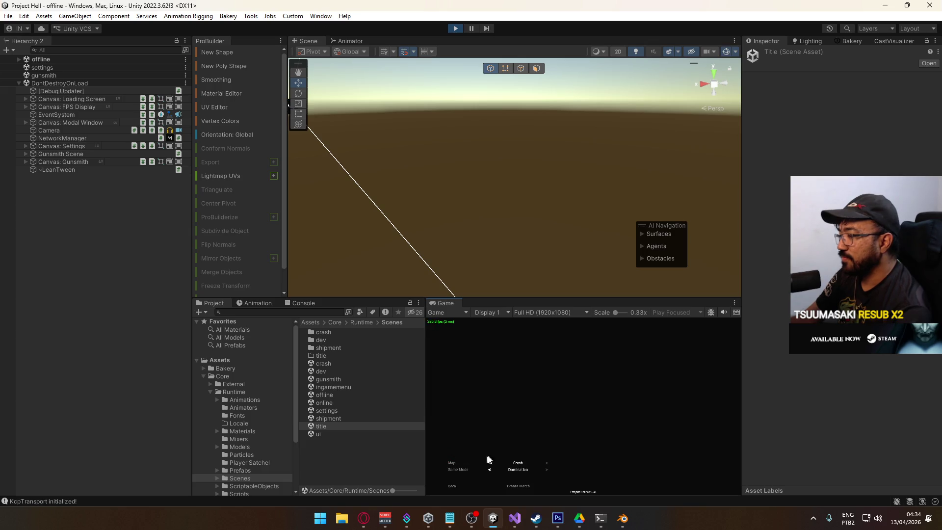
- Start a match on the Crash map and walk to the pallet in a maximized Game view
{"action": "left_click", "coordinate": [525, 487]}
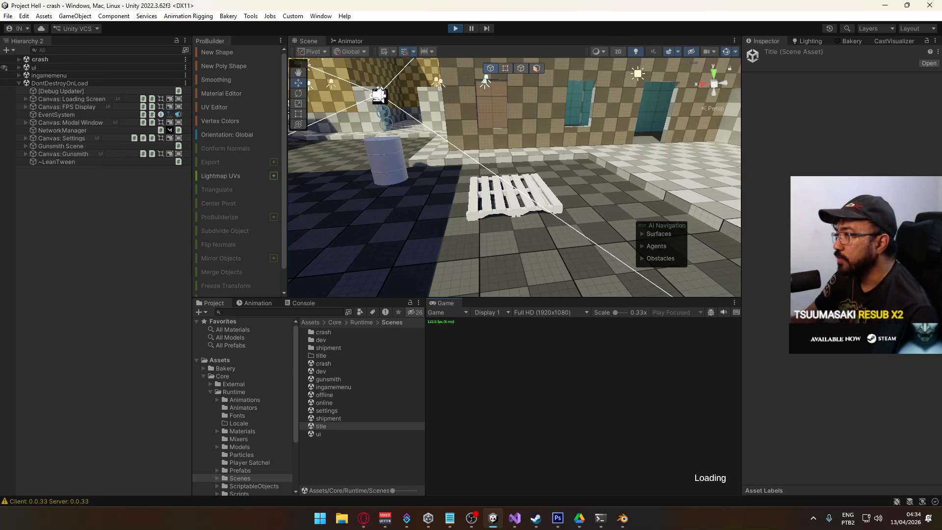
{"action": "key", "text": "super"}
{"action": "key", "text": "Escape"}
{"action": "right_click", "coordinate": [455, 304]}
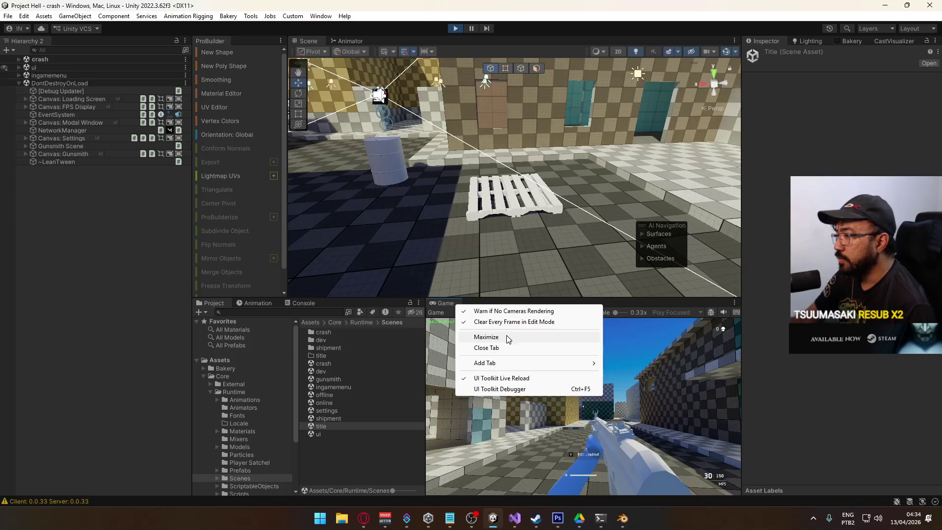
{"action": "left_click", "coordinate": [505, 337]}
{"action": "key", "text": "w"}
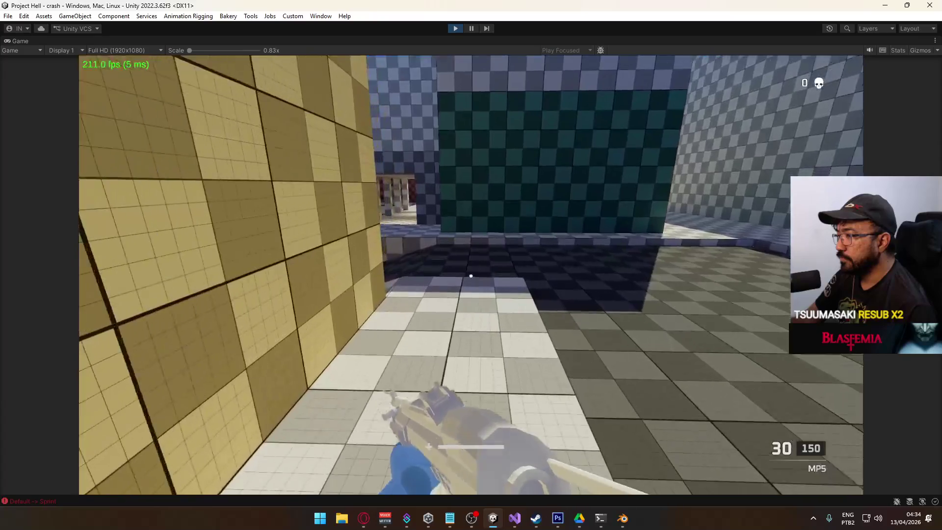
{"action": "key", "text": "space"}
{"action": "key", "text": "c"}
{"action": "key", "text": "w"}
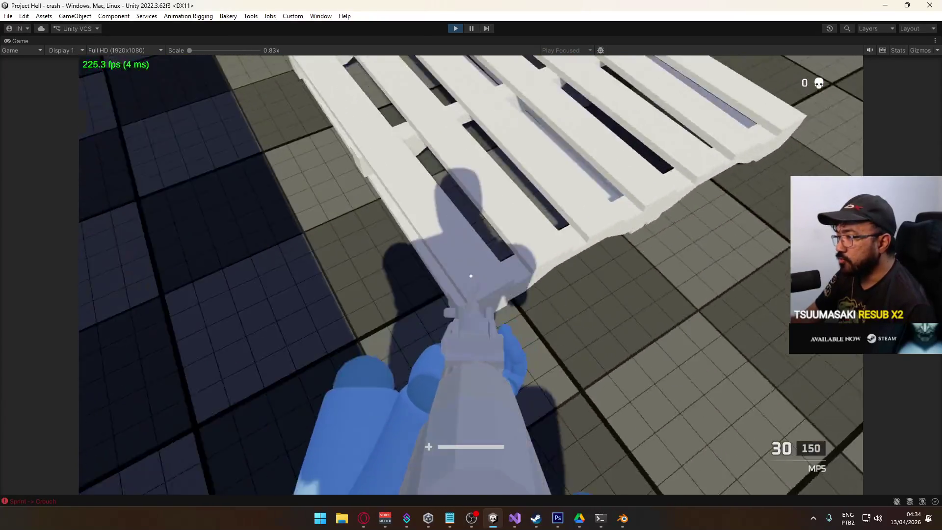
{"action": "key", "text": "d"}
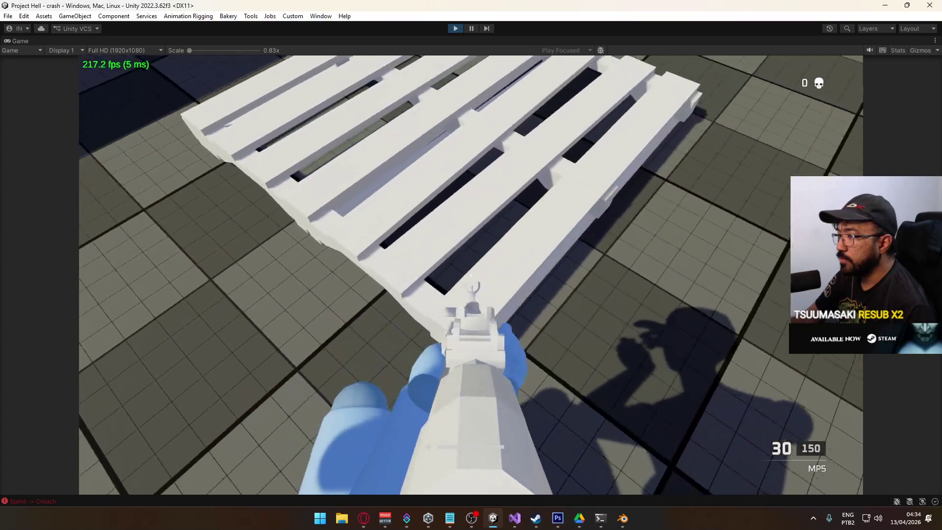
- Lift the pallet in the Scene view from Y -1.2 to -0.2, then maximize the Game view again
{"action": "key", "text": "super"}
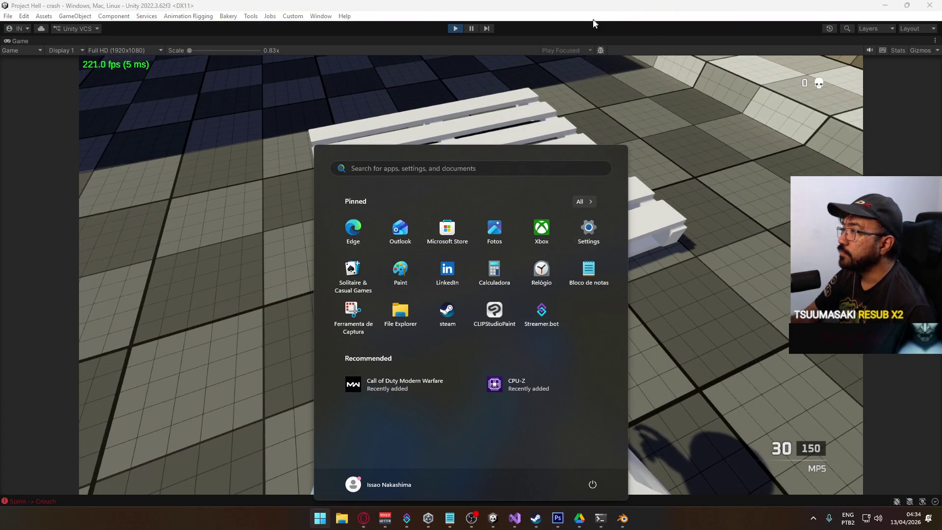
{"action": "right_click", "coordinate": [561, 43]}
{"action": "left_click", "coordinate": [572, 75]}
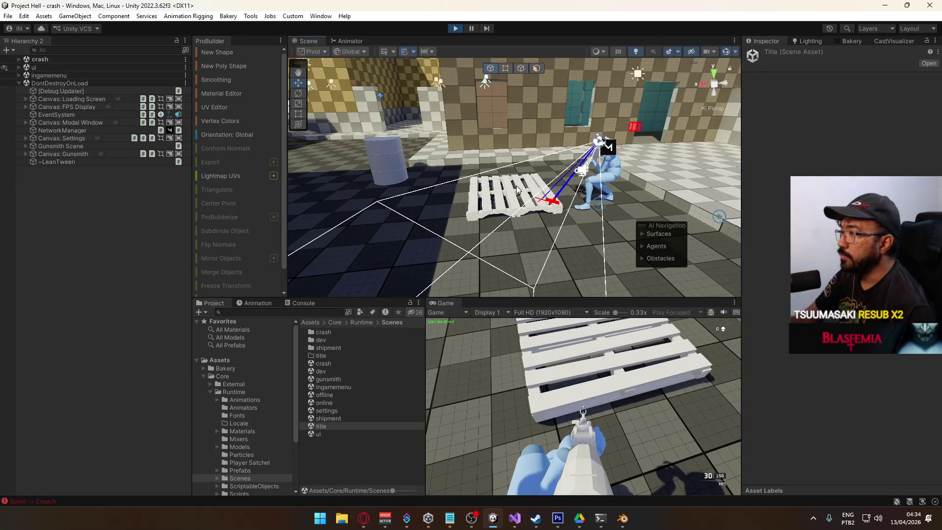
{"action": "left_click_drag", "start_coordinate": [516, 183], "coordinate": [514, 111]}
{"action": "right_click", "coordinate": [447, 305]}
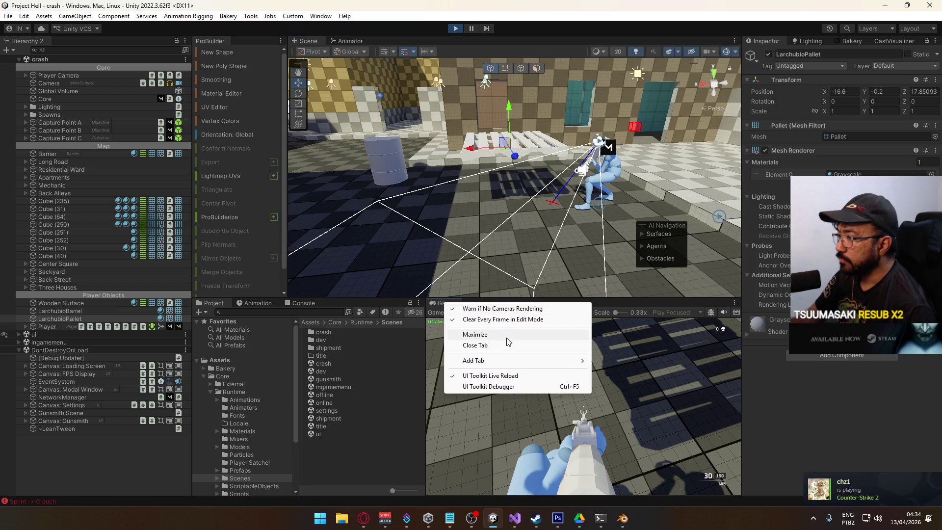
{"action": "left_click", "coordinate": [505, 333]}
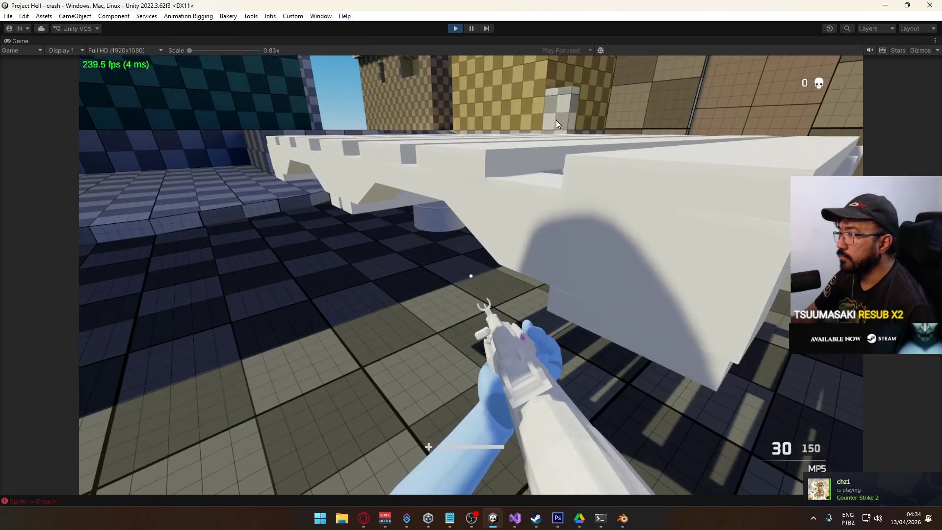
- Walk around the raised pallet, approaching, backing off and circling it to inspect every side
{"action": "left_click", "coordinate": [556, 120]}
{"action": "key", "text": "w"}
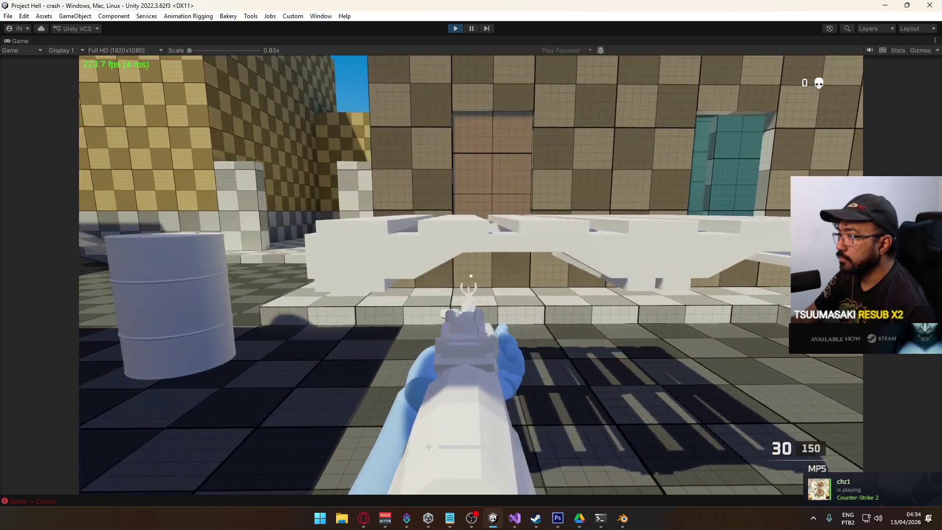
{"action": "key", "text": "w"}
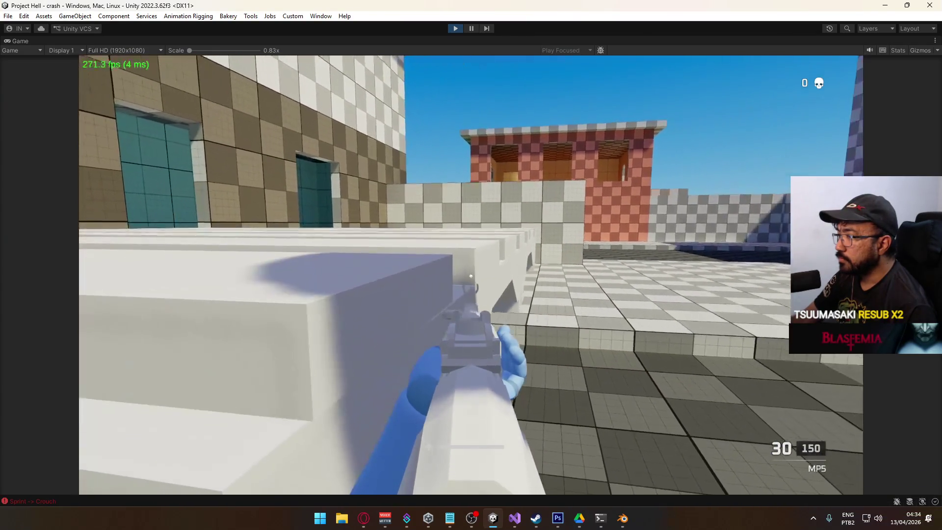
{"action": "key", "text": "s"}
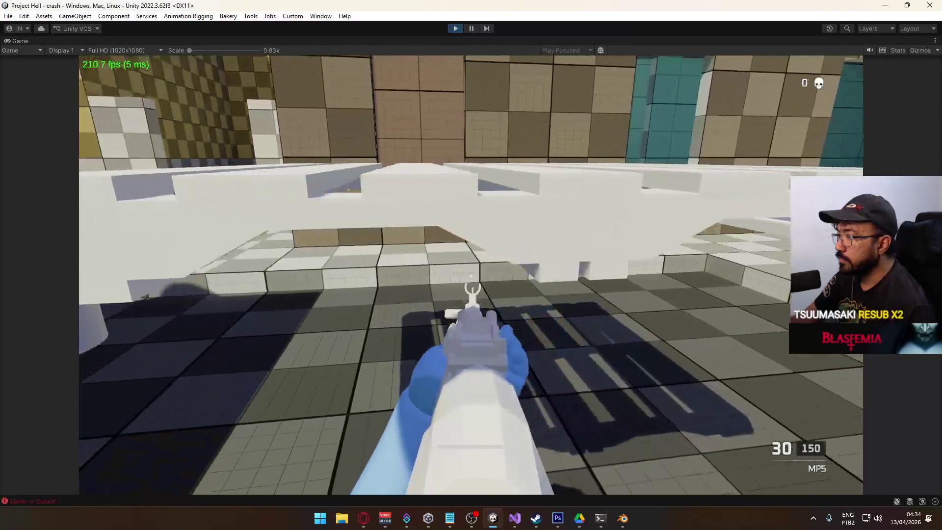
{"action": "key", "text": "w"}
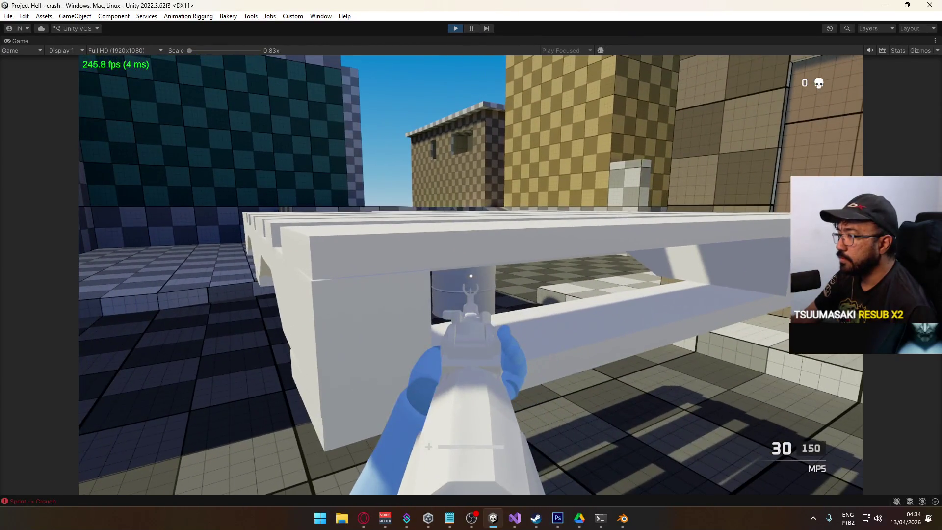
{"action": "key", "text": "c"}
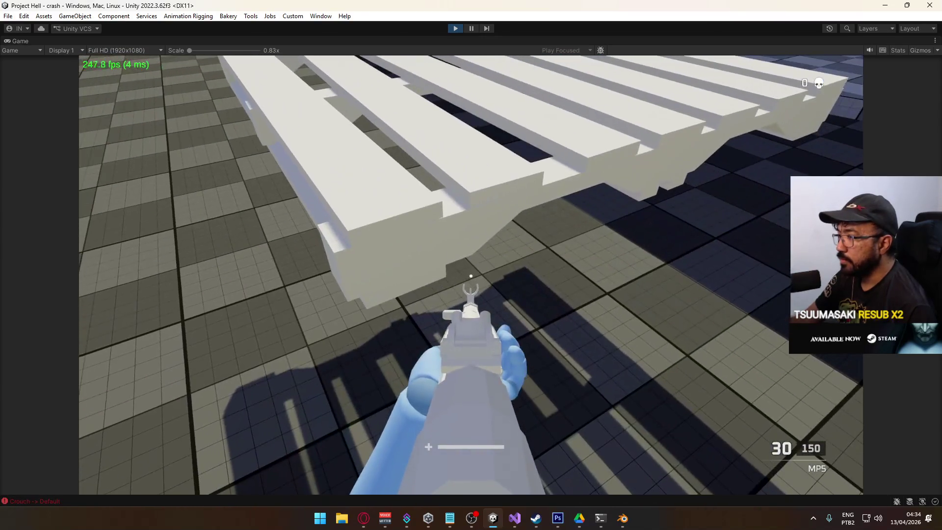
{"action": "key", "text": "d"}
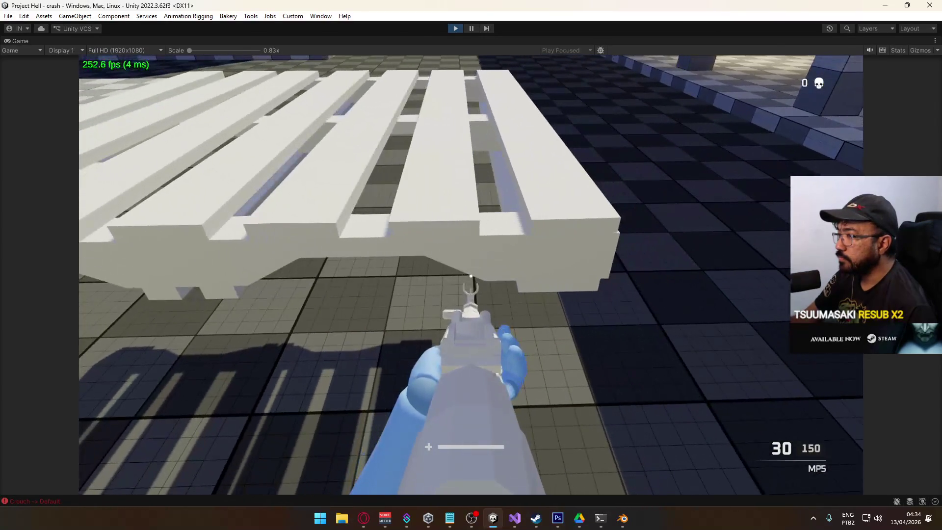
{"action": "key", "text": "a"}
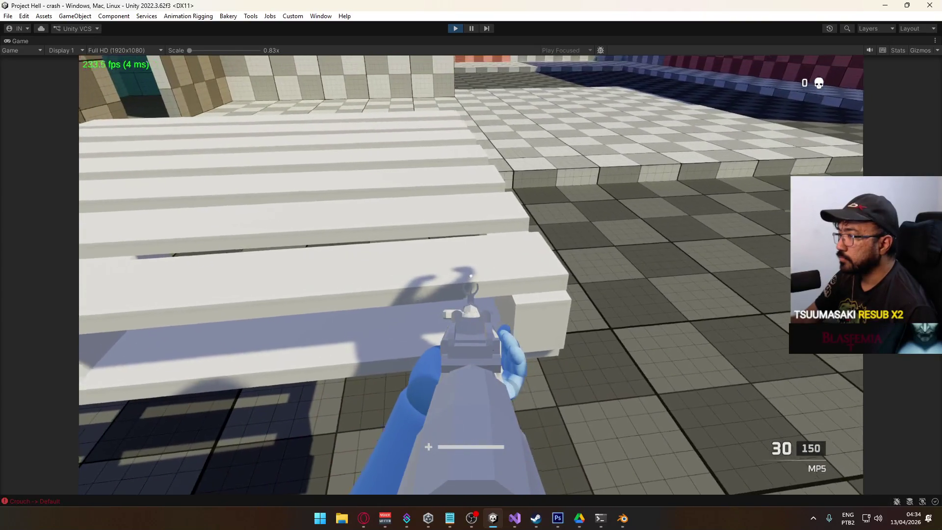
{"action": "key", "text": "s"}
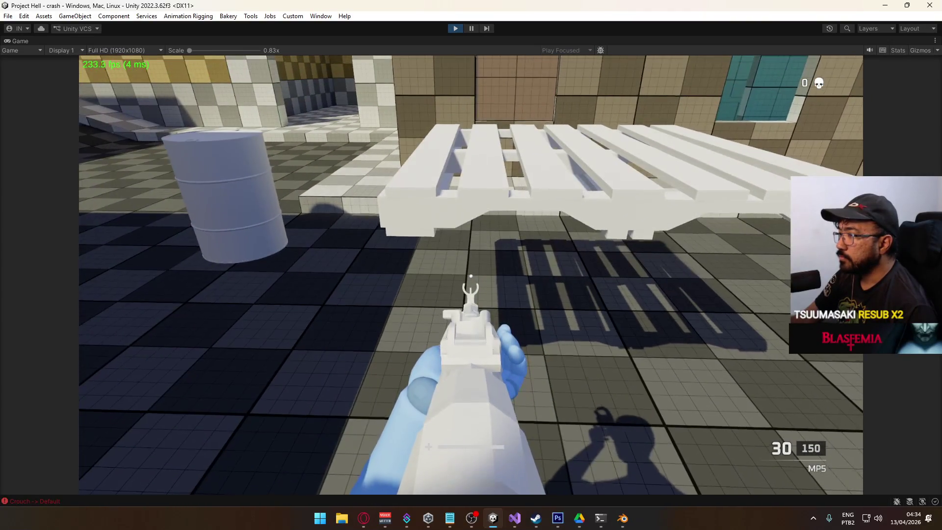
{"action": "key", "text": "w"}
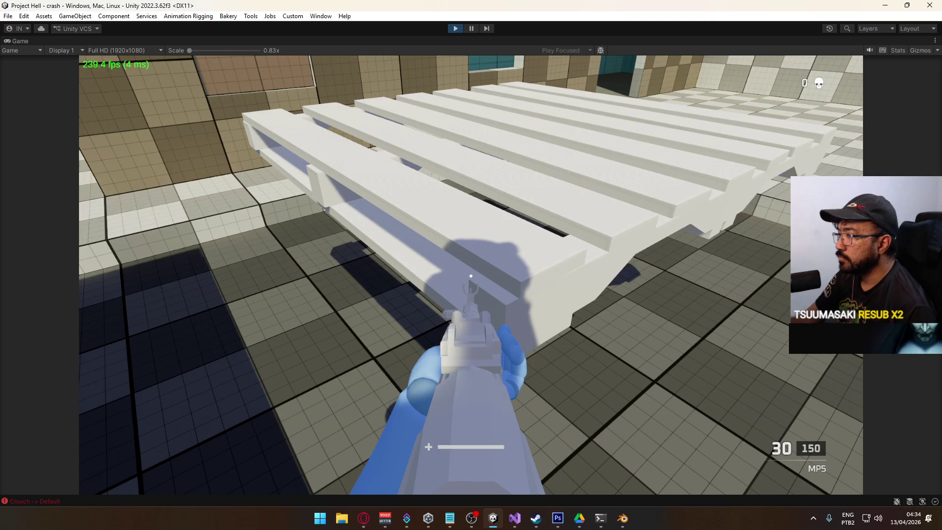
{"action": "key", "text": "a"}
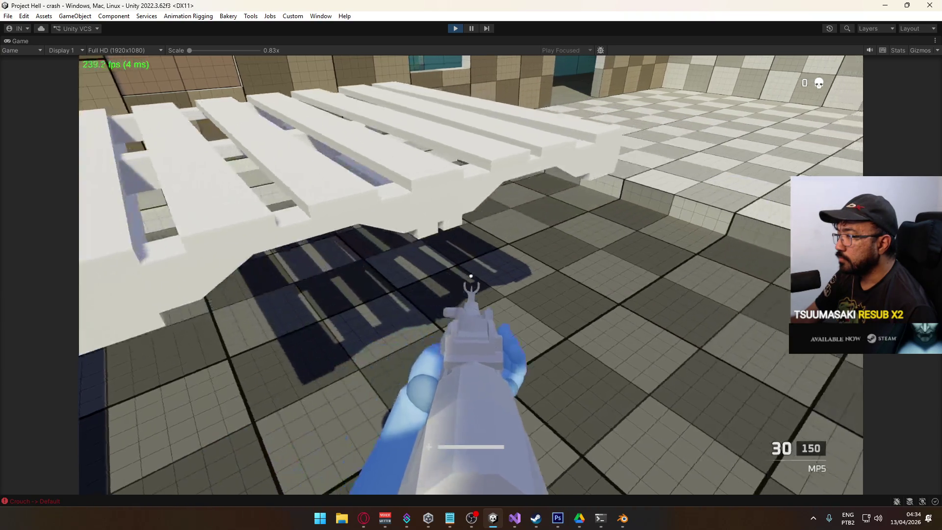
{"action": "key", "text": "s"}
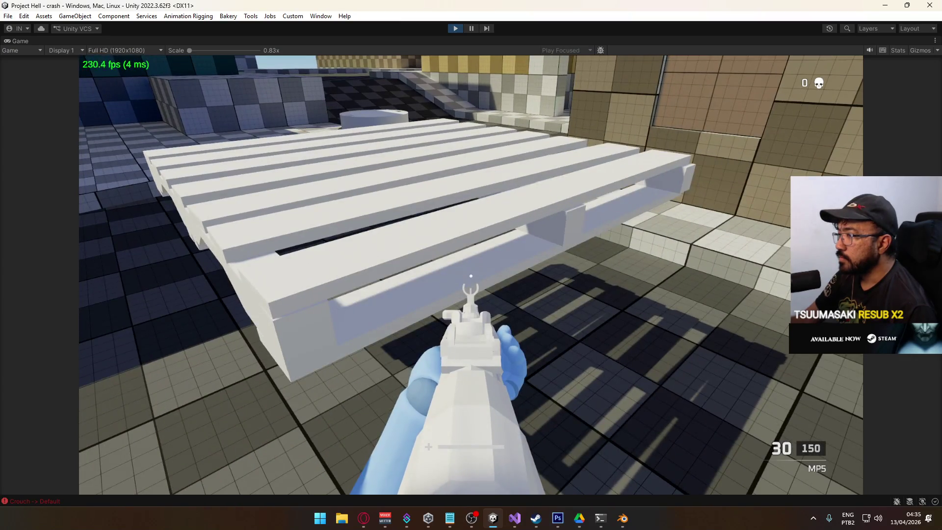
- Stop the Unity playtest and bring Blender back to the front
{"action": "key", "text": "super"}
{"action": "key", "text": "super"}
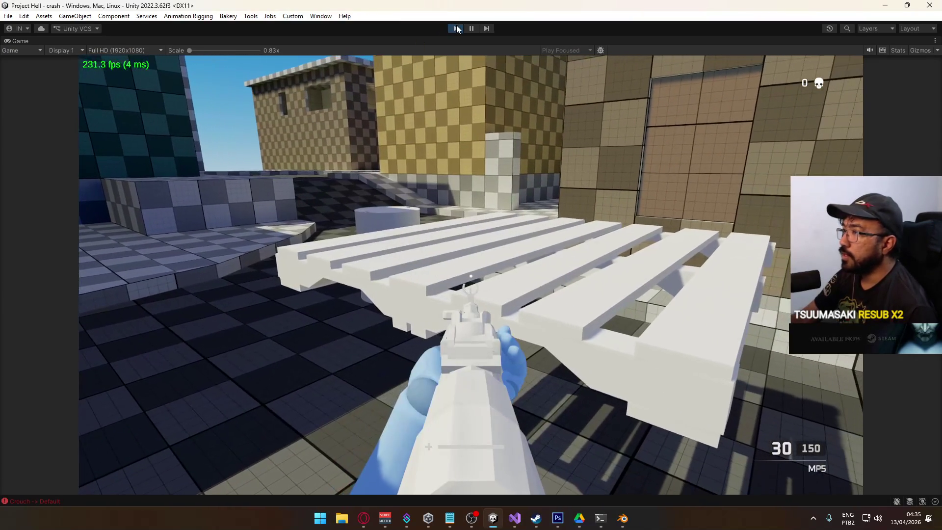
{"action": "left_click", "coordinate": [456, 28]}
{"action": "left_click", "coordinate": [674, 457]}
- Browse the Add Modifier > Generate list without adding anything, then enter Edit Mode on the Pallet
{"action": "scroll", "coordinate": [396, 246], "scroll_direction": "down", "scroll_amount": 3}
{"action": "mouse_move", "coordinate": [396, 246]}
{"action": "left_mouse_down"}
{"action": "mouse_move", "coordinate": [498, 266]}
{"action": "mouse_move", "coordinate": [536, 225]}
{"action": "mouse_move", "coordinate": [561, 219]}
{"action": "mouse_move", "coordinate": [437, 294]}
{"action": "mouse_move", "coordinate": [377, 287]}
{"action": "mouse_move", "coordinate": [448, 235]}
{"action": "mouse_move", "coordinate": [452, 255]}
{"action": "left_mouse_up"}
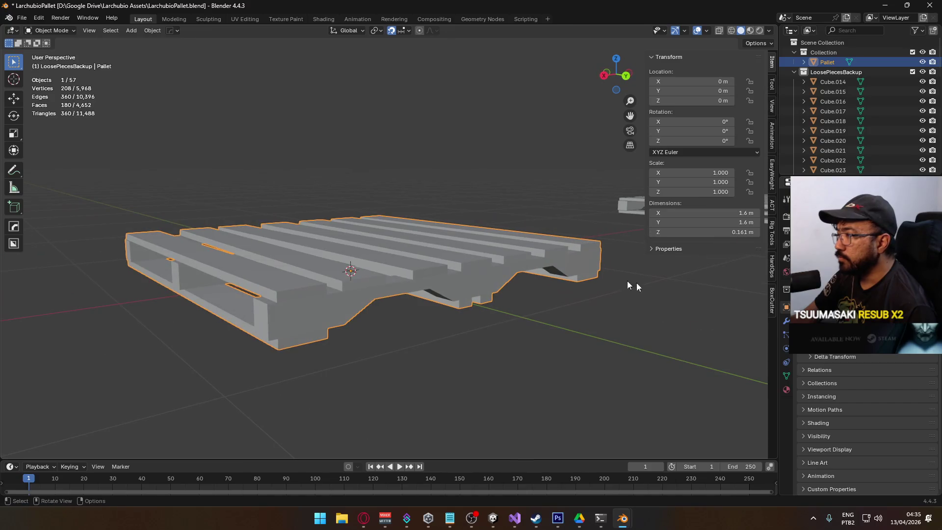
{"action": "scroll", "coordinate": [785, 266], "scroll_direction": "down", "scroll_amount": 3}
{"action": "key", "text": "shift+a"}
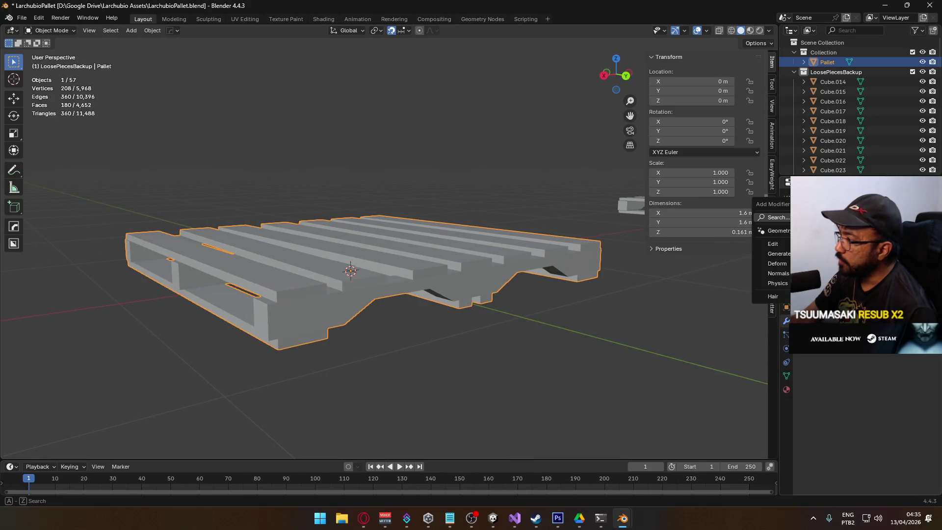
{"action": "mouse_move", "coordinate": [788, 255]}
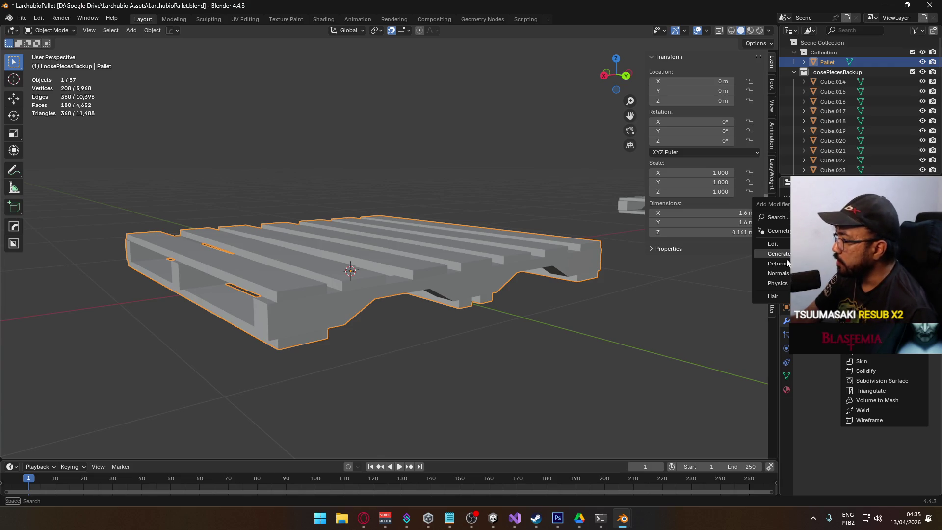
{"action": "key", "text": "Escape"}
{"action": "key", "text": "shift+a"}
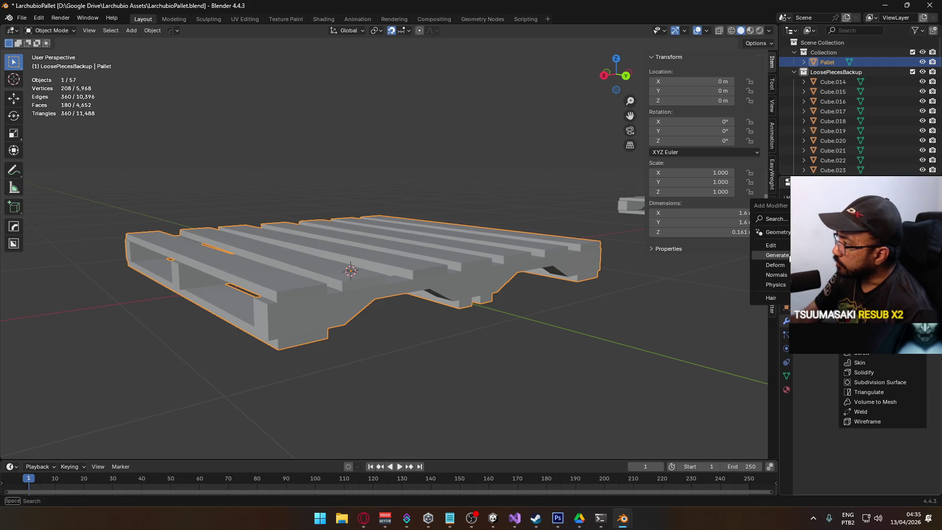
{"action": "key", "text": "Escape"}
{"action": "key", "text": "shift+a"}
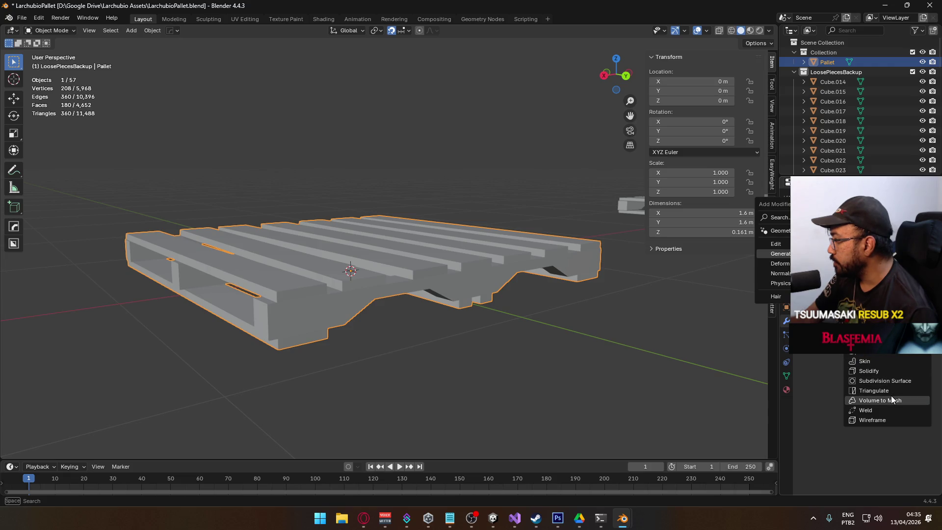
{"action": "key", "text": "Tab"}
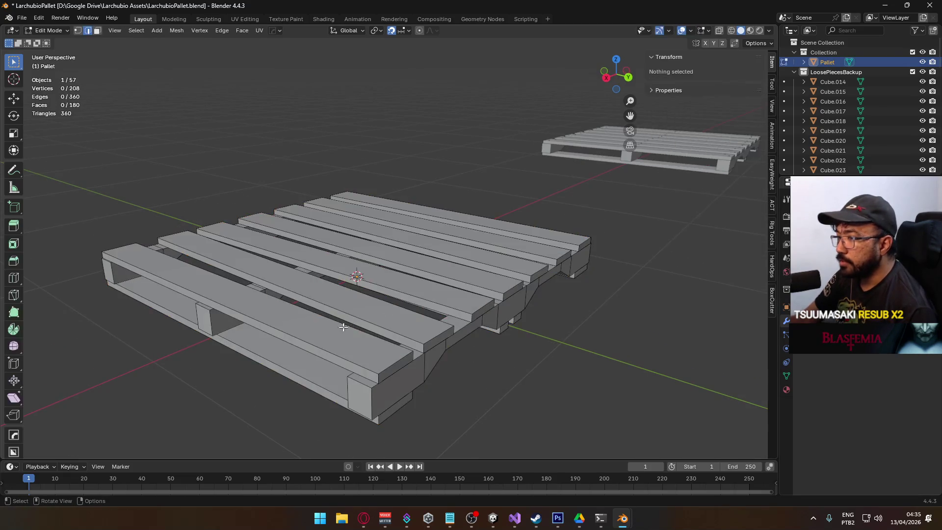
- Select a stringer with its planks and the middle stringer using linked selection
{"action": "left_click", "coordinate": [322, 335]}
{"action": "key", "text": "ctrl+l"}
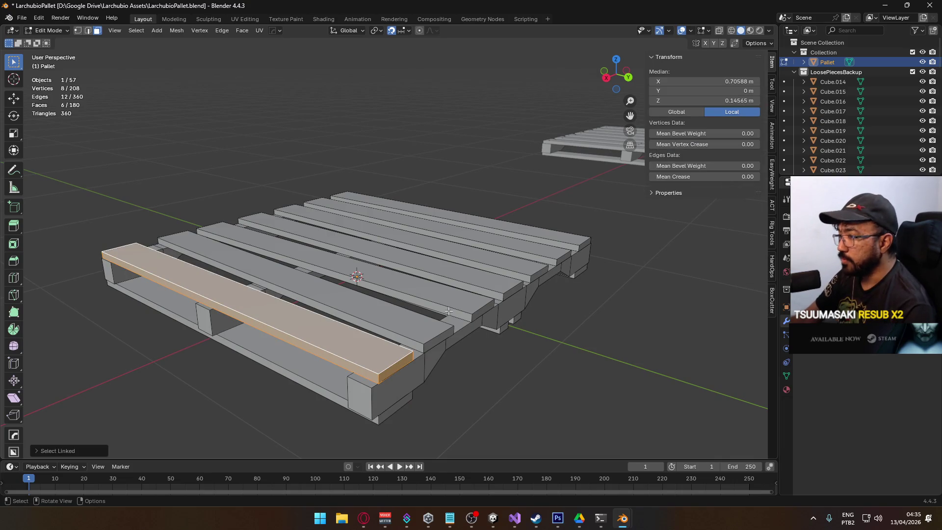
{"action": "mouse_move", "coordinate": [590, 299]}
{"action": "left_mouse_down"}
{"action": "mouse_move", "coordinate": [496, 290]}
{"action": "mouse_move", "coordinate": [572, 294]}
{"action": "mouse_move", "coordinate": [496, 323]}
{"action": "left_mouse_up"}
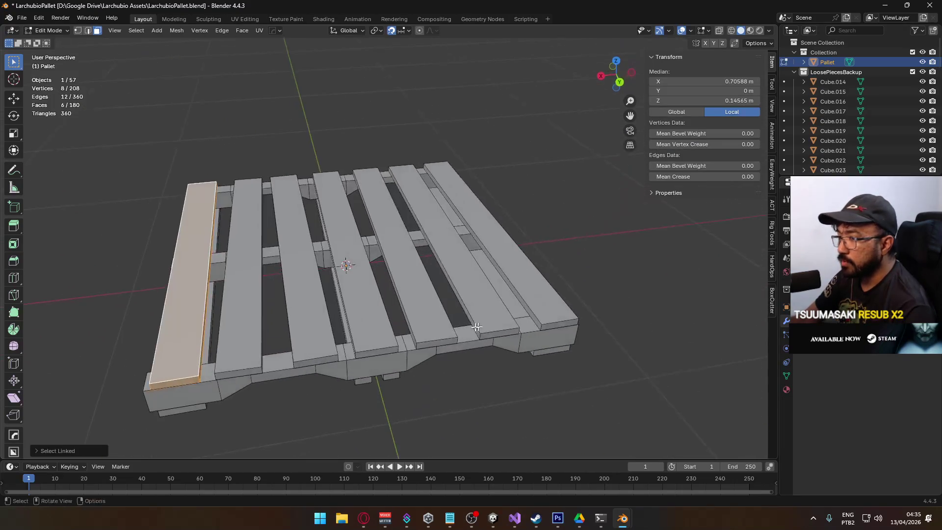
{"action": "key", "text": "l"}
{"action": "mouse_move", "coordinate": [235, 343]}
{"action": "left_mouse_down"}
{"action": "mouse_move", "coordinate": [275, 275]}
{"action": "mouse_move", "coordinate": [353, 356]}
{"action": "left_mouse_up"}
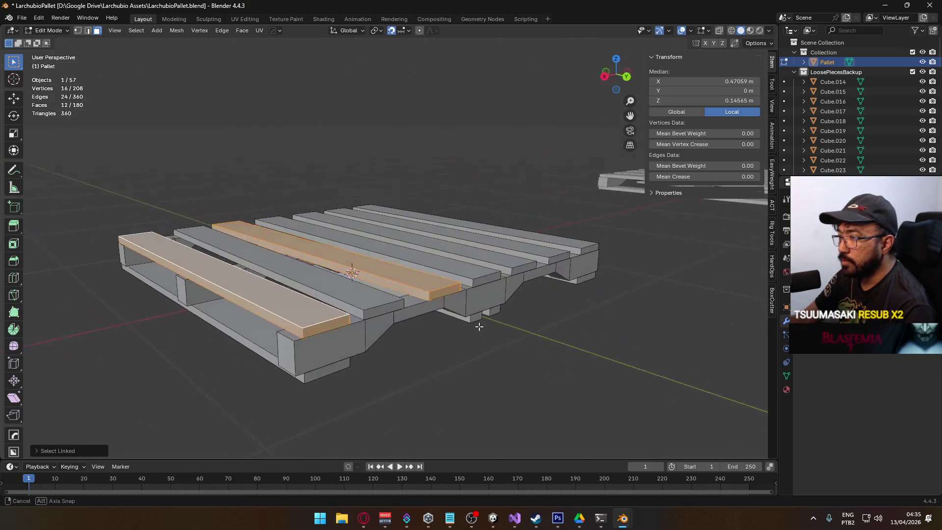
{"action": "left_click", "coordinate": [314, 347]}
{"action": "key", "text": "l"}
{"action": "left_click", "coordinate": [293, 341]}
{"action": "key", "text": "l"}
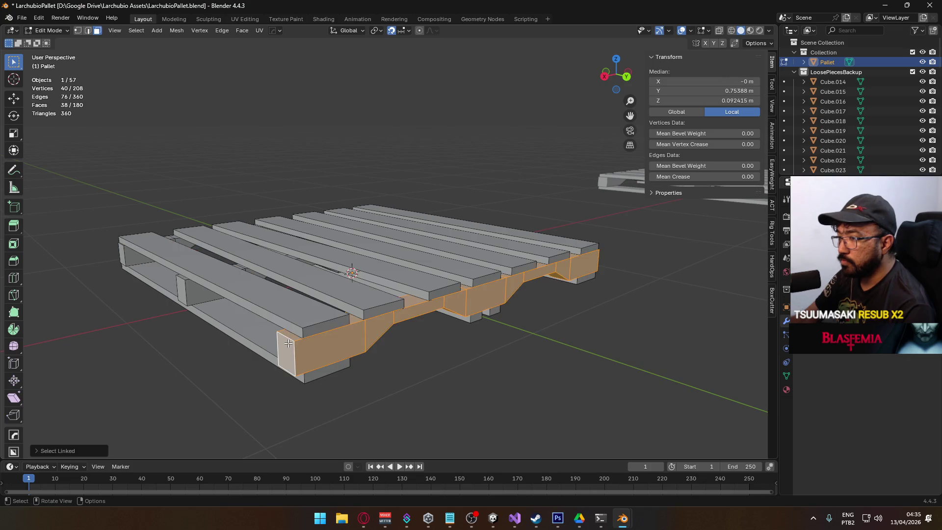
{"action": "key", "text": "l"}
{"action": "left_click_drag", "start_coordinate": [290, 315], "coordinate": [251, 302]}
{"action": "key", "text": "l"}
{"action": "mouse_move", "coordinate": [136, 313]}
{"action": "left_mouse_down"}
{"action": "mouse_move", "coordinate": [490, 268]}
{"action": "mouse_move", "coordinate": [483, 286]}
{"action": "left_mouse_up"}
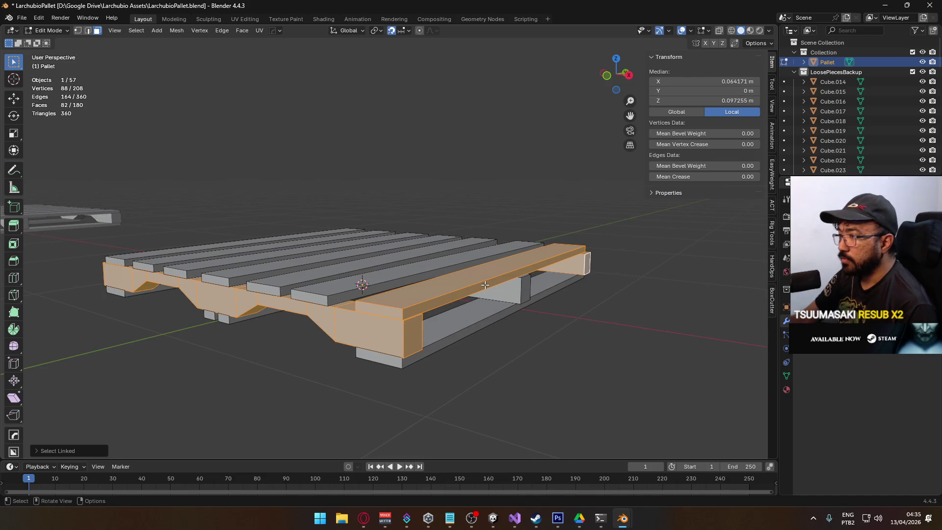
- In Front view, move the selected stringer and planks up above the rest of the pallet
{"action": "key", "text": "KP_1"}
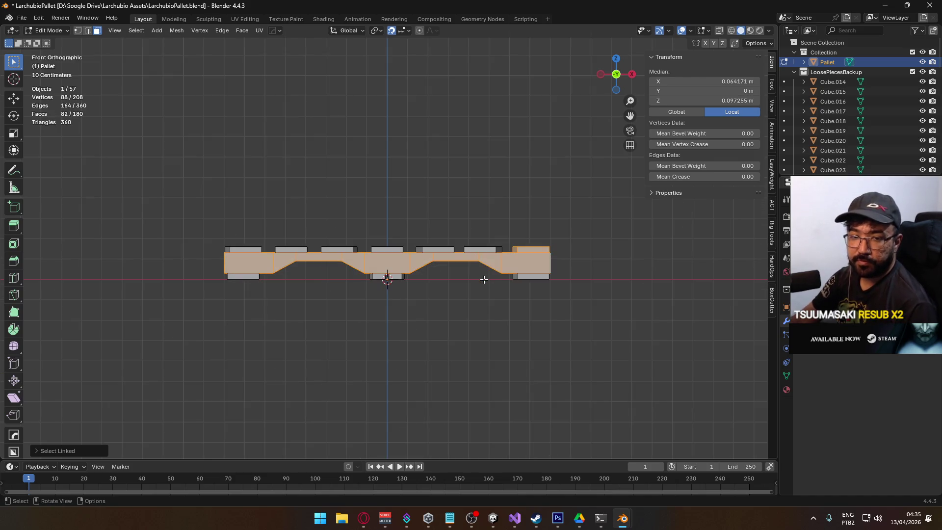
{"action": "key", "text": "g"}
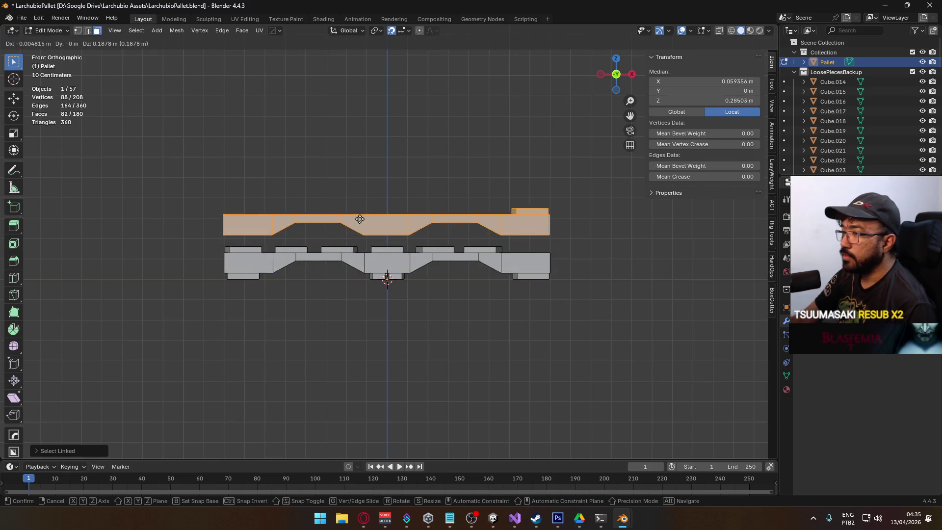
{"action": "key", "text": "Escape"}
{"action": "key", "text": "g"}
{"action": "left_click", "coordinate": [542, 158]}
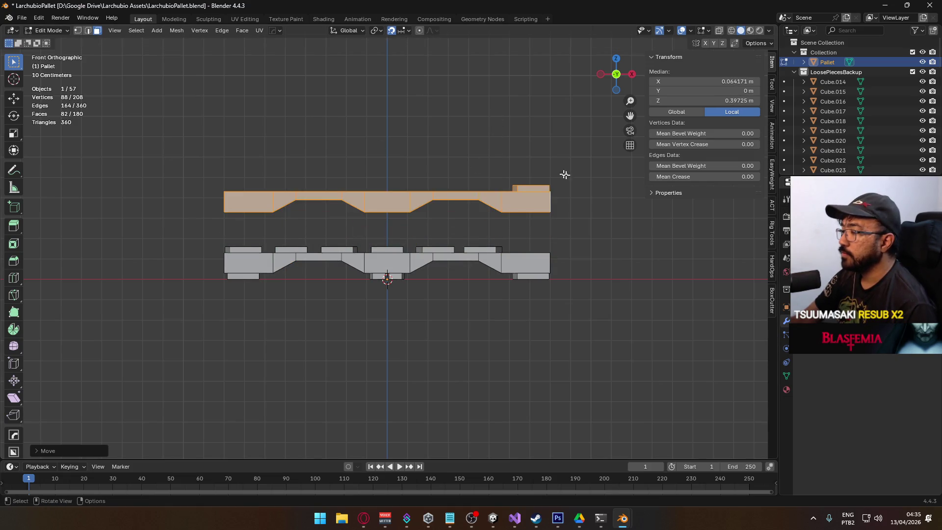
- Select the small top-right corner block, lift it upward, then deselect the mesh
{"action": "key", "text": "alt+a"}
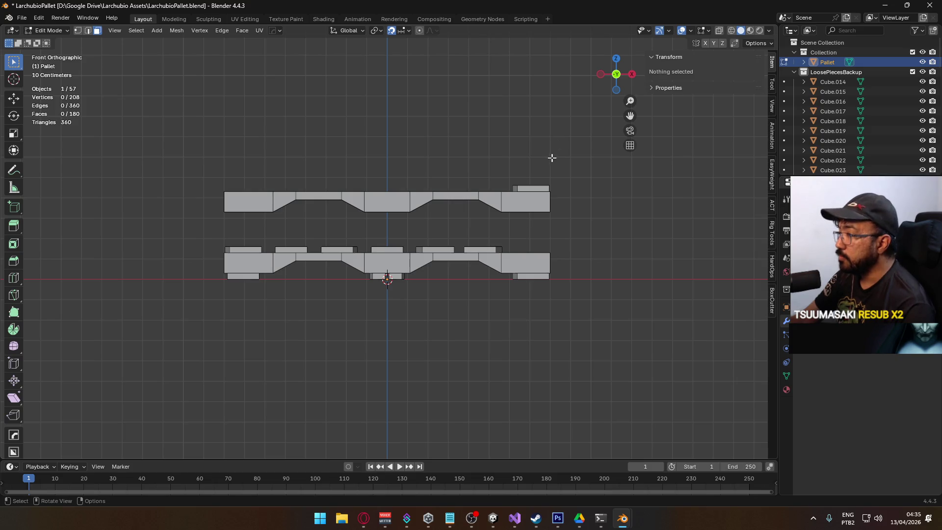
{"action": "key", "text": "l"}
{"action": "left_click", "coordinate": [534, 190]}
{"action": "key", "text": "l"}
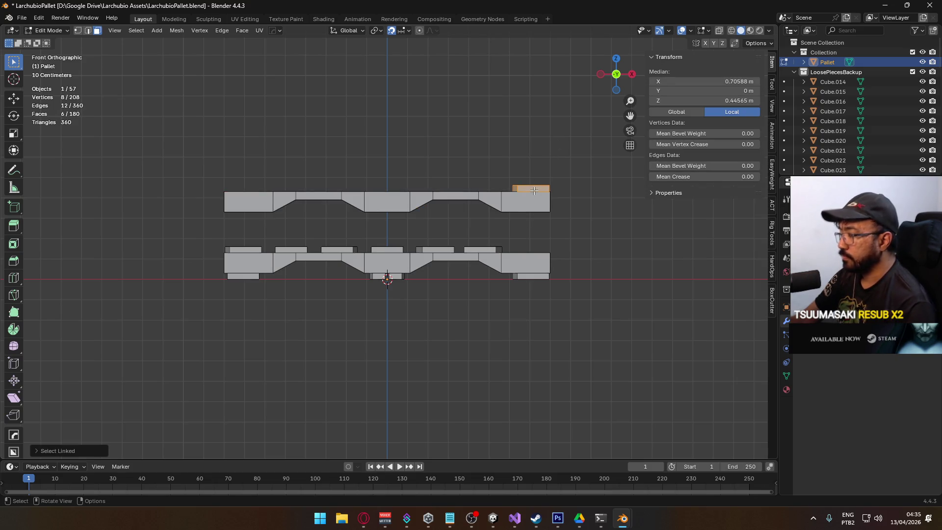
{"action": "key", "text": "g"}
{"action": "left_click", "coordinate": [533, 150]}
{"action": "key", "text": "alt+a"}
{"action": "mouse_move", "coordinate": [533, 150]}
{"action": "left_mouse_down"}
{"action": "mouse_move", "coordinate": [524, 190]}
{"action": "mouse_move", "coordinate": [445, 251]}
{"action": "left_mouse_up"}
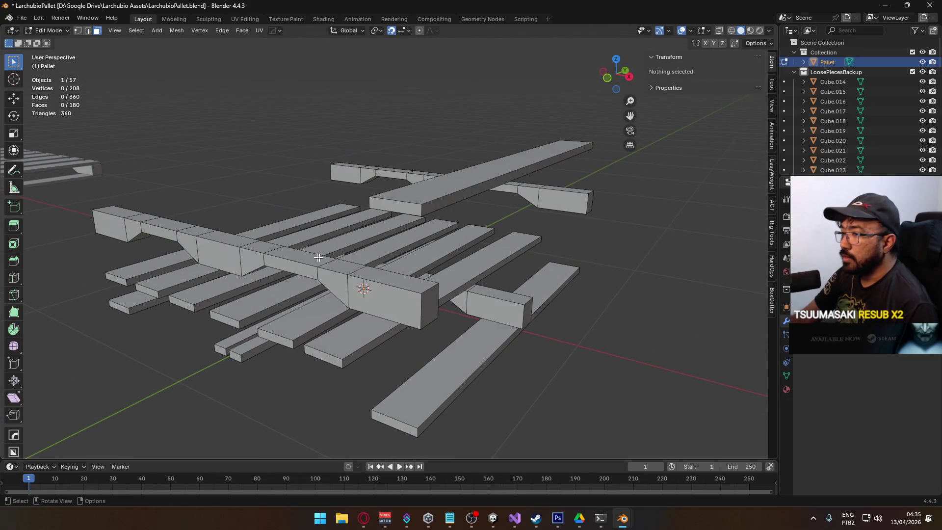
{"action": "scroll", "coordinate": [428, 231], "scroll_direction": "up", "scroll_amount": 5}
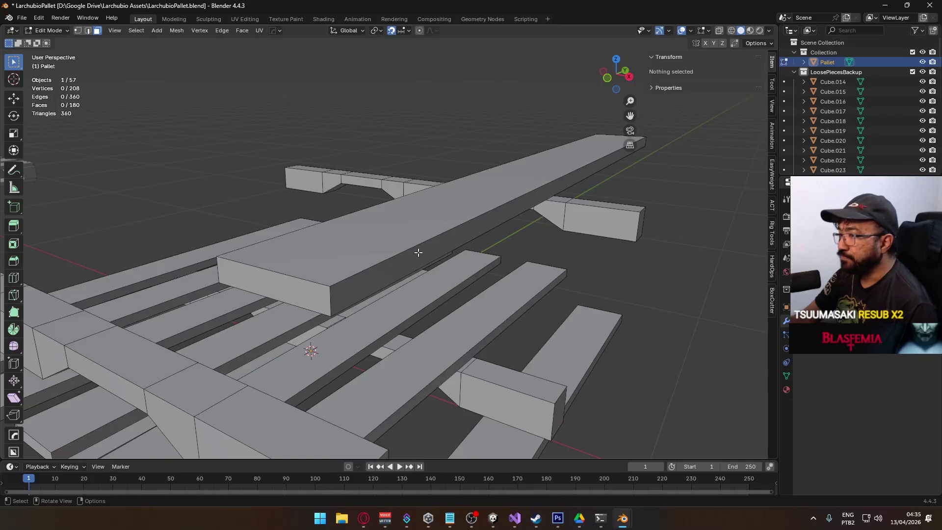
{"action": "key", "text": "a"}
{"action": "key", "text": "alt+a"}
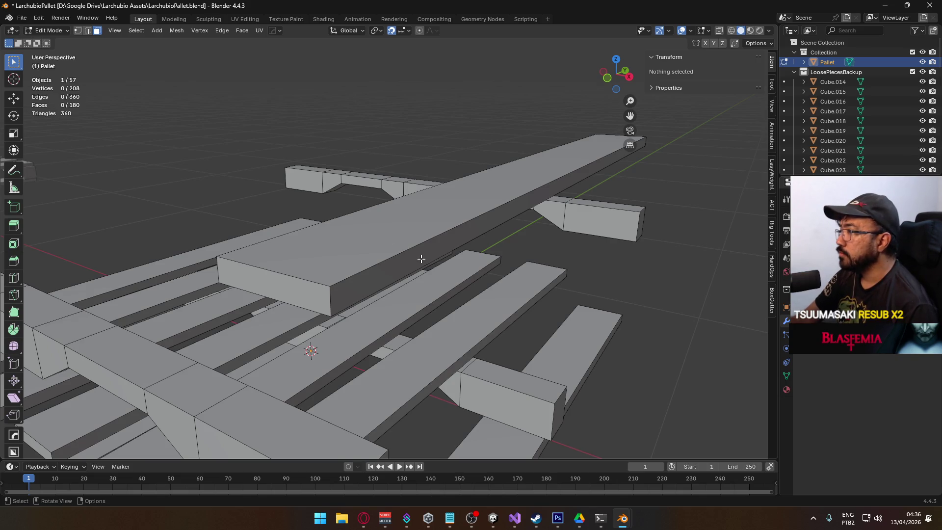
{"action": "scroll", "coordinate": [531, 255], "scroll_direction": "down", "scroll_amount": 3}
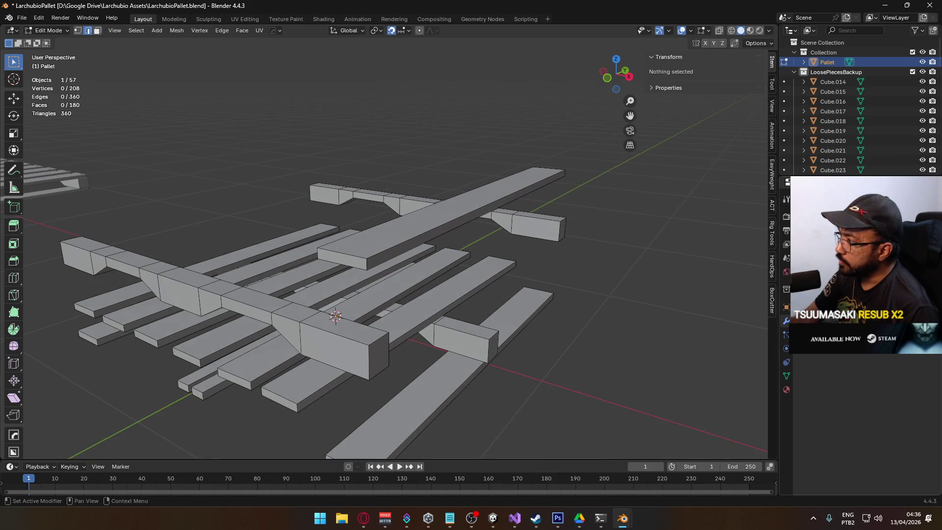
- Add a Bevel modifier to the Pallet from the Generate modifiers
{"action": "key", "text": "shift+a"}
{"action": "mouse_move", "coordinate": [777, 252]}
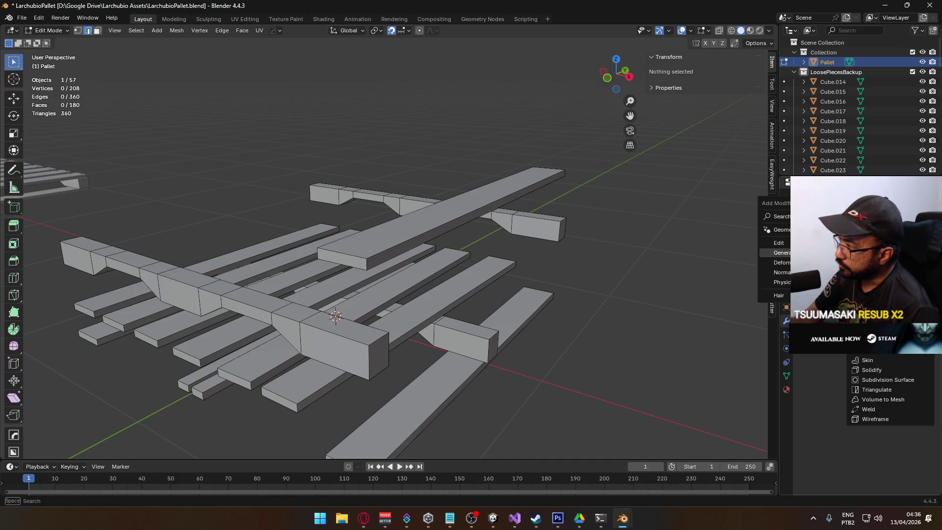
{"action": "left_click", "coordinate": [869, 251]}
{"action": "scroll", "coordinate": [392, 270], "scroll_direction": "up", "scroll_amount": 3}
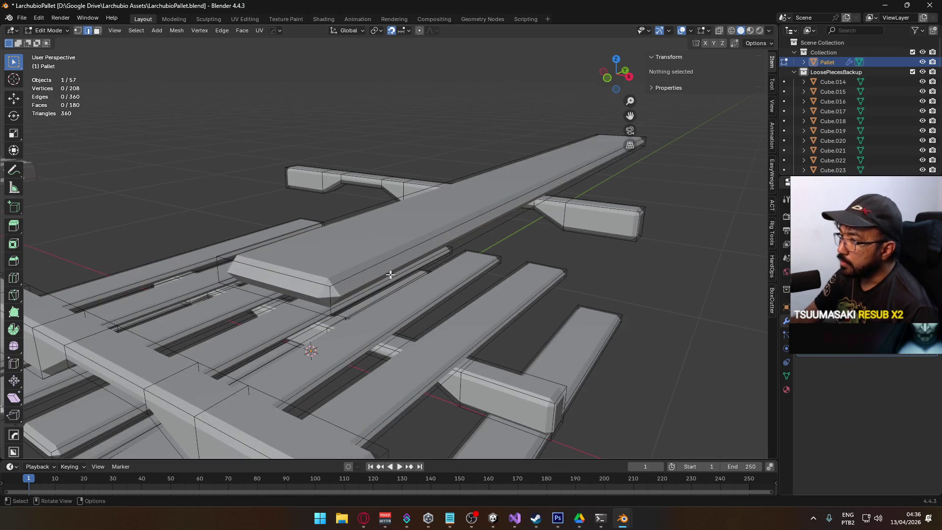
{"action": "key", "text": "ctrl+z"}
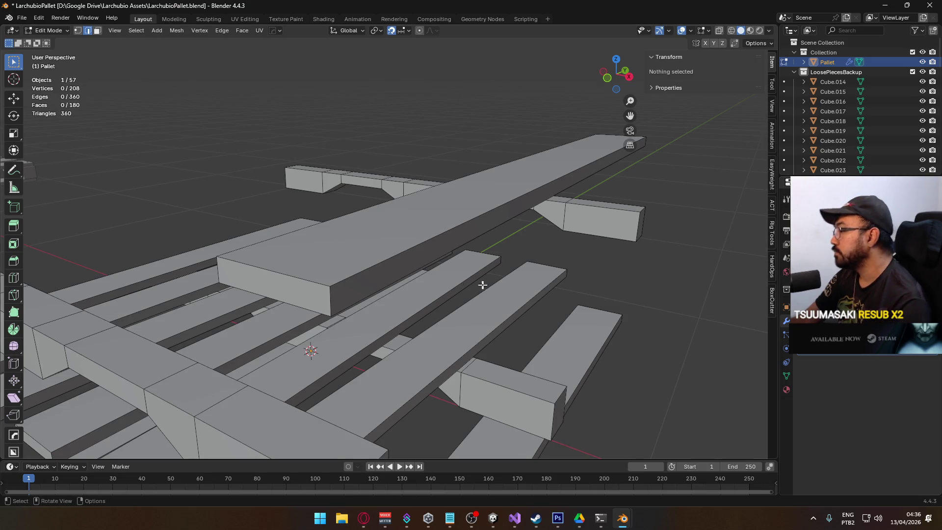
- Select the top beam's faces, raise their bevel weight, and return to Object Mode
{"action": "left_click", "coordinate": [392, 260]}
{"action": "left_click", "coordinate": [243, 284], "text": "shift"}
{"action": "left_click", "coordinate": [254, 265], "text": "shift"}
{"action": "scroll", "coordinate": [393, 261], "scroll_direction": "down", "scroll_amount": 3}
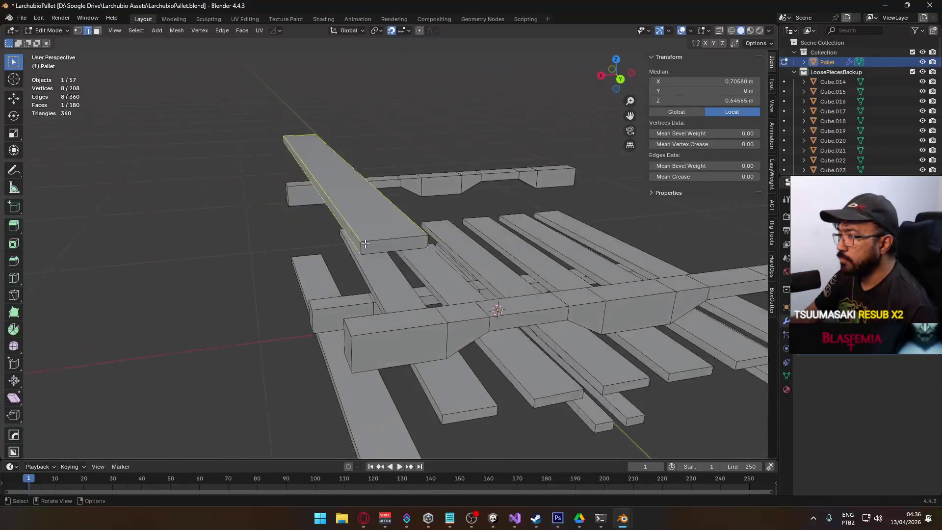
{"action": "left_click", "coordinate": [375, 236], "text": "shift"}
{"action": "left_click", "coordinate": [374, 255], "text": "shift"}
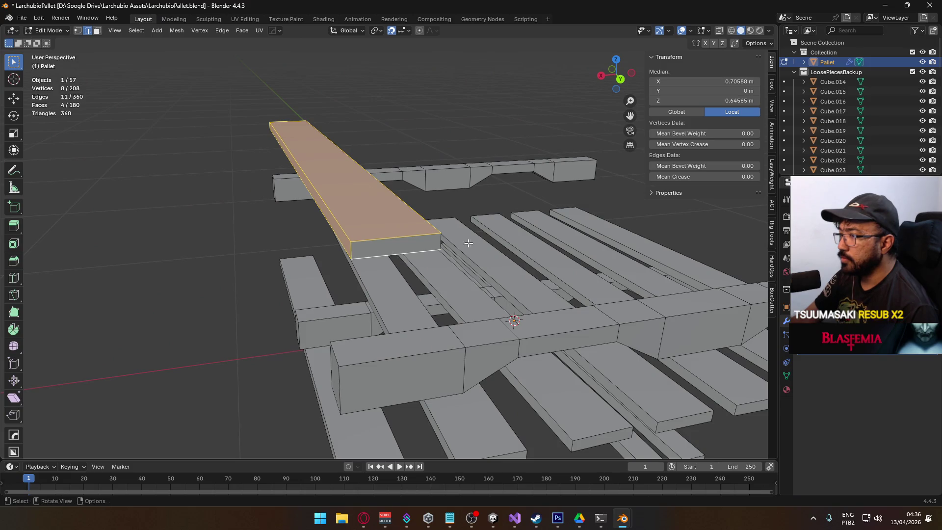
{"action": "scroll", "coordinate": [245, 226], "scroll_direction": "down", "scroll_amount": 2}
{"action": "scroll", "coordinate": [197, 224], "scroll_direction": "up", "scroll_amount": 2}
{"action": "left_click_drag", "start_coordinate": [701, 166], "coordinate": [756, 166]}
{"action": "key", "text": "Tab"}
{"action": "left_click", "coordinate": [290, 214]}
{"action": "mouse_move", "coordinate": [301, 210]}
{"action": "left_mouse_down"}
{"action": "mouse_move", "coordinate": [402, 198]}
{"action": "mouse_move", "coordinate": [378, 223]}
{"action": "mouse_move", "coordinate": [377, 260]}
{"action": "mouse_move", "coordinate": [416, 225]}
{"action": "mouse_move", "coordinate": [388, 234]}
{"action": "left_mouse_up"}
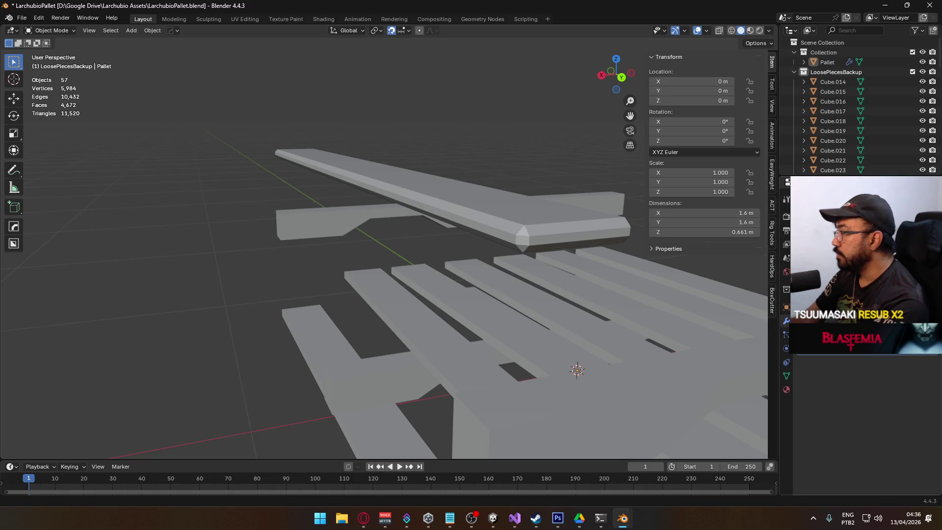
- Select the Pallet and orbit around it to inspect the bevelled planks
{"action": "mouse_move", "coordinate": [481, 246]}
{"action": "left_mouse_down"}
{"action": "mouse_move", "coordinate": [429, 248]}
{"action": "mouse_move", "coordinate": [543, 252]}
{"action": "mouse_move", "coordinate": [294, 260]}
{"action": "mouse_move", "coordinate": [326, 250]}
{"action": "left_mouse_up"}
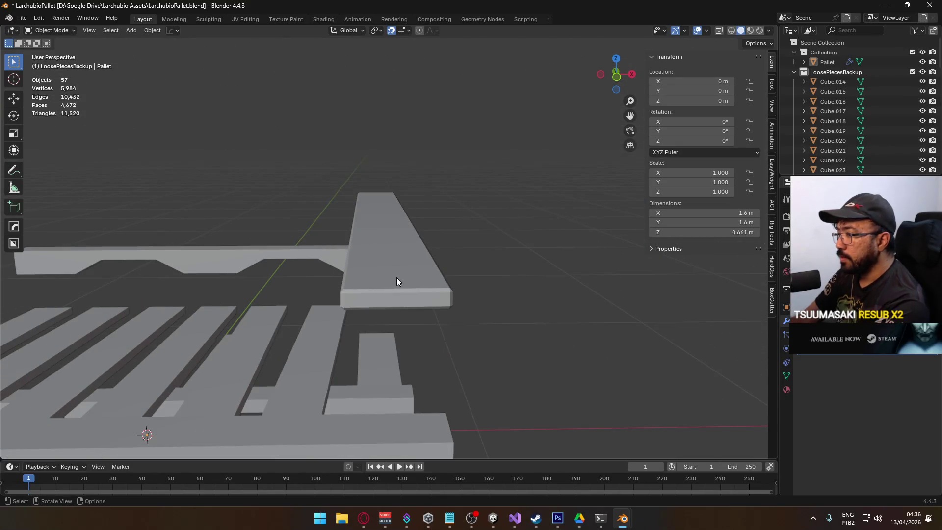
{"action": "left_click_drag", "start_coordinate": [394, 278], "coordinate": [381, 280]}
{"action": "scroll", "coordinate": [213, 318], "scroll_direction": "up", "scroll_amount": 6}
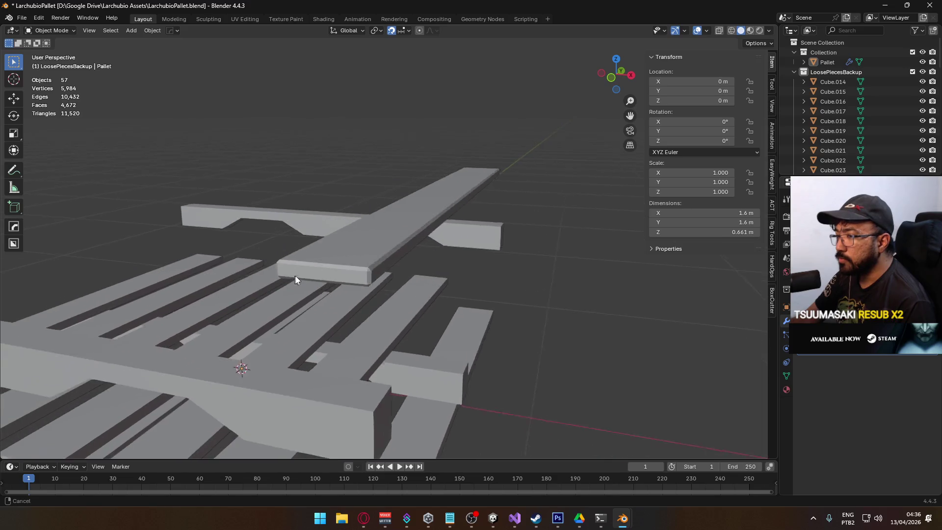
{"action": "left_click", "coordinate": [353, 276]}
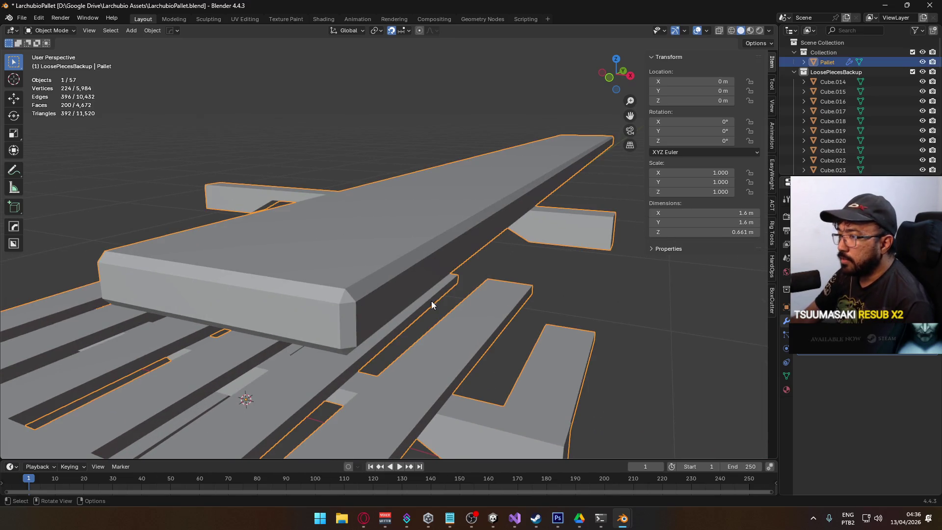
{"action": "scroll", "coordinate": [417, 298], "scroll_direction": "down", "scroll_amount": 2}
{"action": "mouse_move", "coordinate": [407, 296]}
{"action": "left_mouse_down"}
{"action": "mouse_move", "coordinate": [371, 278]}
{"action": "mouse_move", "coordinate": [369, 291]}
{"action": "mouse_move", "coordinate": [360, 284]}
{"action": "left_mouse_up"}
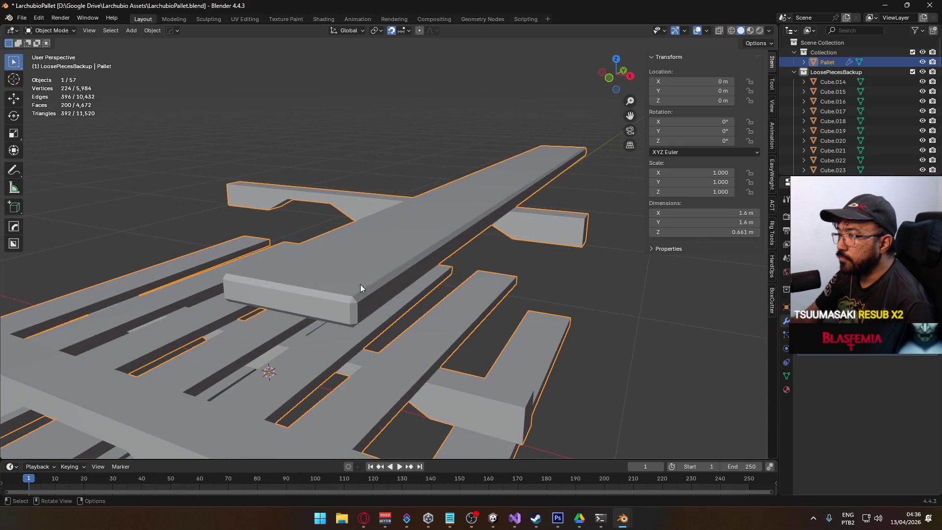
{"action": "left_click", "coordinate": [787, 375]}
- Apply Shade Auto Smooth to the Pallet and set the smoothing angle to 60°
{"action": "right_click", "coordinate": [380, 254]}
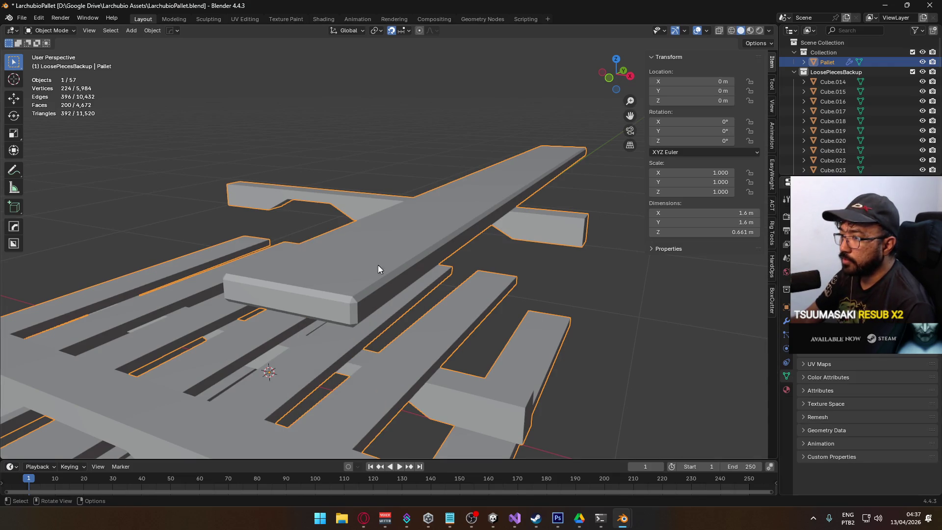
{"action": "right_click", "coordinate": [382, 269]}
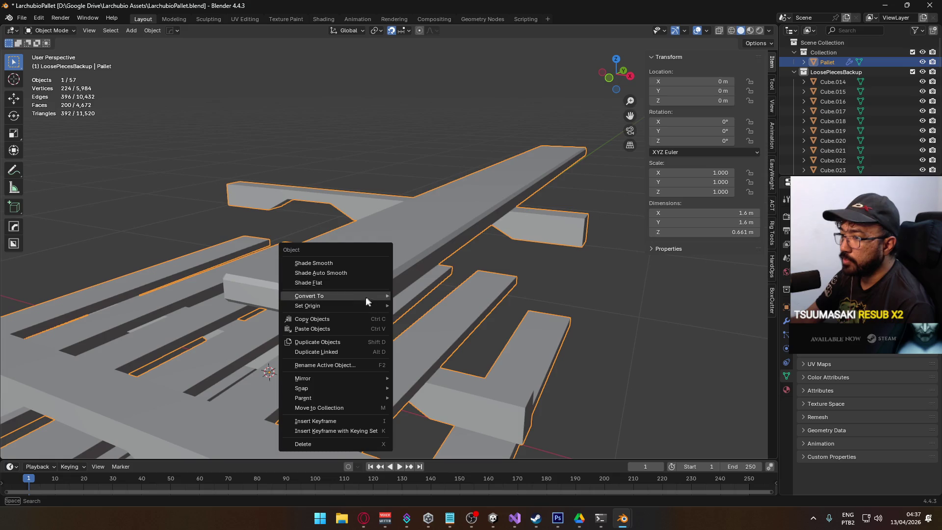
{"action": "left_click", "coordinate": [348, 275]}
{"action": "left_click", "coordinate": [787, 323]}
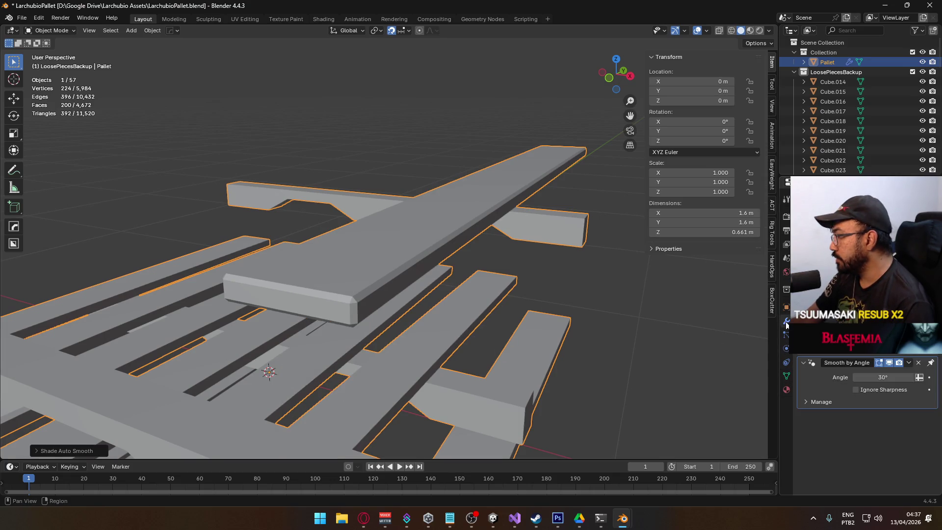
{"action": "left_click", "coordinate": [893, 377]}
{"action": "type", "text": "60"}
{"action": "key", "text": "Return"}
- Toggle the Smooth by Angle modifier's viewport display to compare shading with and without it
{"action": "mouse_move", "coordinate": [501, 287]}
{"action": "left_mouse_down"}
{"action": "mouse_move", "coordinate": [509, 296]}
{"action": "mouse_move", "coordinate": [354, 292]}
{"action": "mouse_move", "coordinate": [371, 293]}
{"action": "mouse_move", "coordinate": [314, 236]}
{"action": "mouse_move", "coordinate": [435, 241]}
{"action": "mouse_move", "coordinate": [464, 218]}
{"action": "mouse_move", "coordinate": [444, 279]}
{"action": "left_mouse_up"}
{"action": "left_click", "coordinate": [889, 363]}
{"action": "left_click", "coordinate": [888, 363]}
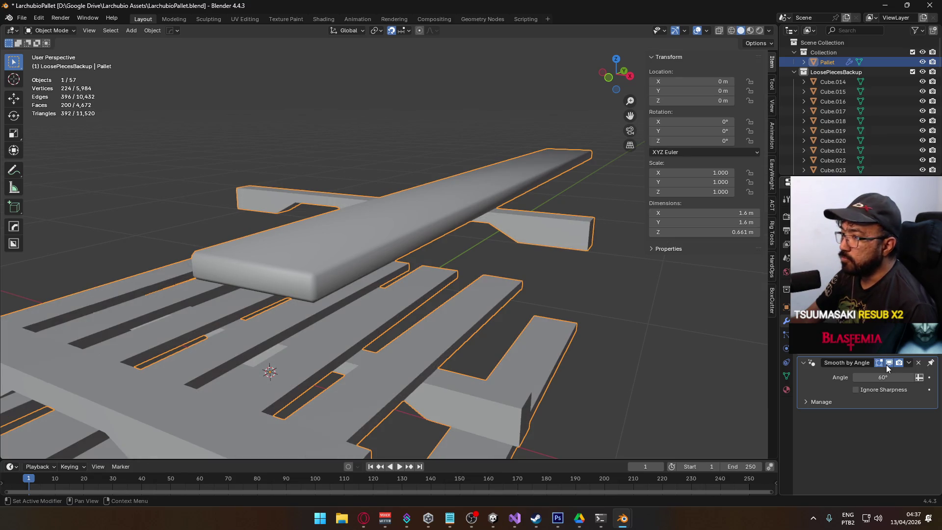
{"action": "left_click", "coordinate": [889, 364]}
{"action": "left_click", "coordinate": [890, 364]}
{"action": "left_click", "coordinate": [891, 364]}
{"action": "left_click", "coordinate": [890, 365]}
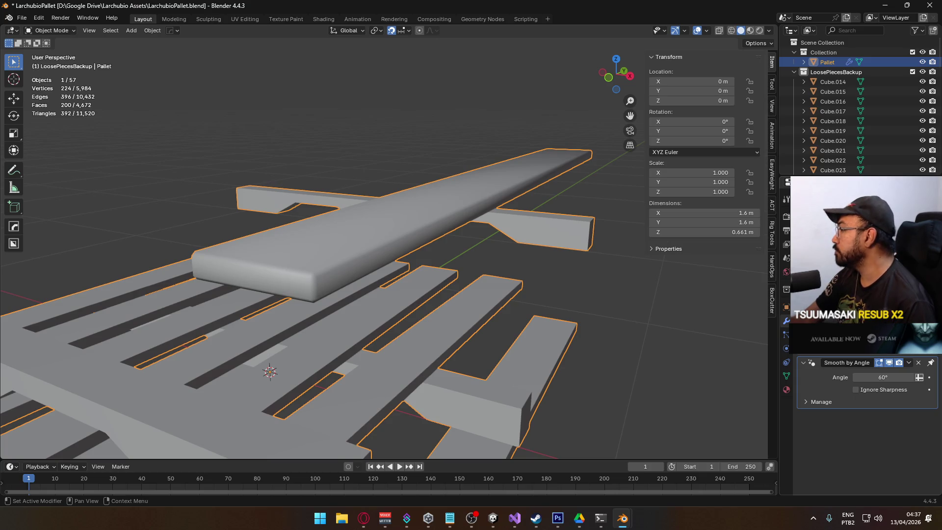
- Compare the sharp and rounded top plank via undo/redo, keeping the bevel, and view along it
{"action": "key", "text": "ctrl+z"}
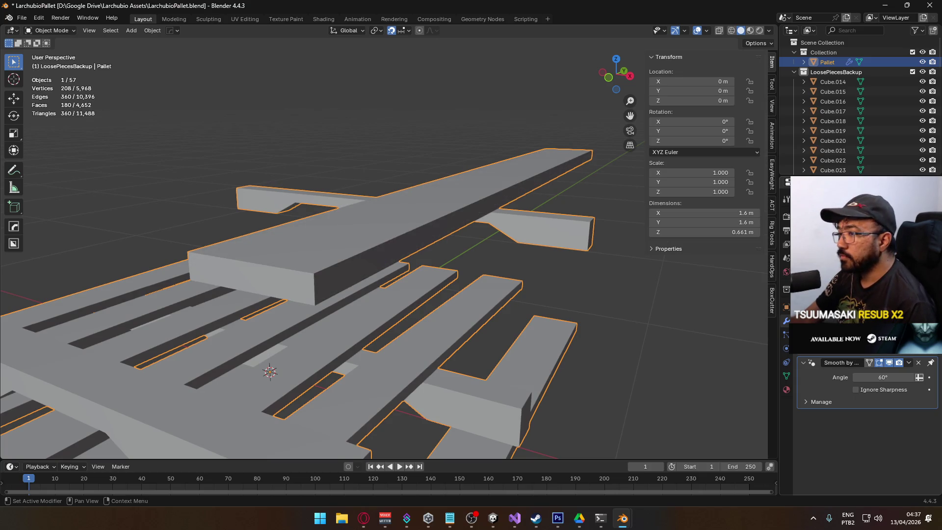
{"action": "key", "text": "ctrl+shift+z"}
{"action": "key", "text": "ctrl+z"}
{"action": "key", "text": "ctrl+shift+z"}
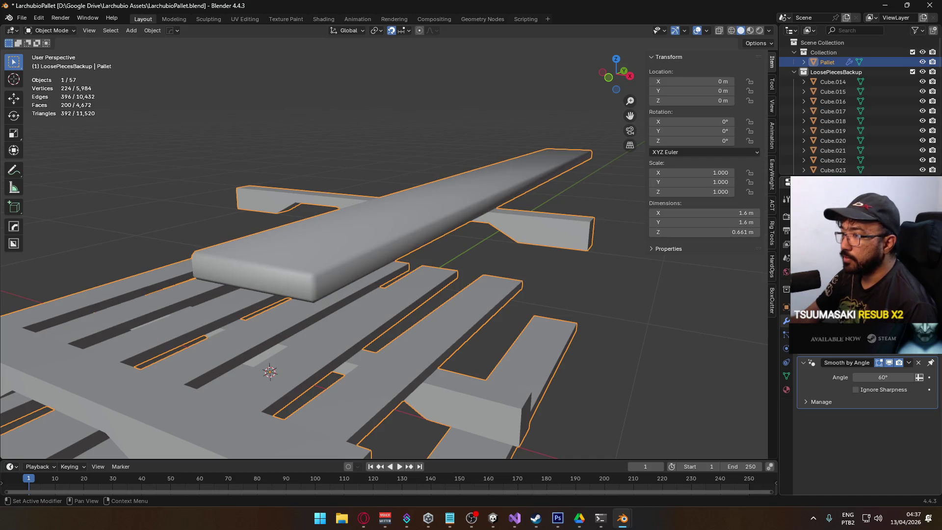
{"action": "key", "text": "ctrl+z"}
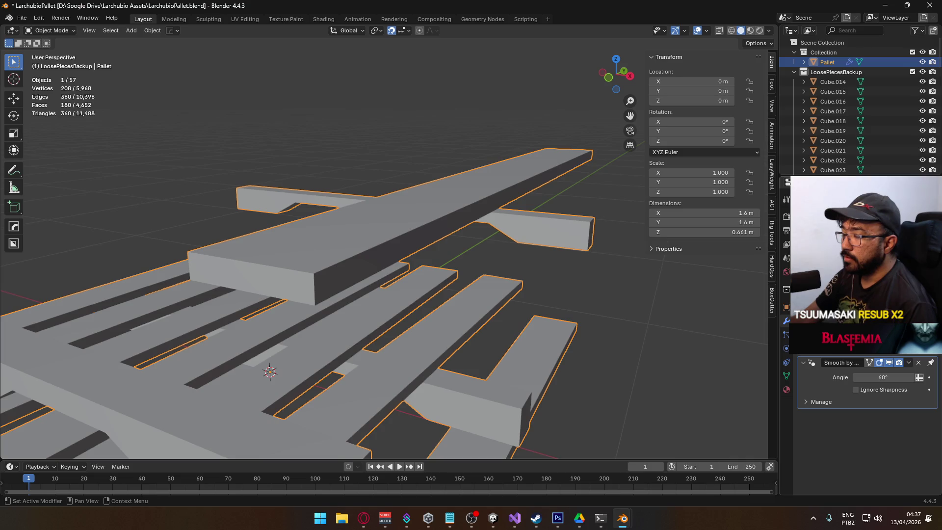
{"action": "key", "text": "ctrl+shift+z"}
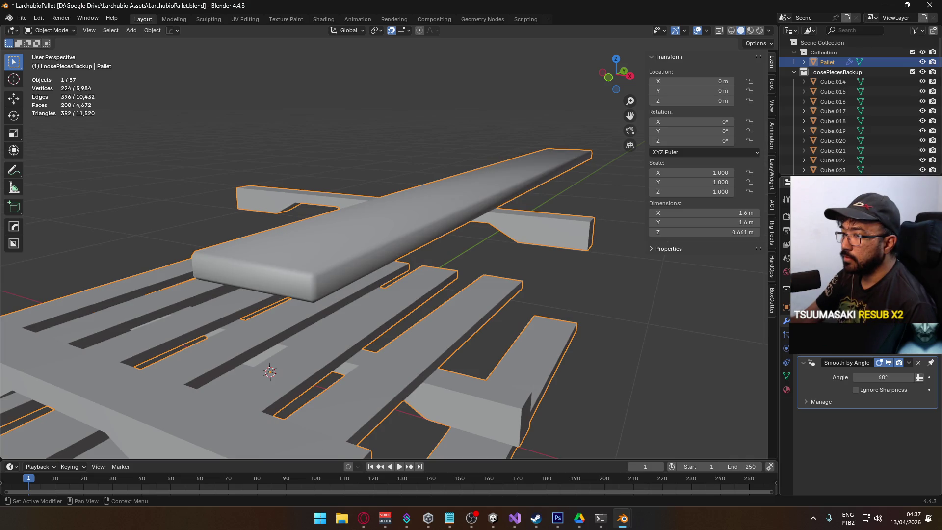
{"action": "key", "text": "ctrl+z"}
{"action": "key", "text": "ctrl+shift+z"}
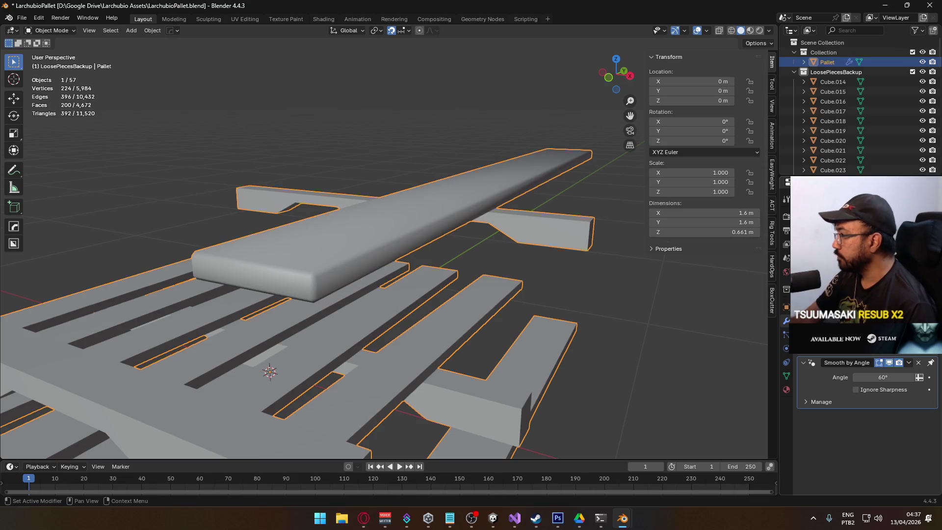
{"action": "mouse_move", "coordinate": [490, 204]}
{"action": "left_mouse_down"}
{"action": "mouse_move", "coordinate": [504, 230]}
{"action": "mouse_move", "coordinate": [511, 216]}
{"action": "left_mouse_up"}
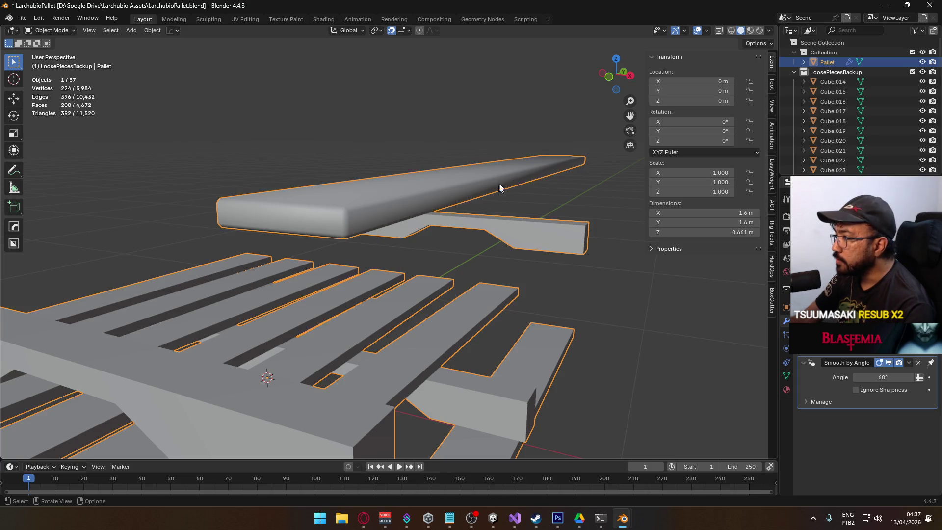
{"action": "mouse_move", "coordinate": [489, 169]}
{"action": "left_mouse_down"}
{"action": "mouse_move", "coordinate": [475, 167]}
{"action": "mouse_move", "coordinate": [480, 182]}
{"action": "mouse_move", "coordinate": [566, 145]}
{"action": "left_mouse_up"}
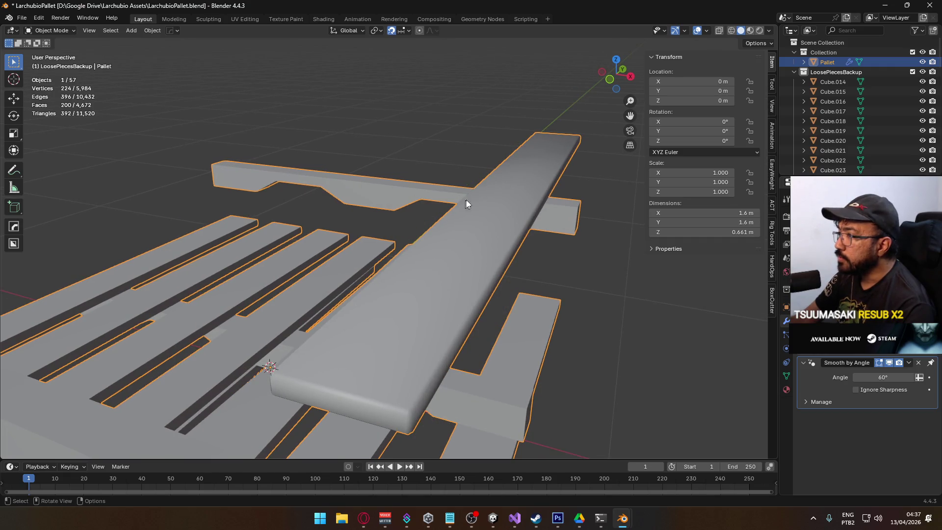
- Switch the viewport to MatCap shading with the rainbow normal matcap
{"action": "left_click", "coordinate": [769, 30]}
{"action": "left_click", "coordinate": [760, 79]}
{"action": "left_click", "coordinate": [761, 100]}
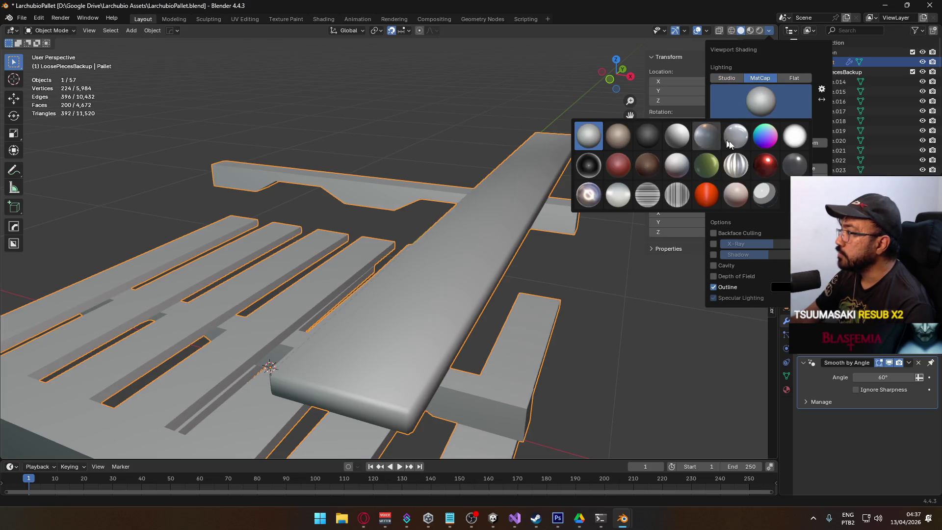
{"action": "left_click", "coordinate": [761, 135]}
{"action": "left_click_drag", "start_coordinate": [489, 264], "coordinate": [492, 244]}
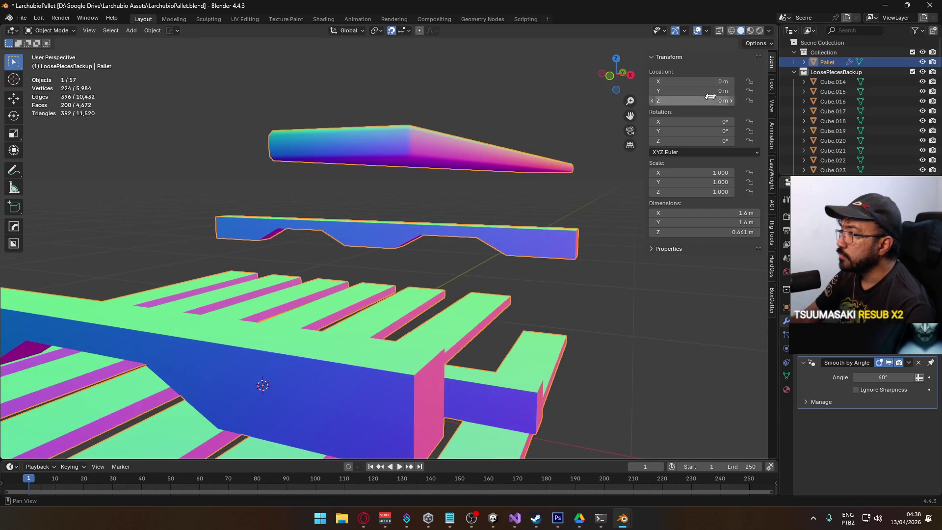
- Change the matcap back to the plain grey one and orbit around the pallet
{"action": "left_click", "coordinate": [768, 31]}
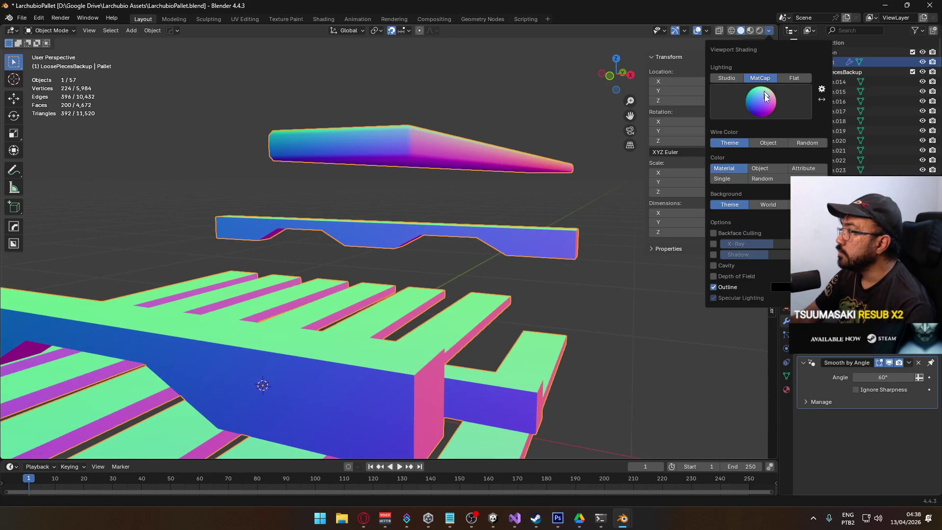
{"action": "left_click", "coordinate": [761, 100]}
{"action": "left_click", "coordinate": [593, 141]}
{"action": "mouse_move", "coordinate": [502, 116]}
{"action": "left_mouse_down"}
{"action": "mouse_move", "coordinate": [499, 125]}
{"action": "mouse_move", "coordinate": [514, 127]}
{"action": "mouse_move", "coordinate": [514, 118]}
{"action": "mouse_move", "coordinate": [499, 136]}
{"action": "left_mouse_up"}
{"action": "left_click_drag", "start_coordinate": [363, 377], "coordinate": [422, 329]}
- Reapply the rainbow normal matcap and inspect the long board from a diagonal angle
{"action": "left_click", "coordinate": [768, 31]}
{"action": "left_click", "coordinate": [760, 101]}
{"action": "left_click", "coordinate": [657, 164]}
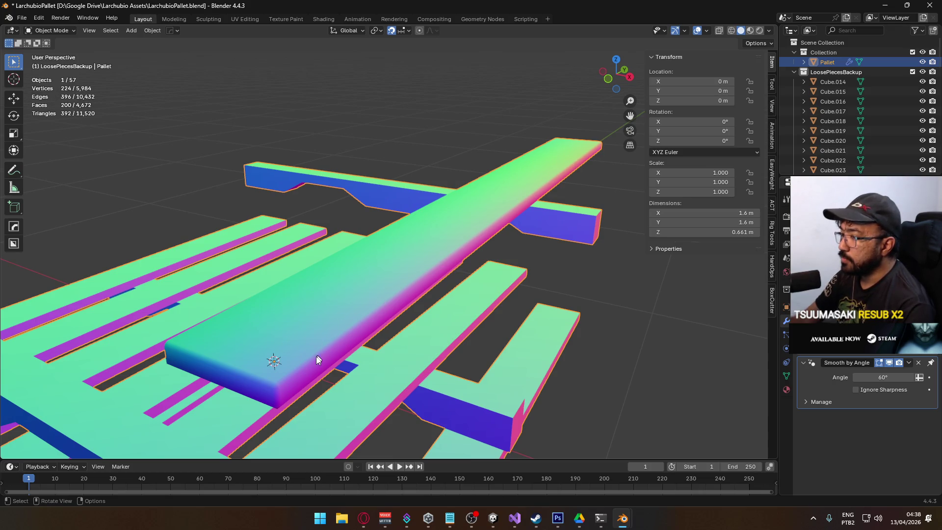
{"action": "mouse_move", "coordinate": [535, 234]}
{"action": "left_mouse_down"}
{"action": "mouse_move", "coordinate": [484, 249]}
{"action": "mouse_move", "coordinate": [485, 238]}
{"action": "mouse_move", "coordinate": [494, 242]}
{"action": "left_mouse_up"}
{"action": "left_click_drag", "start_coordinate": [377, 190], "coordinate": [732, 259]}
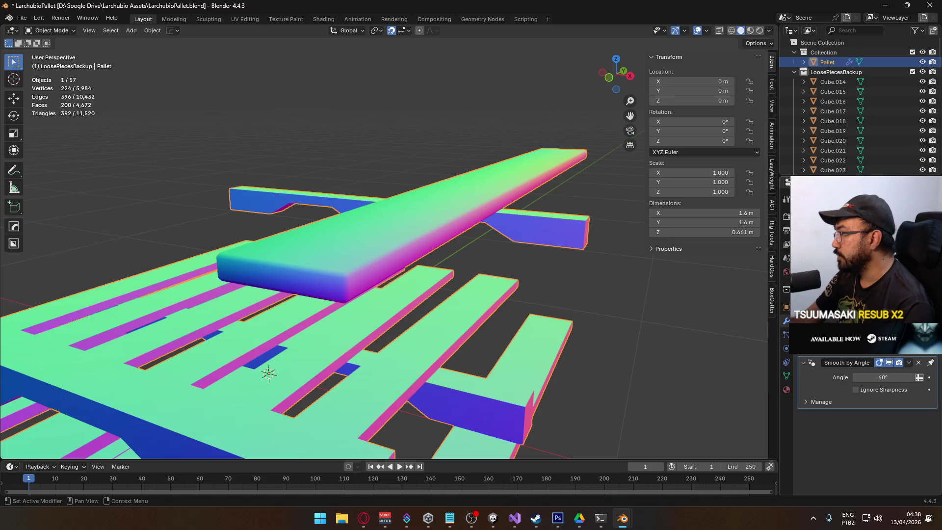
{"action": "key", "text": "shift+a"}
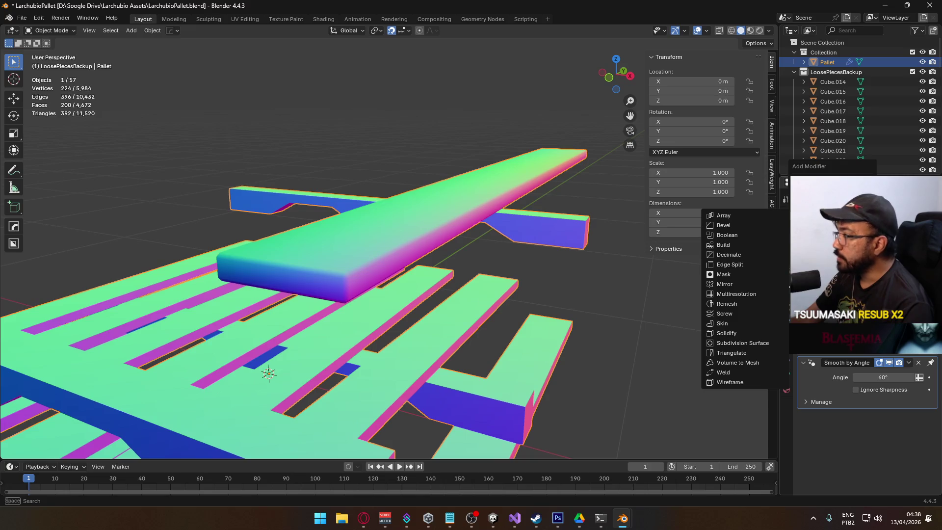
- Add a Weighted Normal modifier to the pallet and enable Face Influence
{"action": "mouse_move", "coordinate": [824, 235]}
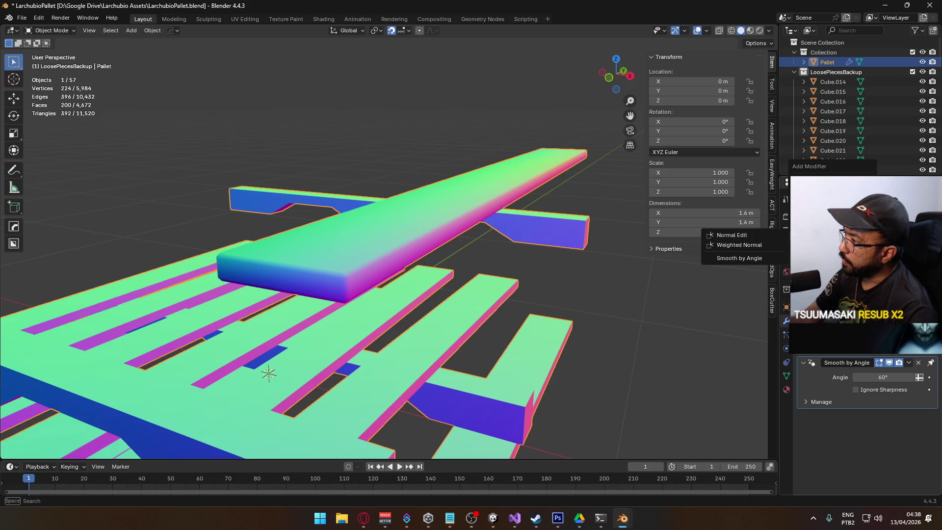
{"action": "left_click", "coordinate": [755, 246]}
{"action": "scroll", "coordinate": [858, 397], "scroll_direction": "down", "scroll_amount": 1}
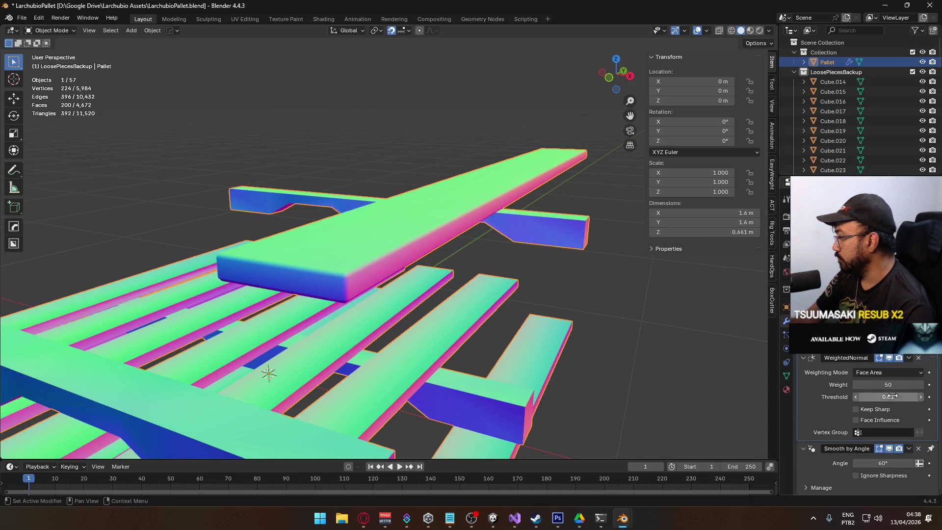
{"action": "left_click", "coordinate": [875, 419]}
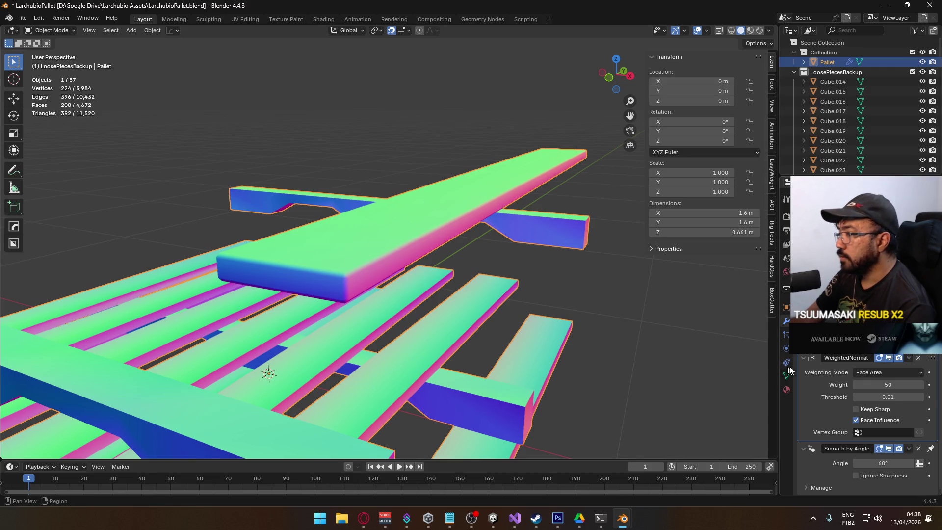
- Toggle the Weighted Normal effect off and on to compare the plank shading, leaving it enabled
{"action": "left_click", "coordinate": [890, 357]}
{"action": "left_click", "coordinate": [890, 357]}
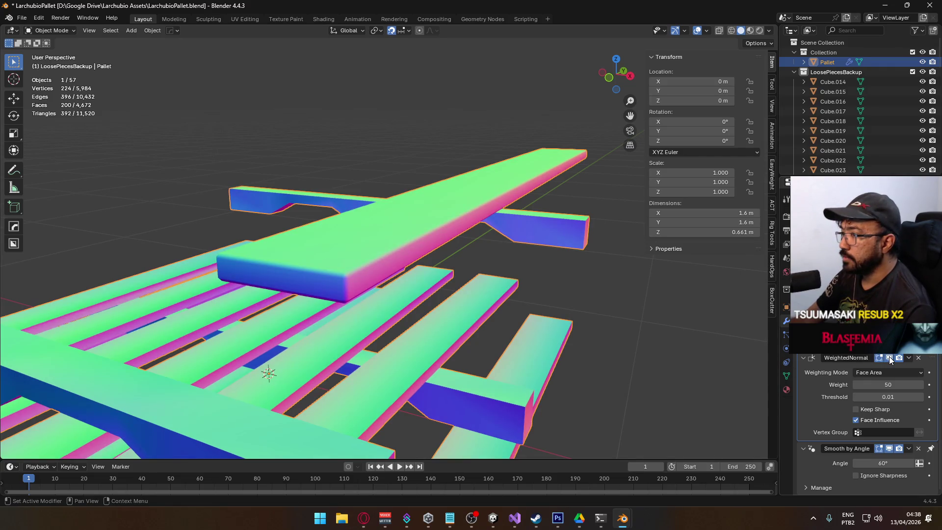
{"action": "left_click", "coordinate": [890, 357]}
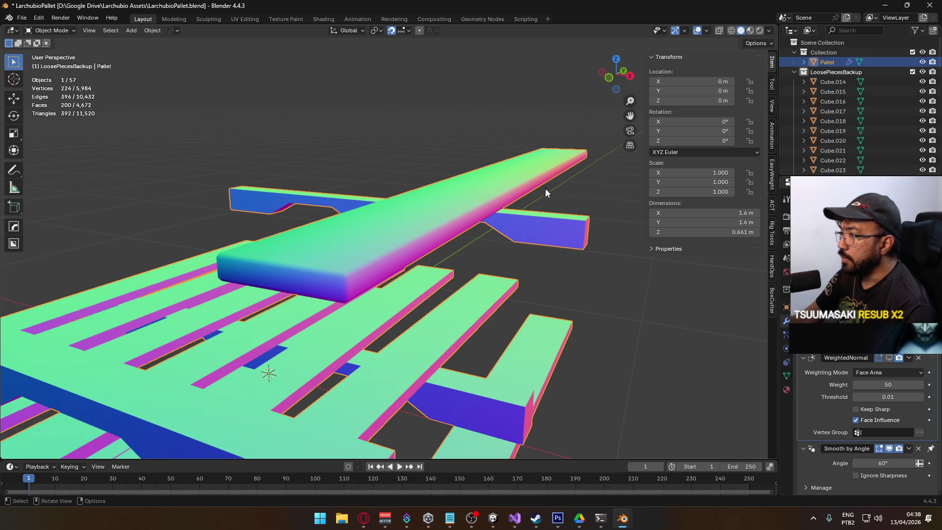
{"action": "left_click_drag", "start_coordinate": [431, 251], "coordinate": [431, 242]}
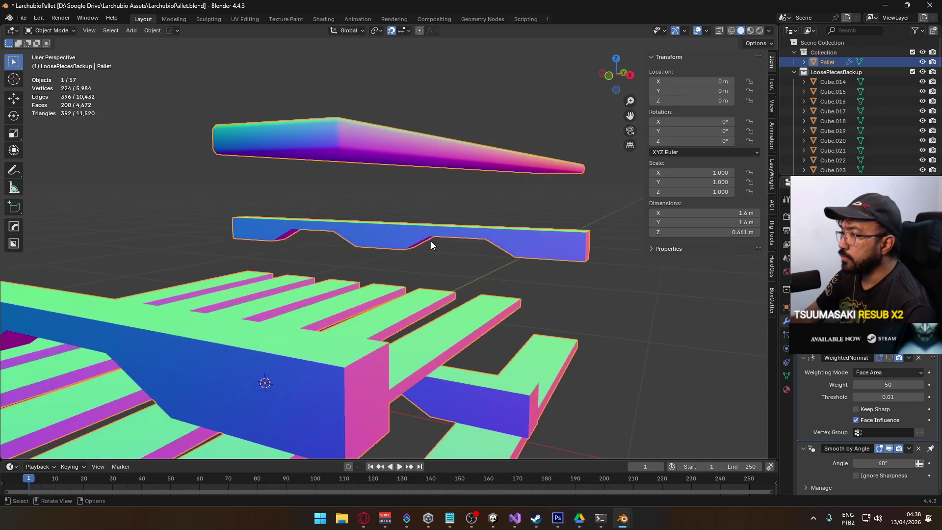
{"action": "scroll", "coordinate": [419, 172], "scroll_direction": "up", "scroll_amount": 3}
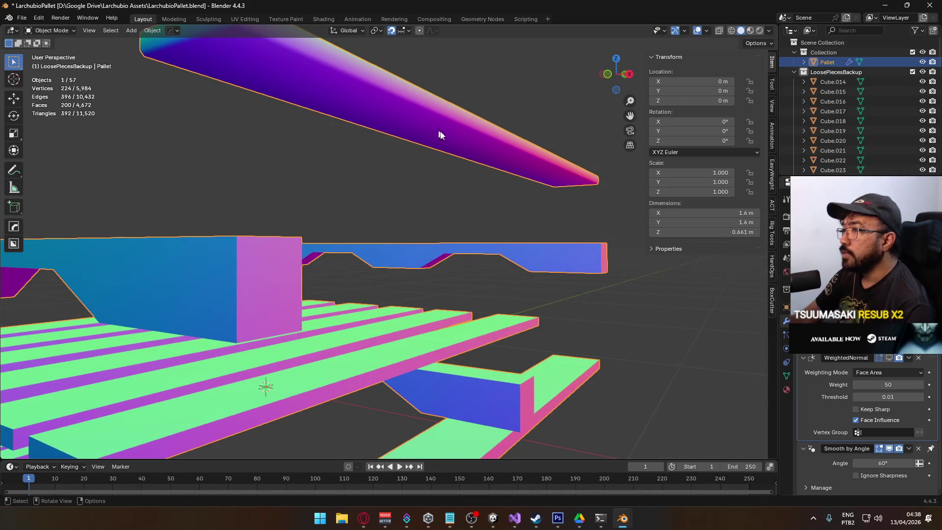
{"action": "mouse_move", "coordinate": [331, 110]}
{"action": "left_mouse_down"}
{"action": "mouse_move", "coordinate": [491, 164]}
{"action": "mouse_move", "coordinate": [488, 175]}
{"action": "mouse_move", "coordinate": [571, 216]}
{"action": "left_mouse_up"}
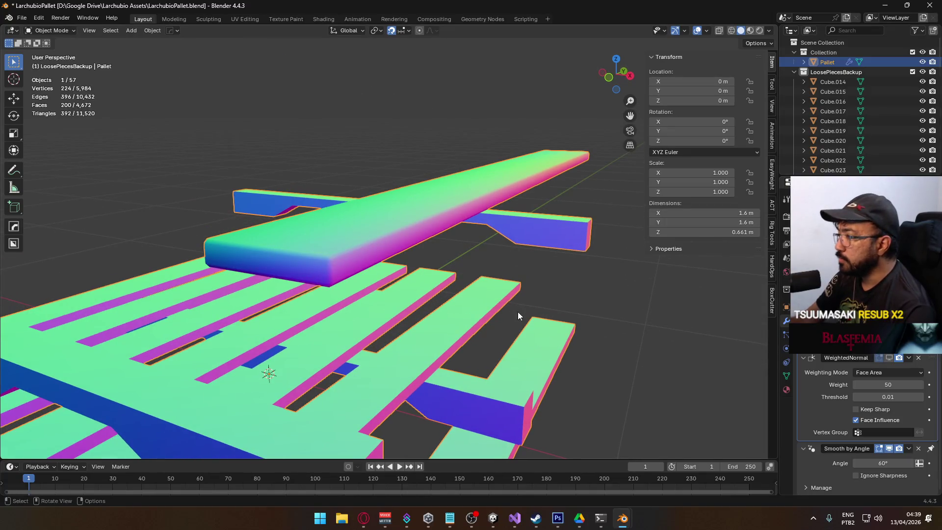
{"action": "left_click", "coordinate": [890, 358]}
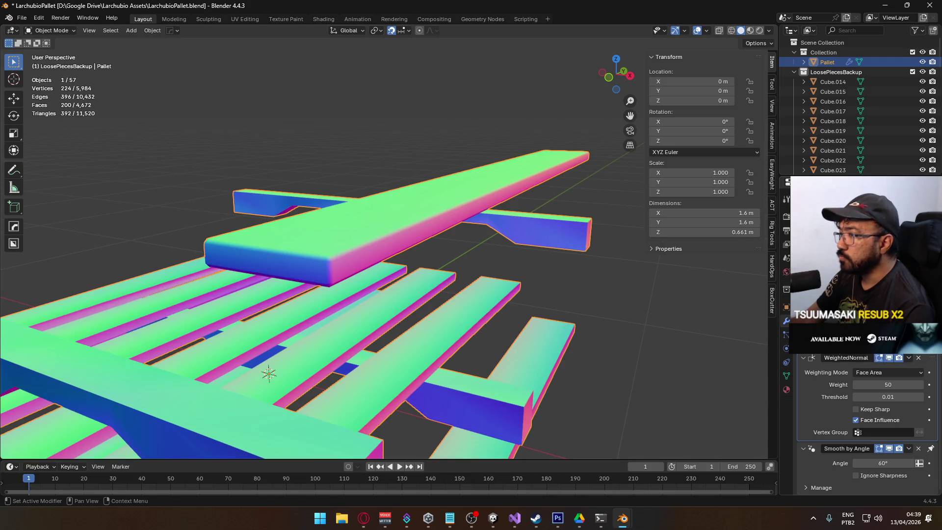
{"action": "left_click_drag", "start_coordinate": [392, 261], "coordinate": [468, 235]}
{"action": "mouse_move", "coordinate": [475, 170]}
{"action": "left_mouse_down"}
{"action": "mouse_move", "coordinate": [461, 175]}
{"action": "mouse_move", "coordinate": [381, 328]}
{"action": "left_mouse_up"}
{"action": "scroll", "coordinate": [388, 330], "scroll_direction": "down", "scroll_amount": 2}
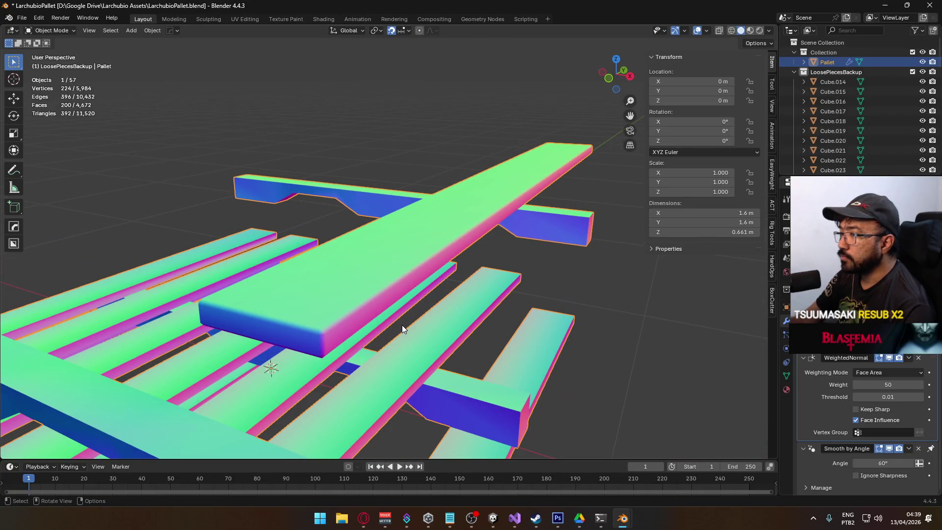
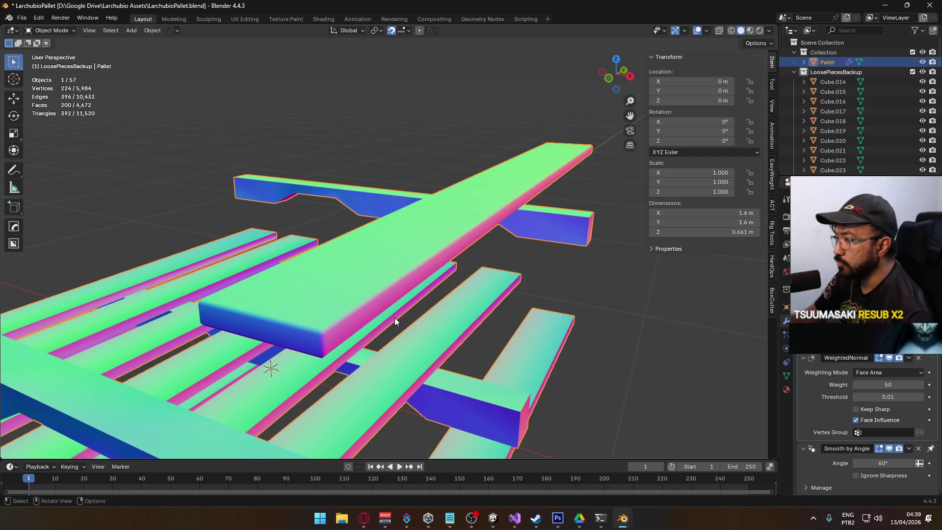
- Review the Overlays, Gizmos and Shading settings around the pallet beams, then put the Pallet into Edit Mode
{"action": "scroll", "coordinate": [381, 299], "scroll_direction": "down", "scroll_amount": 3}
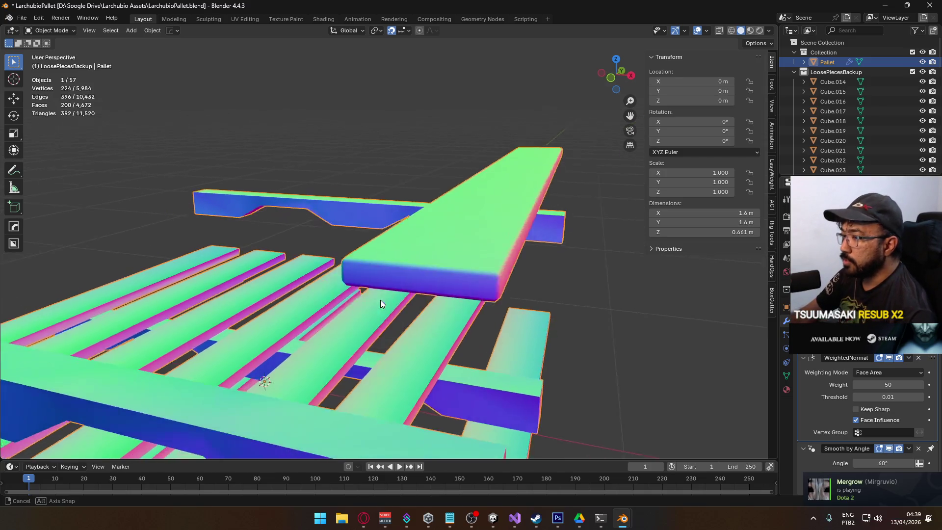
{"action": "scroll", "coordinate": [396, 278], "scroll_direction": "up", "scroll_amount": 2}
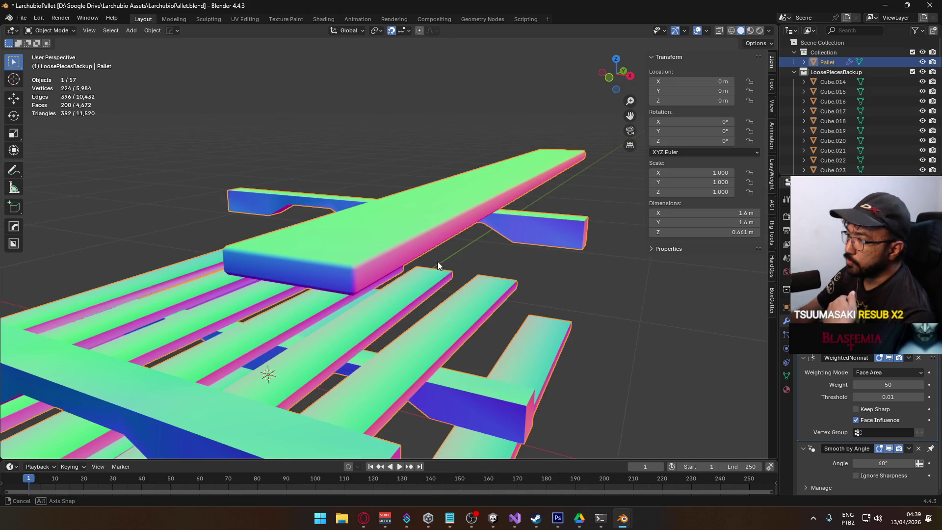
{"action": "left_click_drag", "start_coordinate": [437, 262], "coordinate": [447, 255]}
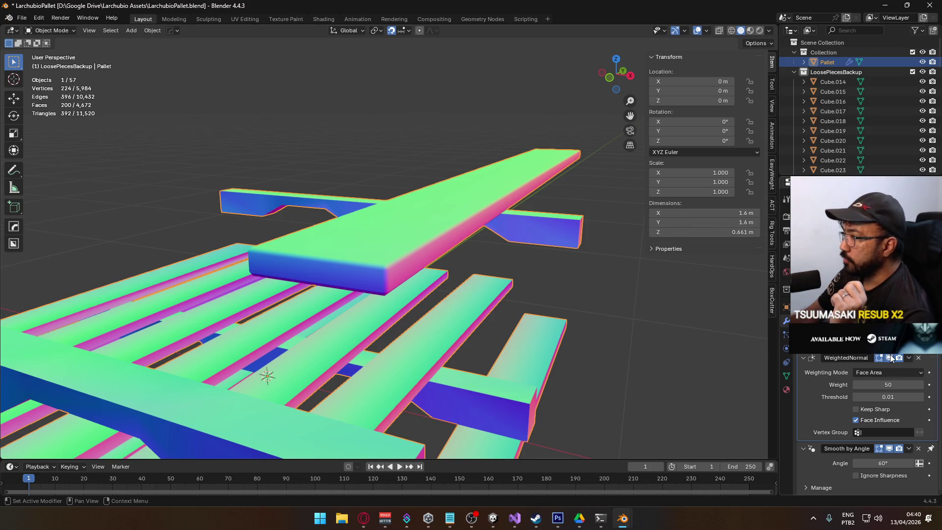
{"action": "scroll", "coordinate": [532, 262], "scroll_direction": "up", "scroll_amount": 1}
{"action": "left_click_drag", "start_coordinate": [381, 245], "coordinate": [378, 240]}
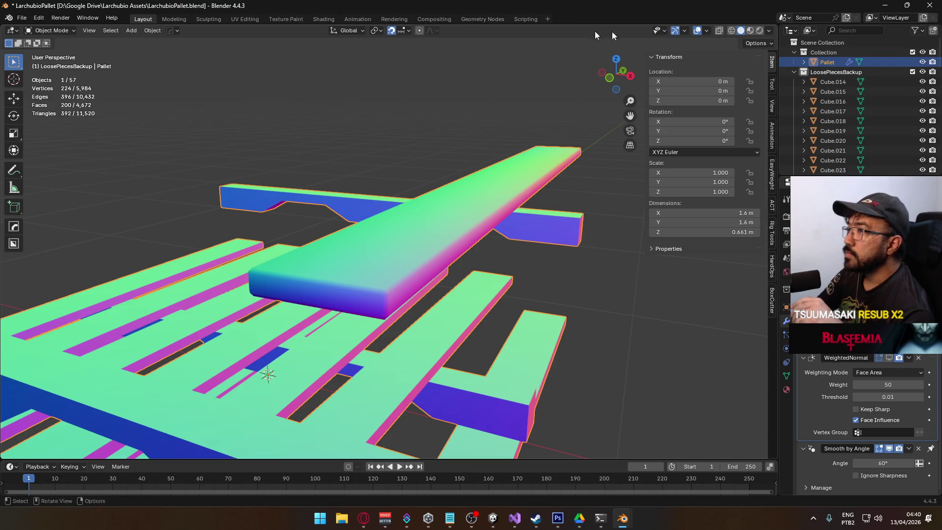
{"action": "left_click", "coordinate": [706, 31]}
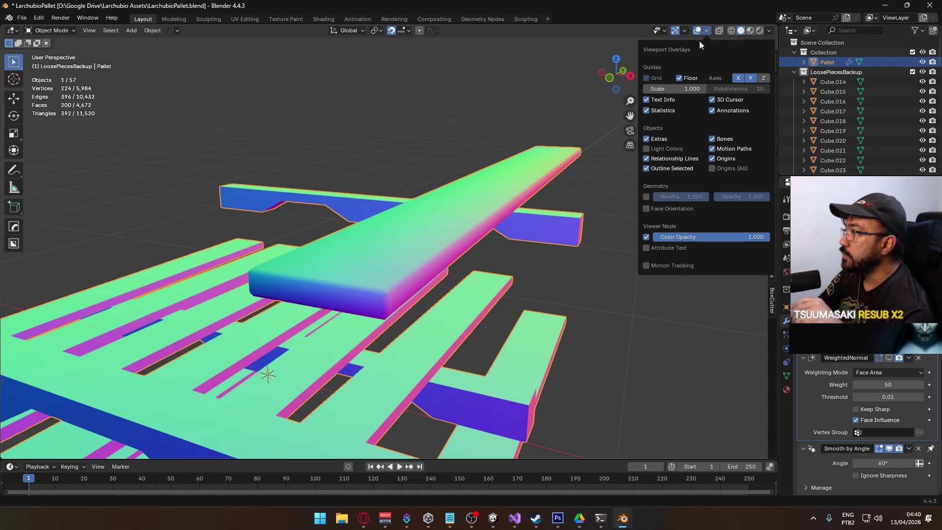
{"action": "left_click", "coordinate": [706, 32]}
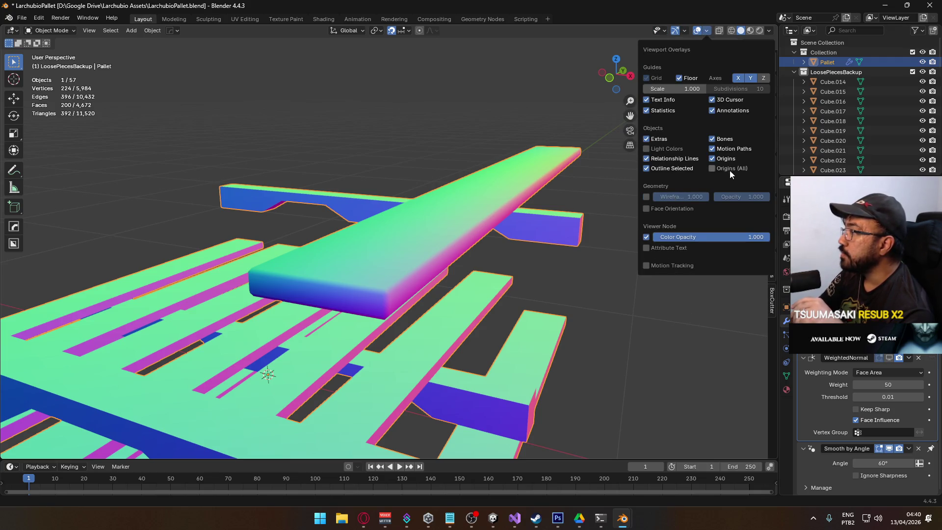
{"action": "left_click", "coordinate": [682, 31]}
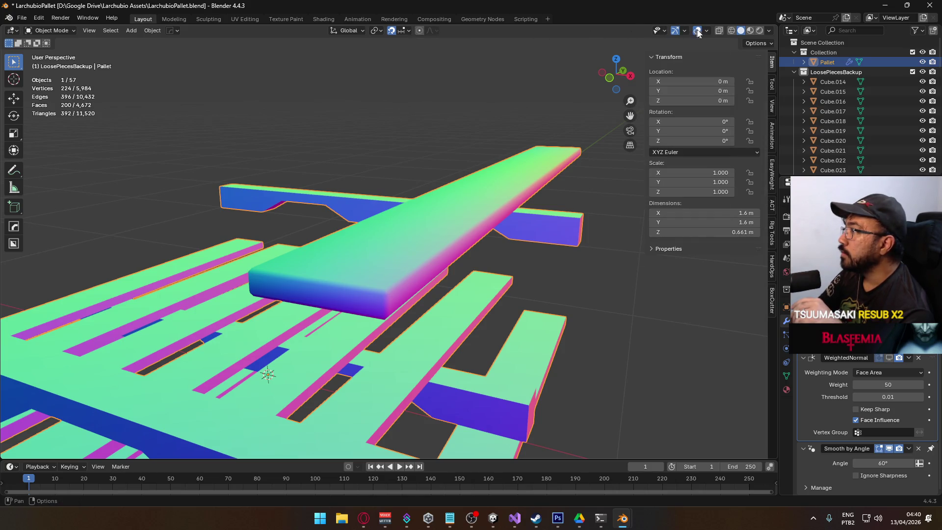
{"action": "left_click", "coordinate": [705, 31]}
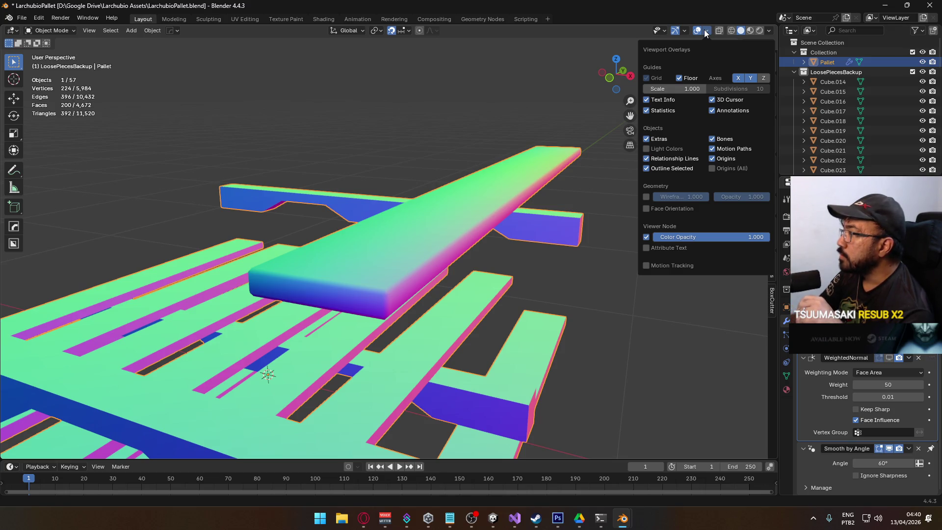
{"action": "left_click", "coordinate": [770, 31]}
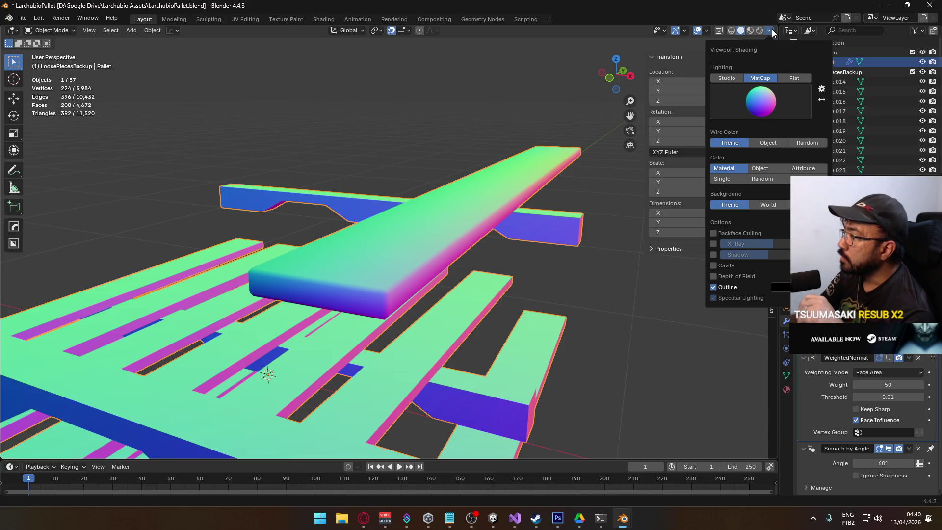
{"action": "mouse_move", "coordinate": [684, 30]}
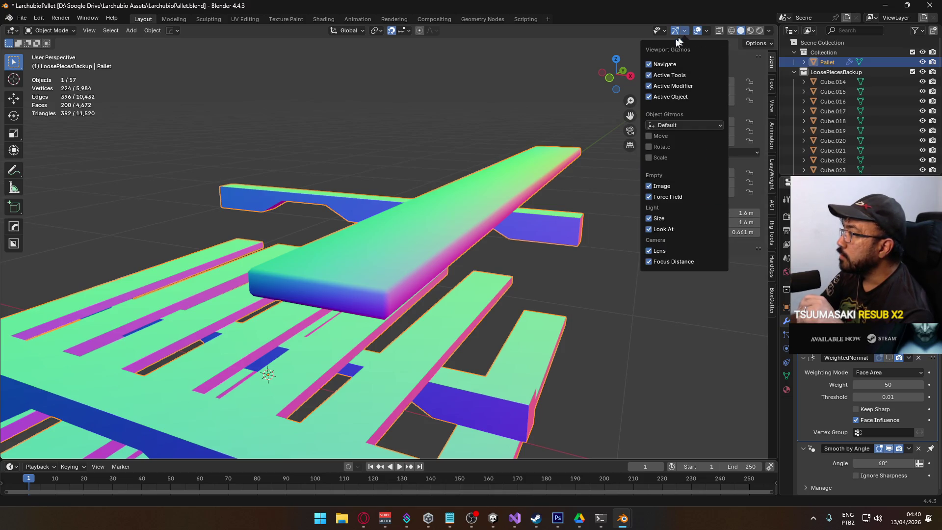
{"action": "key", "text": "Tab"}
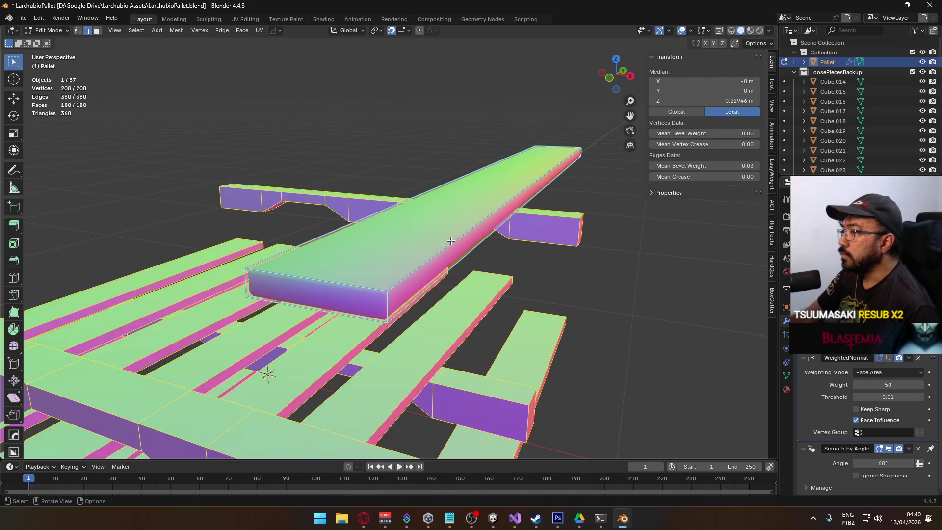
- Select the whole linked top board and display split normals across the pallet mesh
{"action": "left_click", "coordinate": [450, 237]}
{"action": "key", "text": "ctrl+l"}
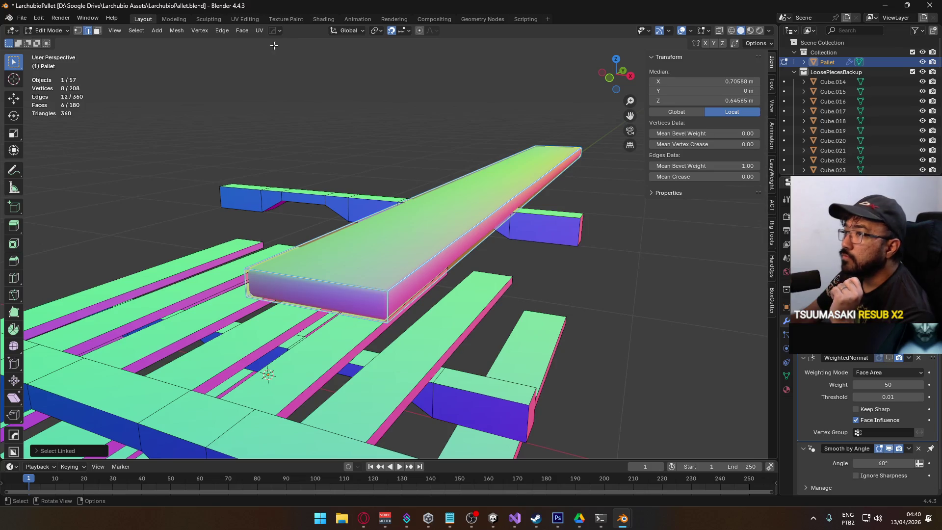
{"action": "left_click", "coordinate": [647, 30]}
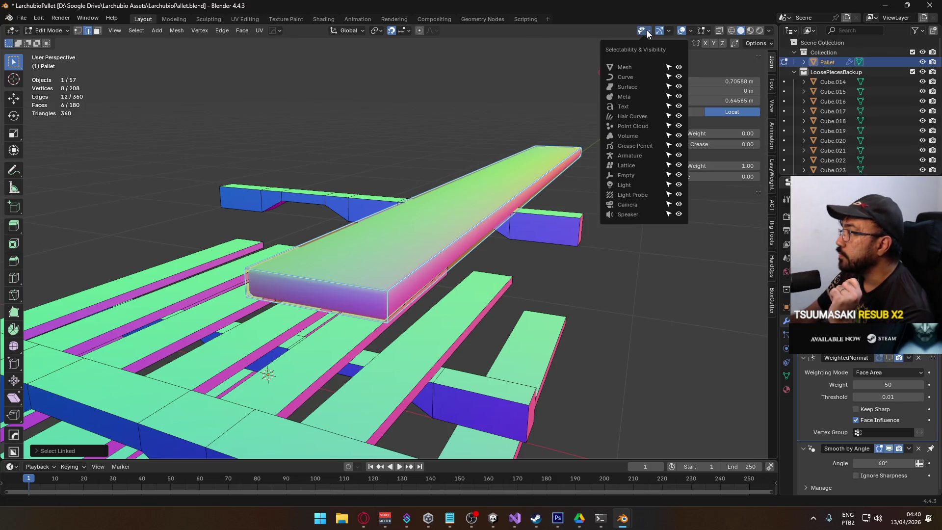
{"action": "left_click", "coordinate": [667, 30]}
{"action": "mouse_move", "coordinate": [690, 32]}
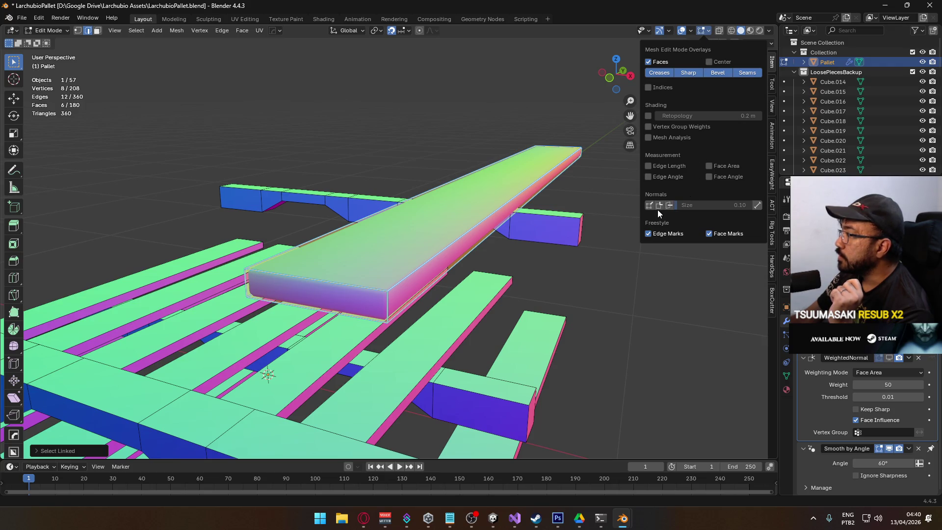
{"action": "left_click", "coordinate": [670, 206]}
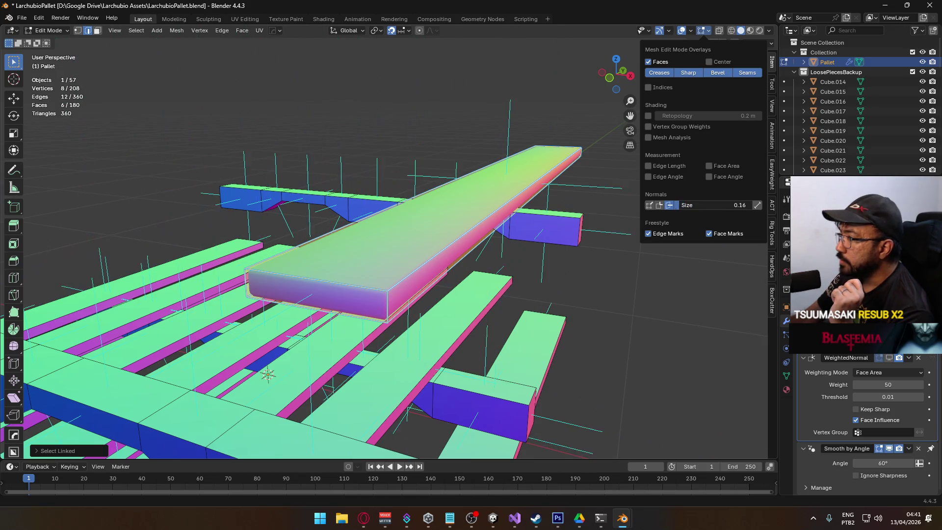
{"action": "left_click_drag", "start_coordinate": [578, 201], "coordinate": [343, 225]}
{"action": "left_click", "coordinate": [692, 31]}
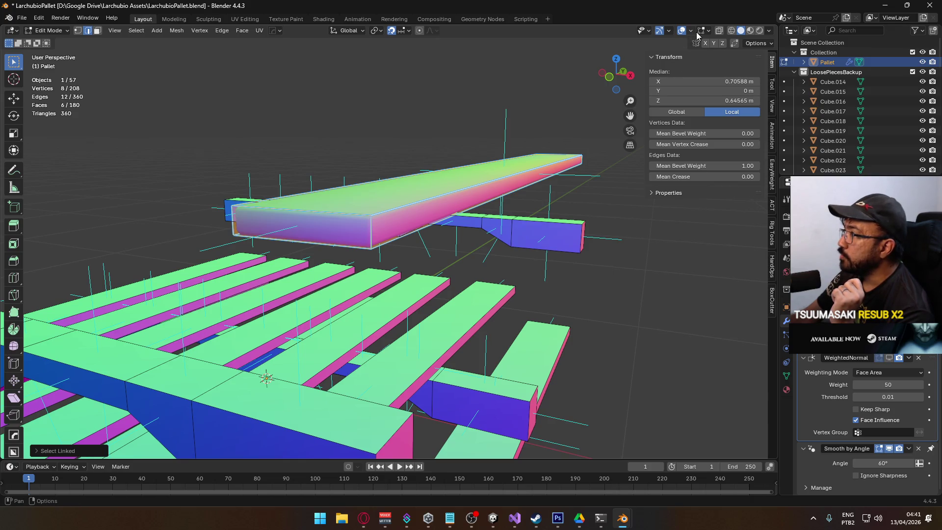
- Revisit the edit-mode overlay options while orbiting around the top board
{"action": "left_click", "coordinate": [691, 31]}
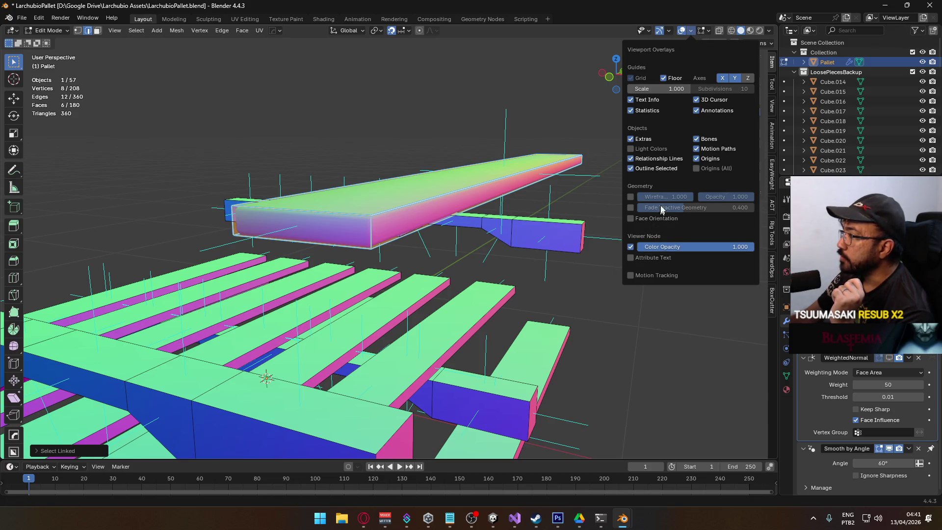
{"action": "left_click", "coordinate": [705, 31]}
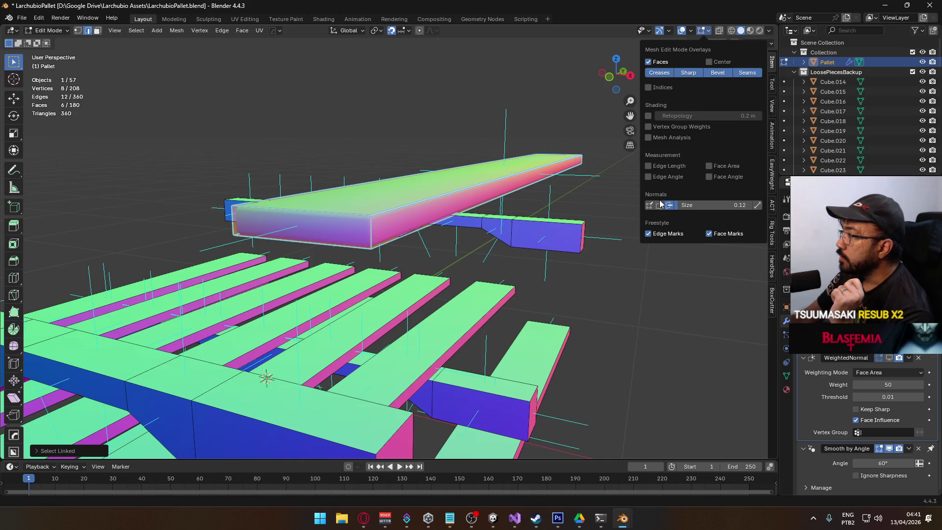
{"action": "mouse_move", "coordinate": [491, 196]}
{"action": "left_mouse_down"}
{"action": "mouse_move", "coordinate": [410, 178]}
{"action": "mouse_move", "coordinate": [562, 185]}
{"action": "left_mouse_up"}
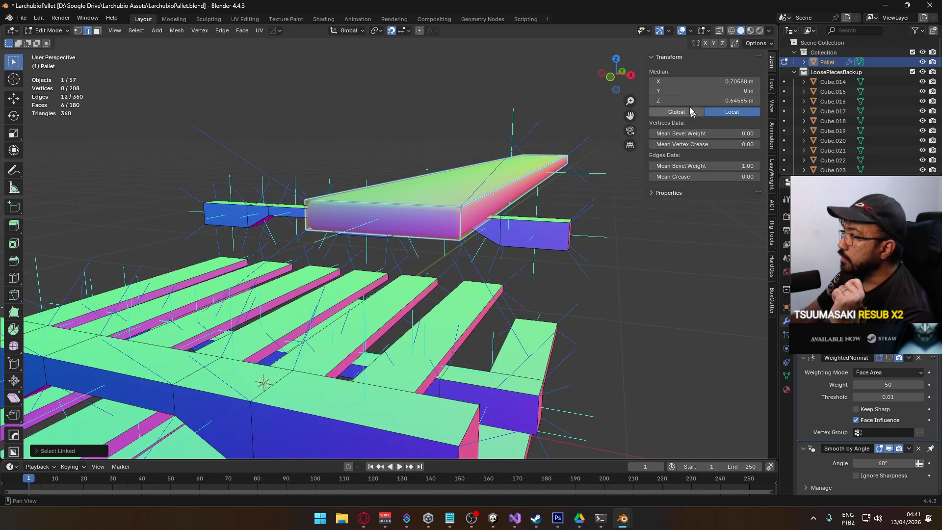
{"action": "left_click", "coordinate": [693, 32]}
{"action": "left_click", "coordinate": [708, 30]}
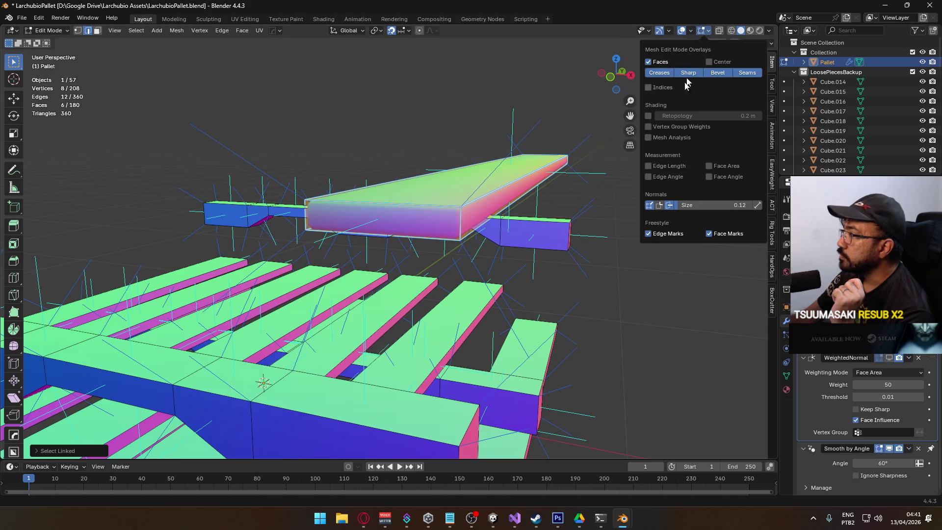
{"action": "left_click_drag", "start_coordinate": [613, 255], "coordinate": [515, 275]}
- Compare shading with WeightedNormal on and off, enable its Edit Mode display, and return to Object Mode
{"action": "left_click", "coordinate": [893, 358]}
{"action": "left_click", "coordinate": [892, 358]}
{"action": "left_click", "coordinate": [893, 358]}
{"action": "left_click", "coordinate": [892, 358]}
{"action": "left_click_drag", "start_coordinate": [564, 289], "coordinate": [421, 250]}
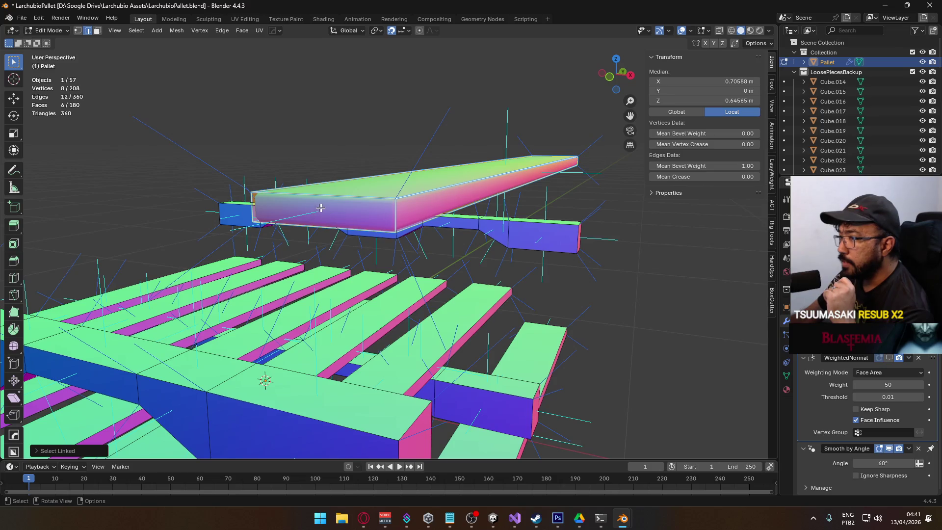
{"action": "mouse_move", "coordinate": [381, 199]}
{"action": "left_mouse_down"}
{"action": "mouse_move", "coordinate": [391, 194]}
{"action": "mouse_move", "coordinate": [358, 326]}
{"action": "mouse_move", "coordinate": [343, 326]}
{"action": "mouse_move", "coordinate": [335, 285]}
{"action": "left_mouse_up"}
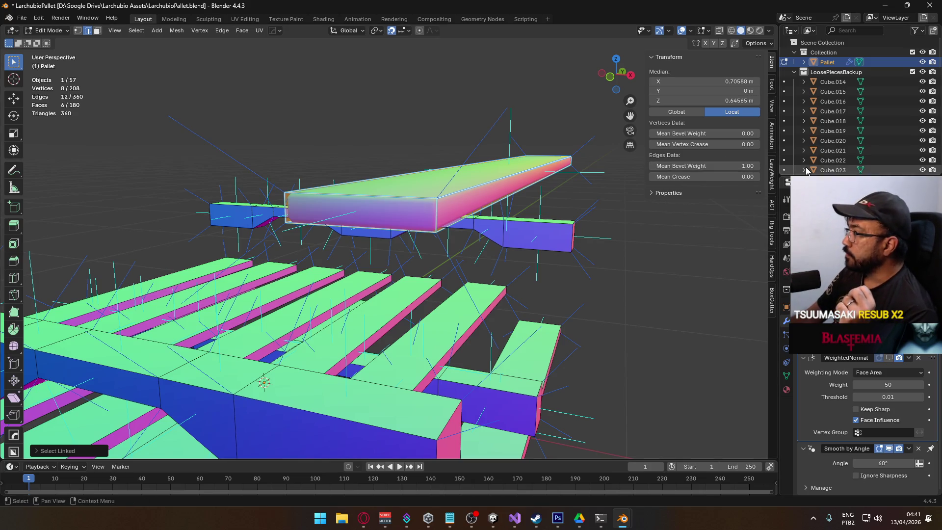
{"action": "scroll", "coordinate": [394, 191], "scroll_direction": "up", "scroll_amount": 3}
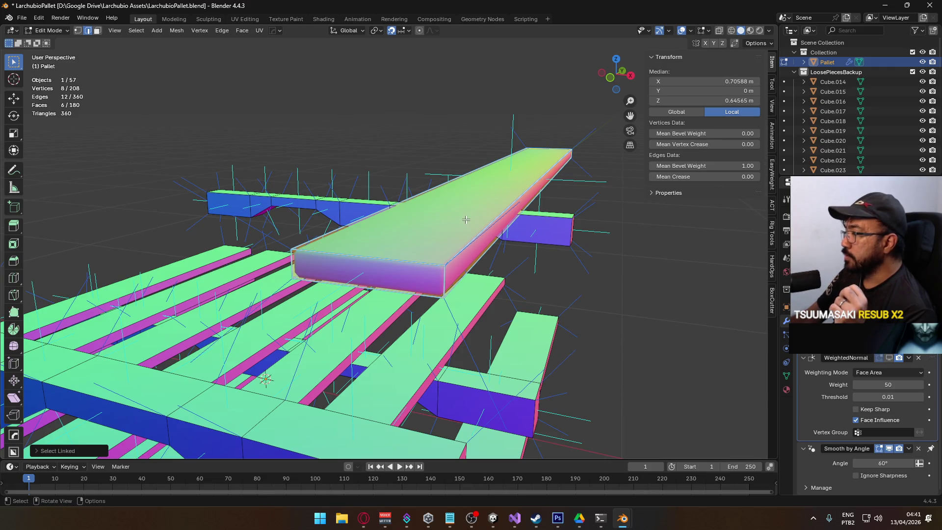
{"action": "left_click", "coordinate": [890, 359]}
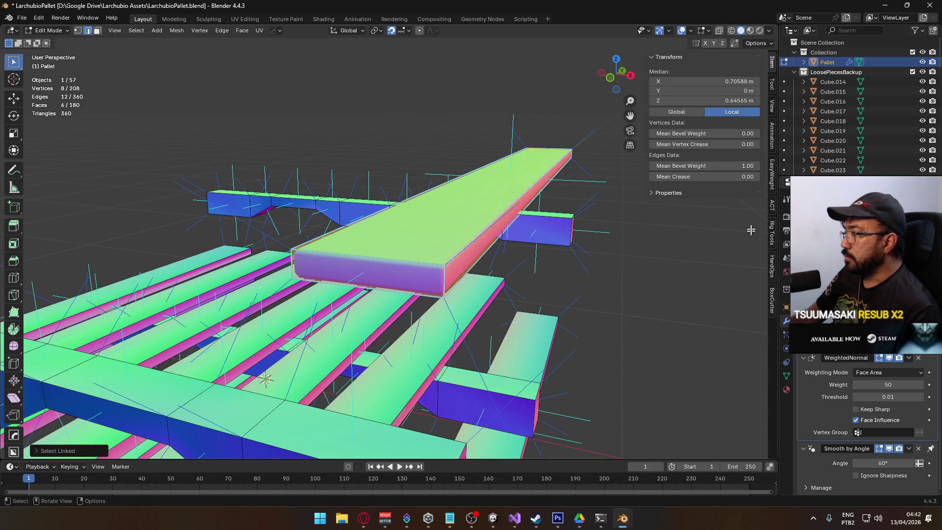
{"action": "key", "text": "Tab"}
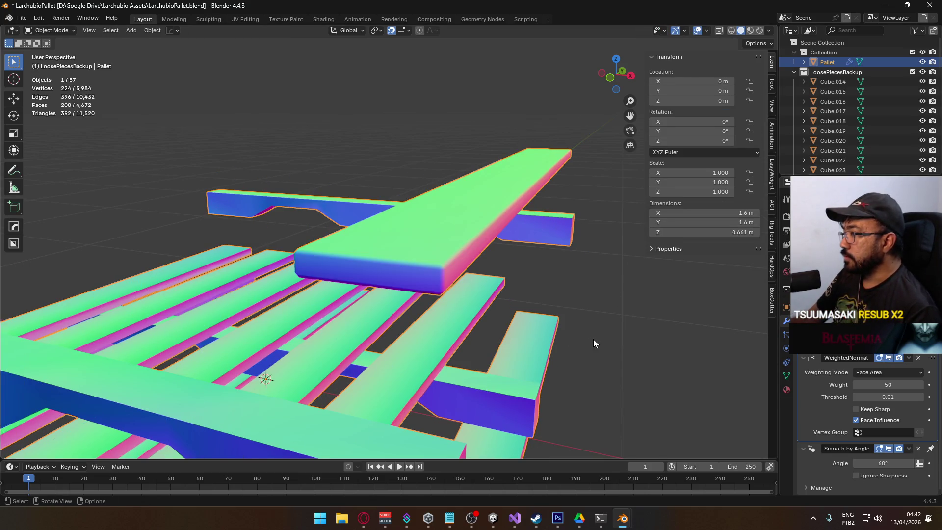
- View the top boards edge-on, enter Edit Mode and select the stringer's top edge loop and end edges
{"action": "scroll", "coordinate": [462, 317], "scroll_direction": "up", "scroll_amount": 1}
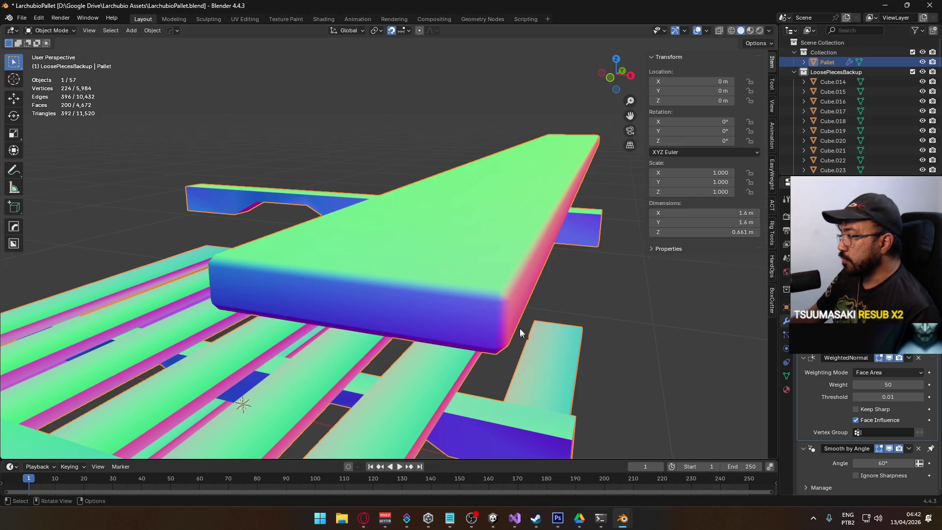
{"action": "scroll", "coordinate": [522, 331], "scroll_direction": "down", "scroll_amount": 3}
{"action": "mouse_move", "coordinate": [516, 320]}
{"action": "left_mouse_down"}
{"action": "mouse_move", "coordinate": [440, 131]}
{"action": "mouse_move", "coordinate": [454, 151]}
{"action": "mouse_move", "coordinate": [391, 162]}
{"action": "mouse_move", "coordinate": [438, 273]}
{"action": "mouse_move", "coordinate": [385, 227]}
{"action": "left_mouse_up"}
{"action": "scroll", "coordinate": [386, 227], "scroll_direction": "up", "scroll_amount": 2}
{"action": "scroll", "coordinate": [386, 228], "scroll_direction": "down", "scroll_amount": 2}
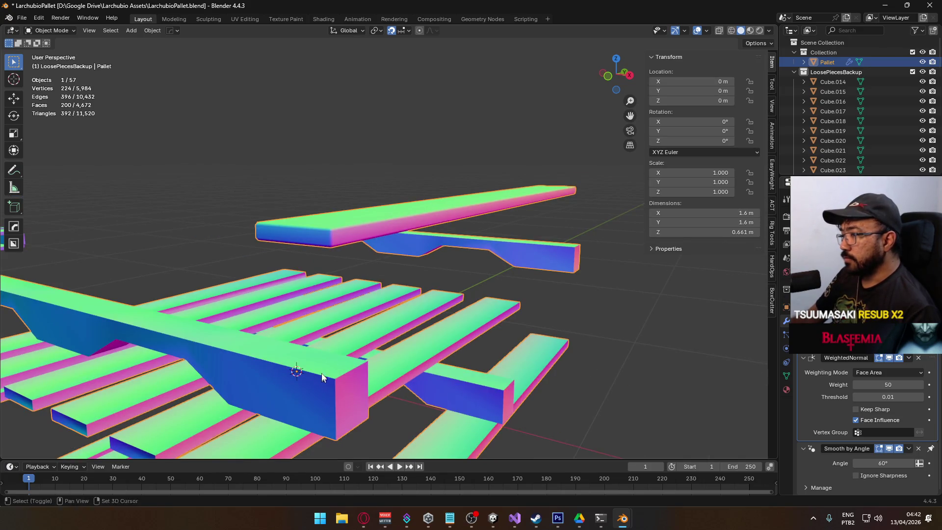
{"action": "left_click_drag", "start_coordinate": [322, 375], "coordinate": [390, 299]}
{"action": "key", "text": "Tab"}
{"action": "left_click", "coordinate": [366, 280], "text": "alt"}
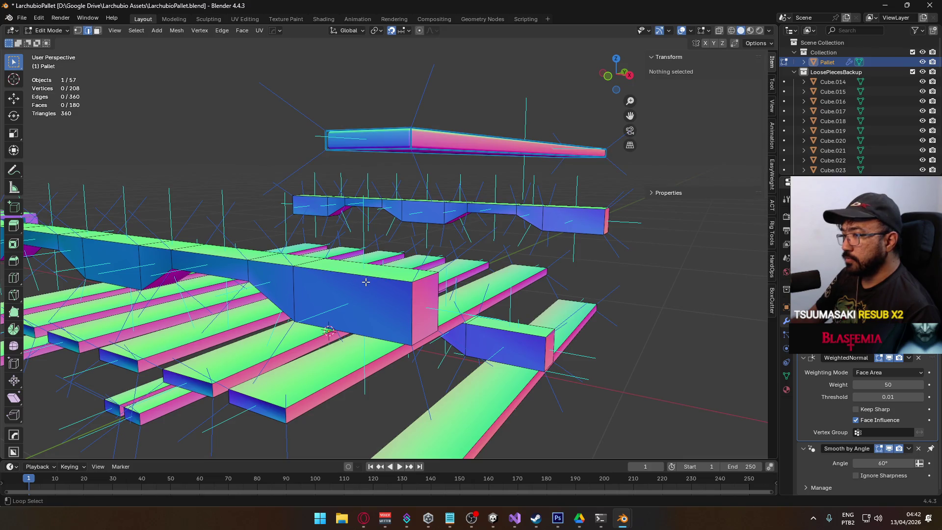
{"action": "left_click", "coordinate": [391, 281], "text": "alt+shift"}
{"action": "left_click", "coordinate": [412, 309], "text": "alt+shift"}
{"action": "left_click", "coordinate": [439, 299], "text": "alt+shift"}
{"action": "left_click", "coordinate": [436, 294], "text": "alt+shift"}
- Add the stringer end face and its surrounding loop to the edge selection
{"action": "mouse_move", "coordinate": [435, 294]}
{"action": "left_mouse_down"}
{"action": "mouse_move", "coordinate": [368, 300]}
{"action": "mouse_move", "coordinate": [447, 248]}
{"action": "mouse_move", "coordinate": [547, 252]}
{"action": "left_mouse_up"}
{"action": "scroll", "coordinate": [400, 270], "scroll_direction": "up", "scroll_amount": 2}
{"action": "scroll", "coordinate": [399, 271], "scroll_direction": "down", "scroll_amount": 3}
{"action": "left_click", "coordinate": [451, 245], "text": "shift"}
{"action": "left_click", "coordinate": [440, 228], "text": "alt+shift"}
{"action": "scroll", "coordinate": [547, 253], "scroll_direction": "up", "scroll_amount": 3}
{"action": "left_click_drag", "start_coordinate": [293, 236], "coordinate": [728, 185]}
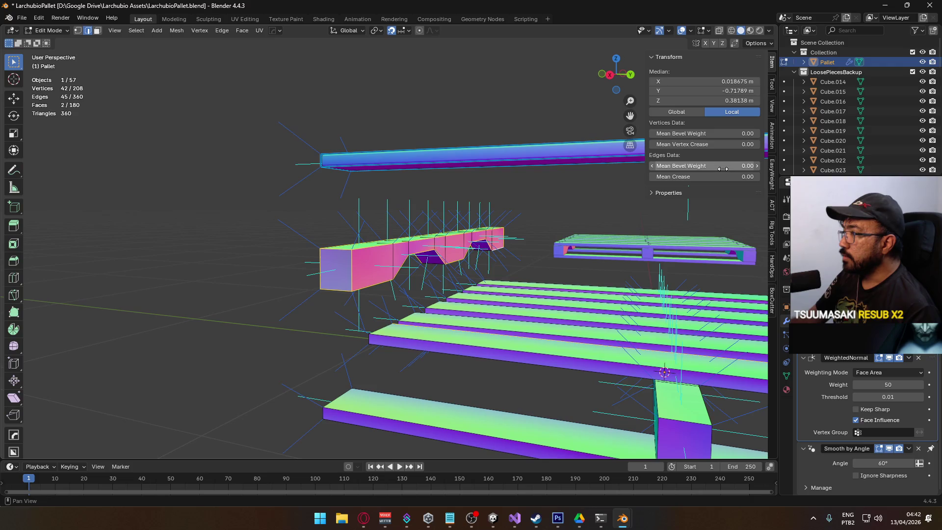
- Deselect everything and go back to Object Mode facing the pink stringer
{"action": "left_click", "coordinate": [206, 245]}
{"action": "mouse_move", "coordinate": [205, 246]}
{"action": "left_mouse_down"}
{"action": "mouse_move", "coordinate": [326, 263]}
{"action": "mouse_move", "coordinate": [320, 278]}
{"action": "mouse_move", "coordinate": [473, 273]}
{"action": "mouse_move", "coordinate": [380, 287]}
{"action": "mouse_move", "coordinate": [428, 278]}
{"action": "mouse_move", "coordinate": [442, 249]}
{"action": "mouse_move", "coordinate": [407, 263]}
{"action": "mouse_move", "coordinate": [428, 262]}
{"action": "mouse_move", "coordinate": [382, 311]}
{"action": "mouse_move", "coordinate": [373, 290]}
{"action": "mouse_move", "coordinate": [440, 267]}
{"action": "mouse_move", "coordinate": [426, 270]}
{"action": "left_mouse_up"}
{"action": "scroll", "coordinate": [270, 248], "scroll_direction": "up", "scroll_amount": 4}
{"action": "key", "text": "Tab"}
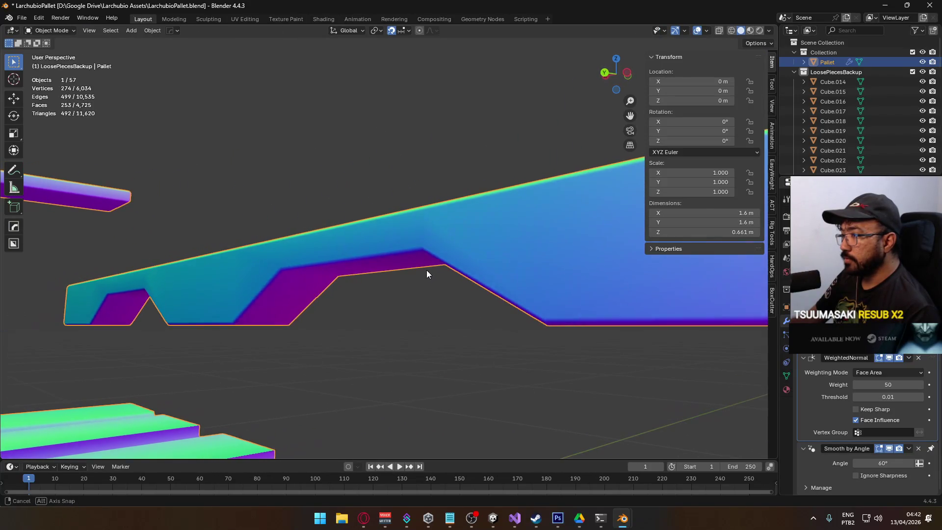
- Switch the viewport lighting to Studio and reselect the pallet object
{"action": "left_click", "coordinate": [768, 31]}
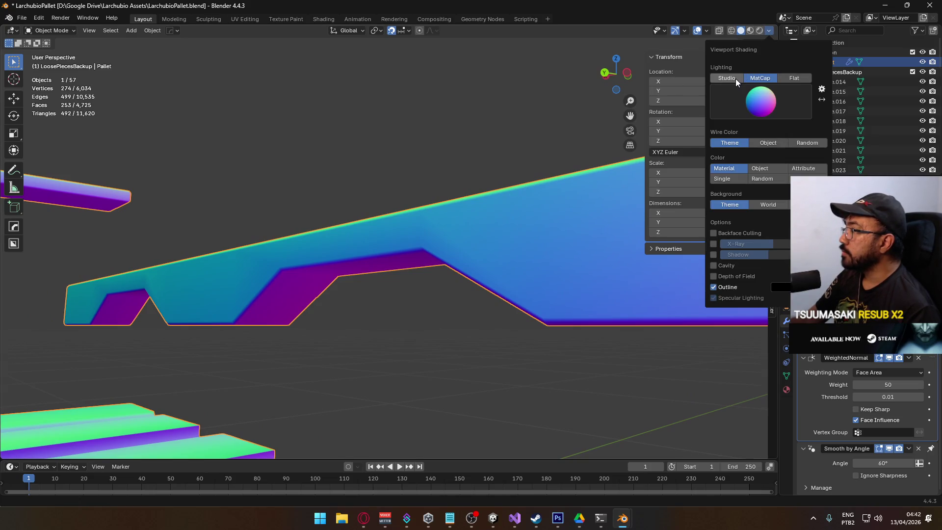
{"action": "left_click", "coordinate": [735, 79]}
{"action": "left_click", "coordinate": [425, 185]}
{"action": "mouse_move", "coordinate": [425, 185]}
{"action": "left_mouse_down"}
{"action": "mouse_move", "coordinate": [434, 193]}
{"action": "mouse_move", "coordinate": [426, 200]}
{"action": "mouse_move", "coordinate": [331, 210]}
{"action": "mouse_move", "coordinate": [414, 160]}
{"action": "mouse_move", "coordinate": [392, 235]}
{"action": "mouse_move", "coordinate": [386, 203]}
{"action": "mouse_move", "coordinate": [505, 169]}
{"action": "mouse_move", "coordinate": [475, 275]}
{"action": "mouse_move", "coordinate": [487, 213]}
{"action": "left_mouse_up"}
{"action": "left_click", "coordinate": [487, 213]}
- In Edit Mode, give the four notch edges a bevel weight of 1.00
{"action": "key", "text": "Tab"}
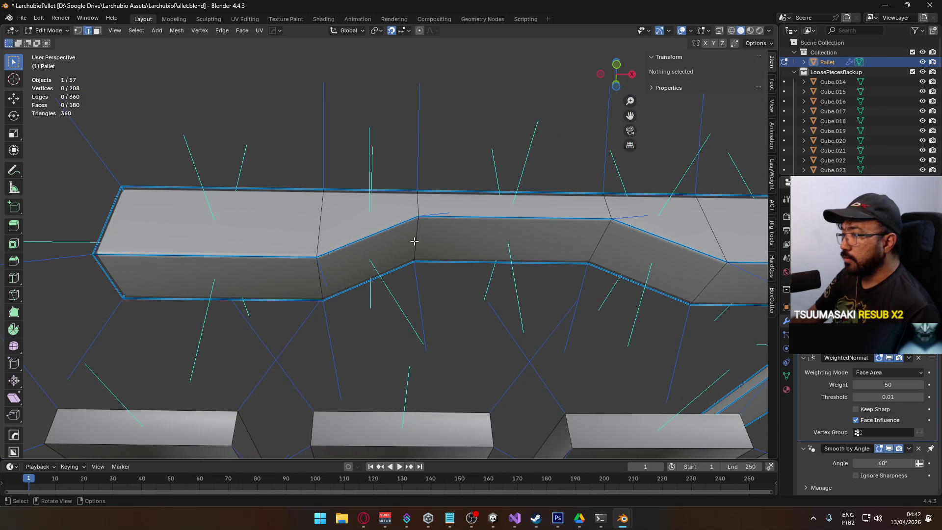
{"action": "left_click", "coordinate": [415, 241]}
{"action": "left_click", "coordinate": [599, 240], "text": "shift"}
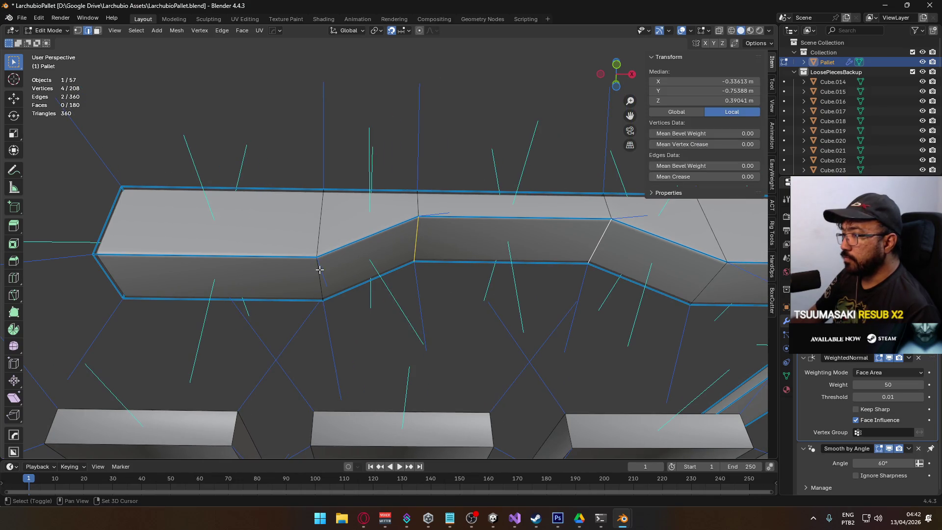
{"action": "left_click", "coordinate": [320, 270], "text": "shift"}
{"action": "scroll", "coordinate": [511, 250], "scroll_direction": "right", "scroll_amount": 4}
{"action": "left_click", "coordinate": [609, 269], "text": "shift"}
{"action": "mouse_move", "coordinate": [718, 167]}
{"action": "left_mouse_down"}
{"action": "mouse_move", "coordinate": [746, 167]}
{"action": "mouse_move", "coordinate": [707, 167]}
{"action": "mouse_move", "coordinate": [746, 167]}
{"action": "left_mouse_up"}
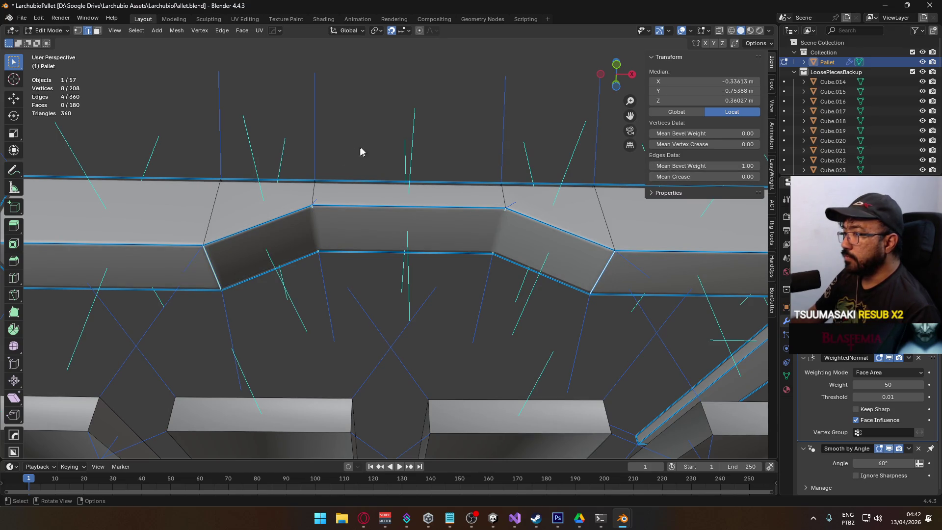
- Preview the rounded notch in Object Mode, then return the pallet to Edit Mode
{"action": "key", "text": "Tab"}
{"action": "left_click", "coordinate": [369, 88]}
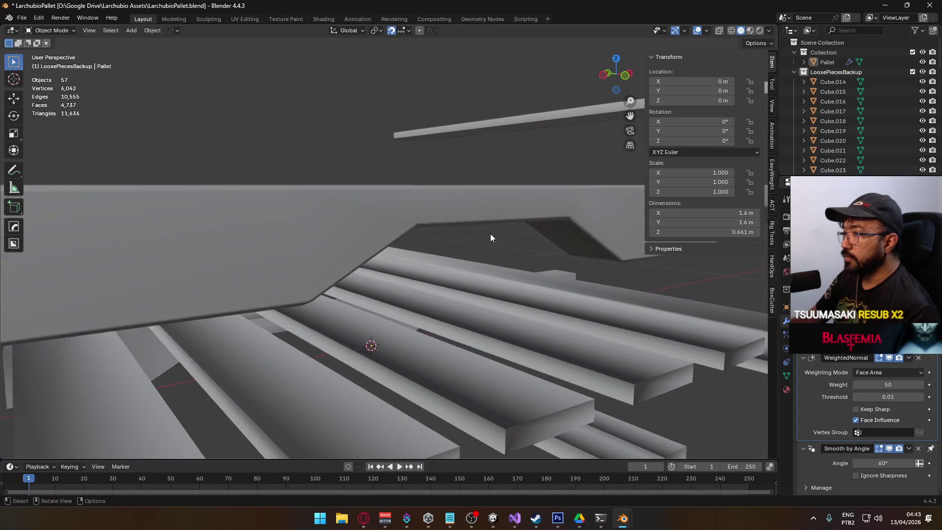
{"action": "left_click_drag", "start_coordinate": [491, 238], "coordinate": [346, 244]}
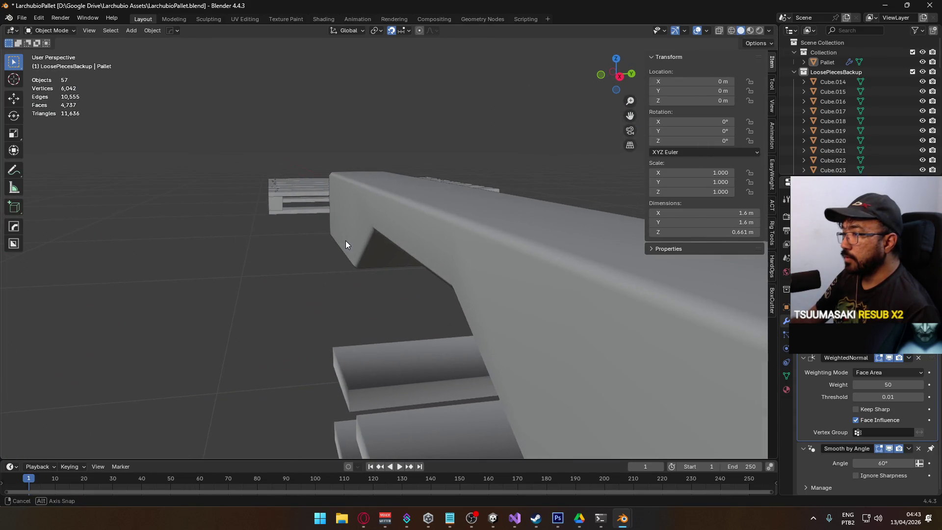
{"action": "left_click", "coordinate": [355, 245]}
{"action": "key", "text": "Tab"}
- Select a notch edge and the beam's edge loop, toggling out of and back into Edit Mode
{"action": "left_click", "coordinate": [356, 247], "text": "alt"}
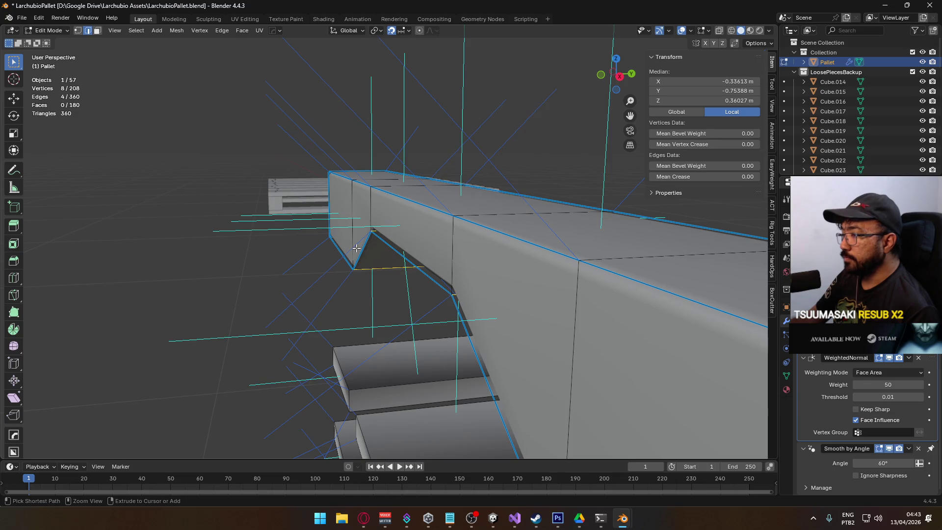
{"action": "mouse_move", "coordinate": [356, 248]}
{"action": "left_mouse_down"}
{"action": "mouse_move", "coordinate": [498, 273]}
{"action": "mouse_move", "coordinate": [393, 252]}
{"action": "left_mouse_up"}
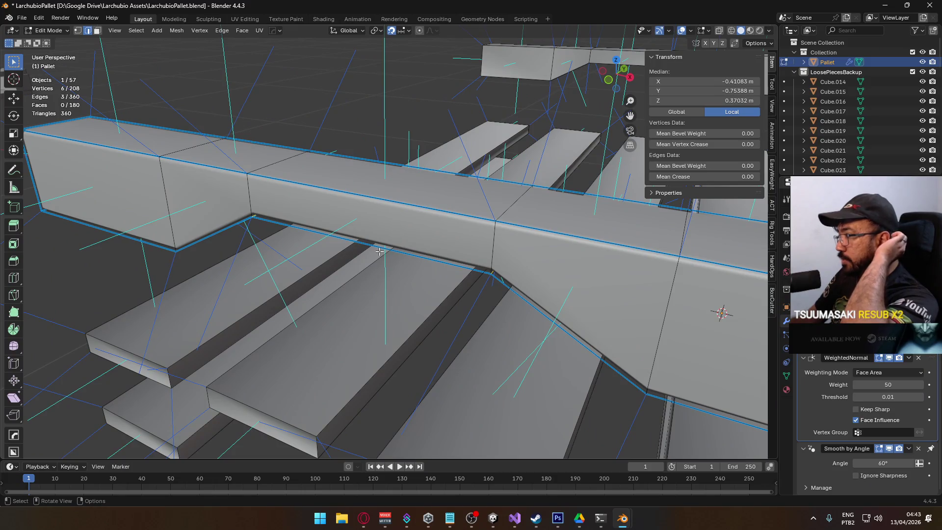
{"action": "left_click", "coordinate": [493, 240], "text": "alt"}
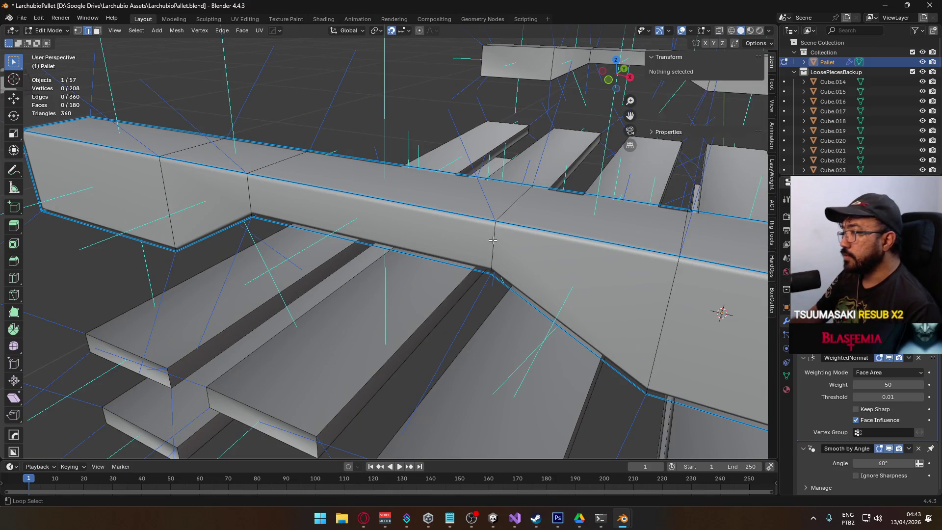
{"action": "scroll", "coordinate": [495, 221], "scroll_direction": "up", "scroll_amount": 5}
{"action": "mouse_move", "coordinate": [496, 210]}
{"action": "left_mouse_down"}
{"action": "mouse_move", "coordinate": [543, 222]}
{"action": "mouse_move", "coordinate": [540, 235]}
{"action": "mouse_move", "coordinate": [444, 264]}
{"action": "mouse_move", "coordinate": [532, 265]}
{"action": "mouse_move", "coordinate": [541, 212]}
{"action": "mouse_move", "coordinate": [526, 206]}
{"action": "mouse_move", "coordinate": [502, 233]}
{"action": "mouse_move", "coordinate": [410, 217]}
{"action": "mouse_move", "coordinate": [439, 191]}
{"action": "mouse_move", "coordinate": [442, 198]}
{"action": "left_mouse_up"}
{"action": "key", "text": "Tab"}
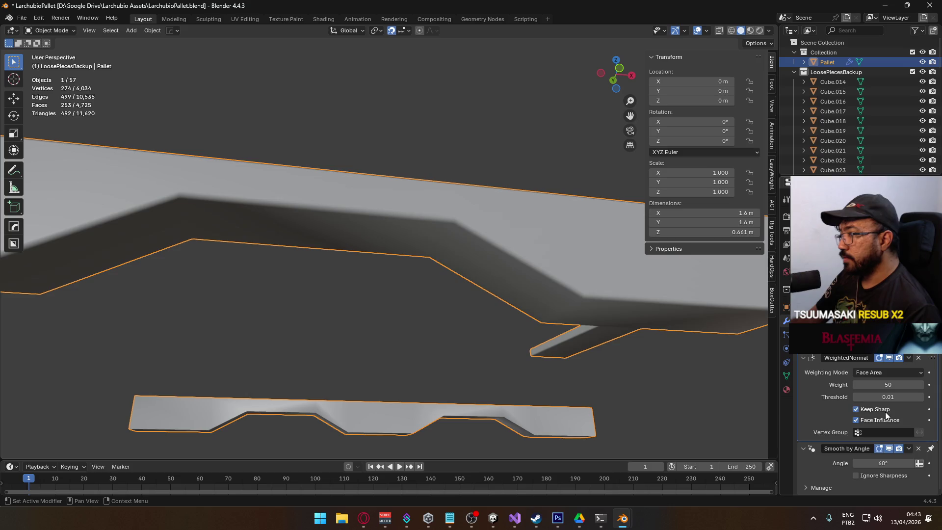
{"action": "scroll", "coordinate": [400, 228], "scroll_direction": "up", "scroll_amount": 3}
{"action": "key", "text": "Tab"}
- Select all the vertical bend edges around the stringer's notch
{"action": "left_click", "coordinate": [211, 190]}
{"action": "left_click", "coordinate": [443, 235], "text": "shift"}
{"action": "mouse_move", "coordinate": [431, 193]}
{"action": "left_mouse_down"}
{"action": "mouse_move", "coordinate": [557, 189]}
{"action": "mouse_move", "coordinate": [287, 186]}
{"action": "left_mouse_up"}
{"action": "left_click", "coordinate": [286, 186], "text": "shift"}
{"action": "mouse_move", "coordinate": [522, 199]}
{"action": "left_mouse_down"}
{"action": "mouse_move", "coordinate": [646, 252]}
{"action": "mouse_move", "coordinate": [579, 271]}
{"action": "mouse_move", "coordinate": [495, 230]}
{"action": "mouse_move", "coordinate": [525, 221]}
{"action": "left_mouse_up"}
{"action": "left_click", "coordinate": [646, 252], "text": "shift"}
{"action": "scroll", "coordinate": [574, 252], "scroll_direction": "up", "scroll_amount": 2}
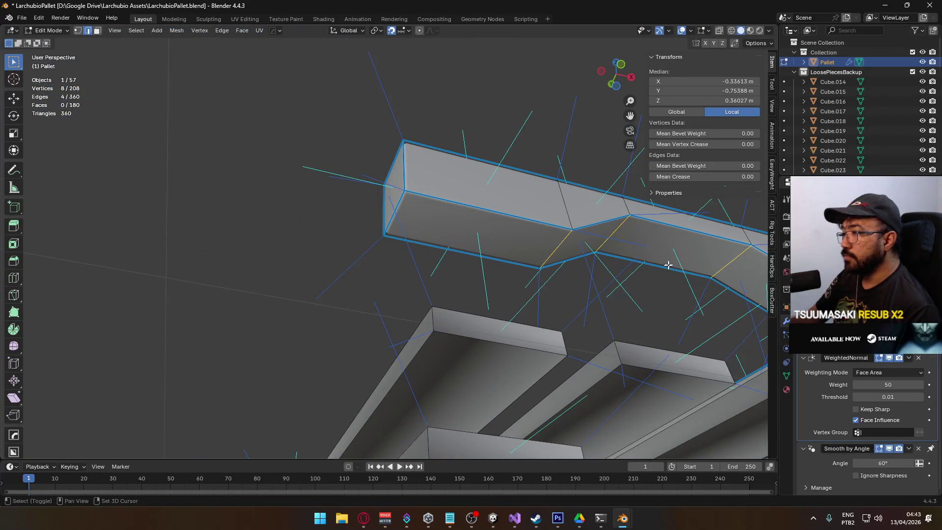
{"action": "scroll", "coordinate": [582, 274], "scroll_direction": "down", "scroll_amount": 2}
{"action": "mouse_move", "coordinate": [582, 275]}
{"action": "left_mouse_down"}
{"action": "mouse_move", "coordinate": [505, 280]}
{"action": "mouse_move", "coordinate": [435, 225]}
{"action": "left_mouse_up"}
{"action": "left_click", "coordinate": [434, 226], "text": "shift"}
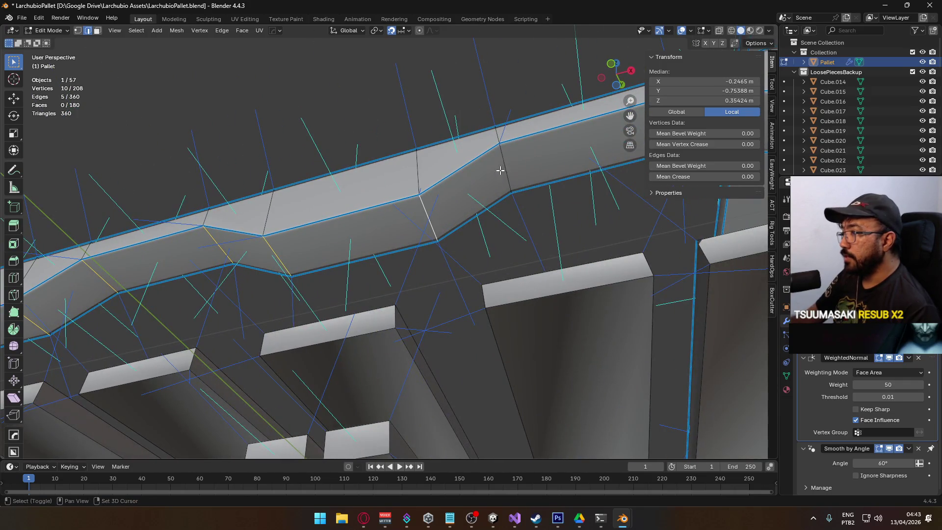
{"action": "left_click", "coordinate": [506, 162], "text": "shift"}
{"action": "left_click_drag", "start_coordinate": [506, 161], "coordinate": [414, 194]}
{"action": "left_click", "coordinate": [392, 183], "text": "shift"}
{"action": "left_click", "coordinate": [467, 191], "text": "shift"}
- Hide the normal lines and mark the selected bend edges as sharp
{"action": "left_click", "coordinate": [712, 32]}
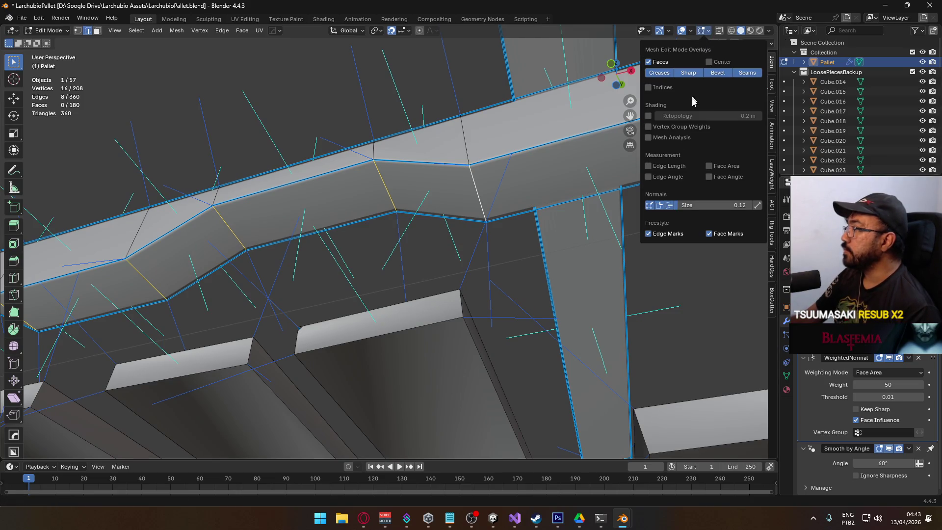
{"action": "left_click", "coordinate": [659, 205]}
{"action": "mouse_move", "coordinate": [545, 204]}
{"action": "left_mouse_down"}
{"action": "mouse_move", "coordinate": [526, 152]}
{"action": "mouse_move", "coordinate": [466, 179]}
{"action": "left_mouse_up"}
{"action": "right_click", "coordinate": [463, 231]}
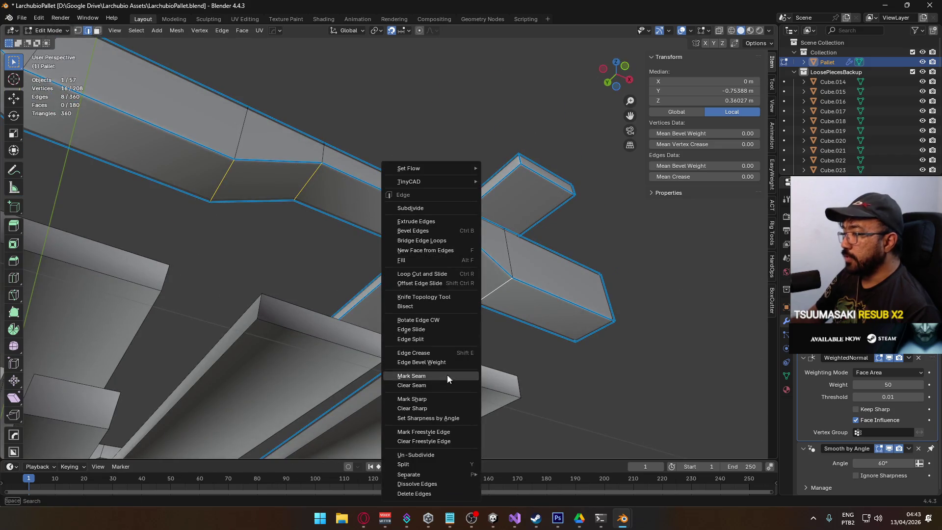
{"action": "left_click", "coordinate": [432, 402]}
- Enable Keep Sharp on the WeightedNormal modifier and inspect the sharpened notch shading
{"action": "key", "text": "Tab"}
{"action": "key", "text": "alt+a"}
{"action": "scroll", "coordinate": [439, 172], "scroll_direction": "up", "scroll_amount": 3}
{"action": "left_click", "coordinate": [439, 173]}
{"action": "mouse_move", "coordinate": [413, 219]}
{"action": "left_mouse_down"}
{"action": "mouse_move", "coordinate": [667, 343]}
{"action": "mouse_move", "coordinate": [635, 293]}
{"action": "mouse_move", "coordinate": [648, 314]}
{"action": "left_mouse_up"}
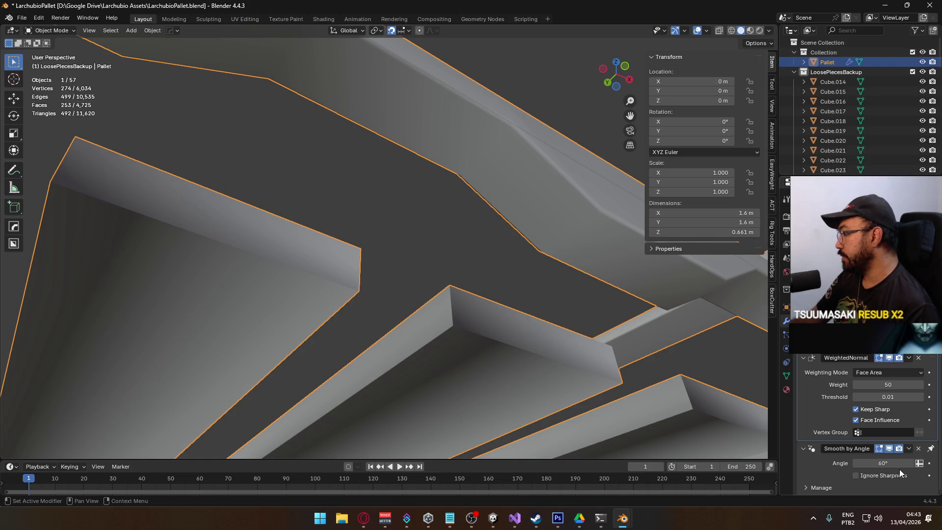
{"action": "mouse_move", "coordinate": [515, 207]}
{"action": "left_mouse_down"}
{"action": "mouse_move", "coordinate": [582, 273]}
{"action": "mouse_move", "coordinate": [563, 256]}
{"action": "mouse_move", "coordinate": [491, 238]}
{"action": "mouse_move", "coordinate": [532, 231]}
{"action": "mouse_move", "coordinate": [452, 240]}
{"action": "left_mouse_up"}
- Mark one more single edge on the beam as sharp
{"action": "key", "text": "Tab"}
{"action": "left_click", "coordinate": [362, 223], "text": "ctrl+alt"}
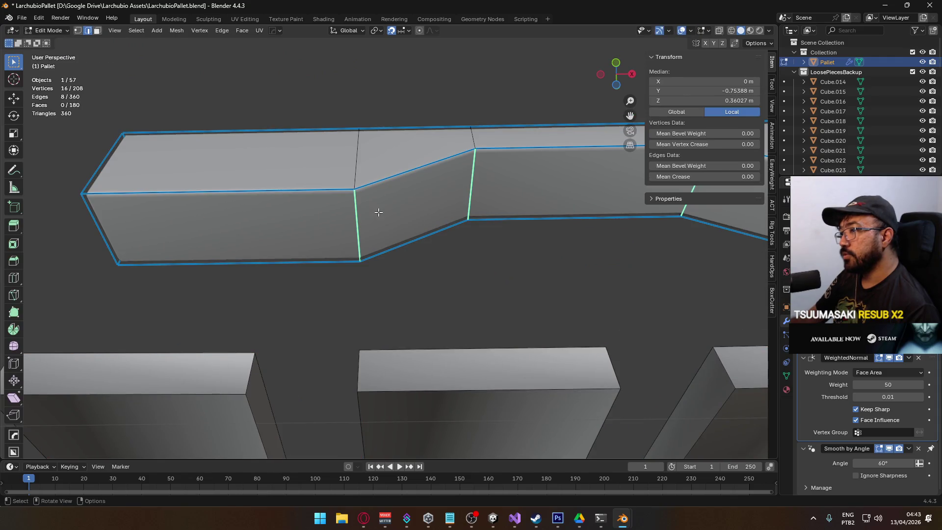
{"action": "left_click", "coordinate": [495, 266]}
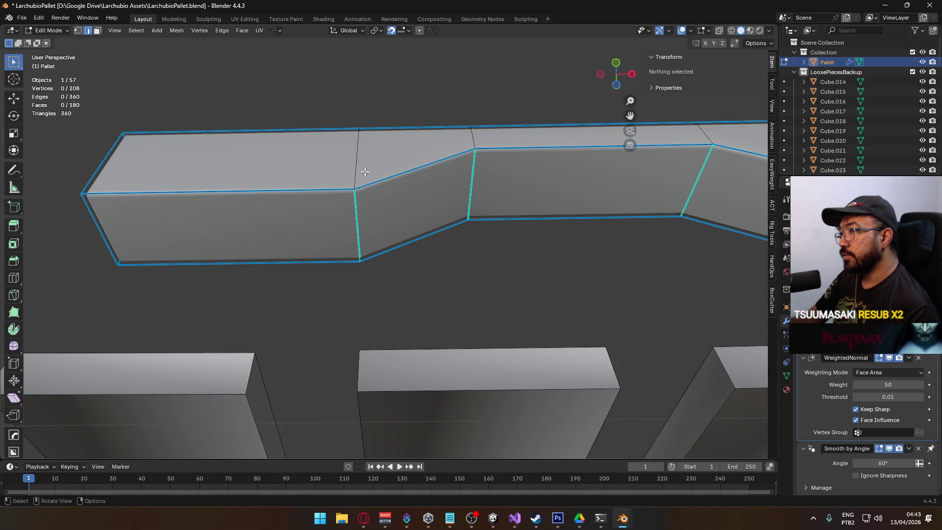
{"action": "left_click", "coordinate": [357, 158]}
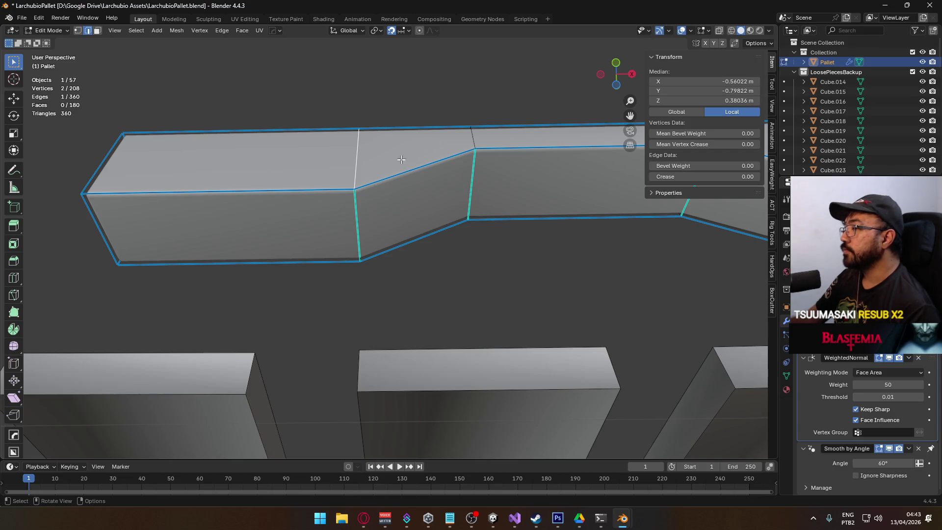
{"action": "key", "text": "ctrl+e"}
{"action": "left_click", "coordinate": [332, 235]}
{"action": "key", "text": "Tab"}
- Mark two edges near the beam end as sharp
{"action": "mouse_move", "coordinate": [438, 178]}
{"action": "left_mouse_down"}
{"action": "mouse_move", "coordinate": [373, 248]}
{"action": "mouse_move", "coordinate": [370, 276]}
{"action": "mouse_move", "coordinate": [368, 265]}
{"action": "mouse_move", "coordinate": [328, 244]}
{"action": "mouse_move", "coordinate": [192, 296]}
{"action": "mouse_move", "coordinate": [412, 288]}
{"action": "mouse_move", "coordinate": [486, 357]}
{"action": "left_mouse_up"}
{"action": "key", "text": "Tab"}
{"action": "left_click", "coordinate": [486, 357]}
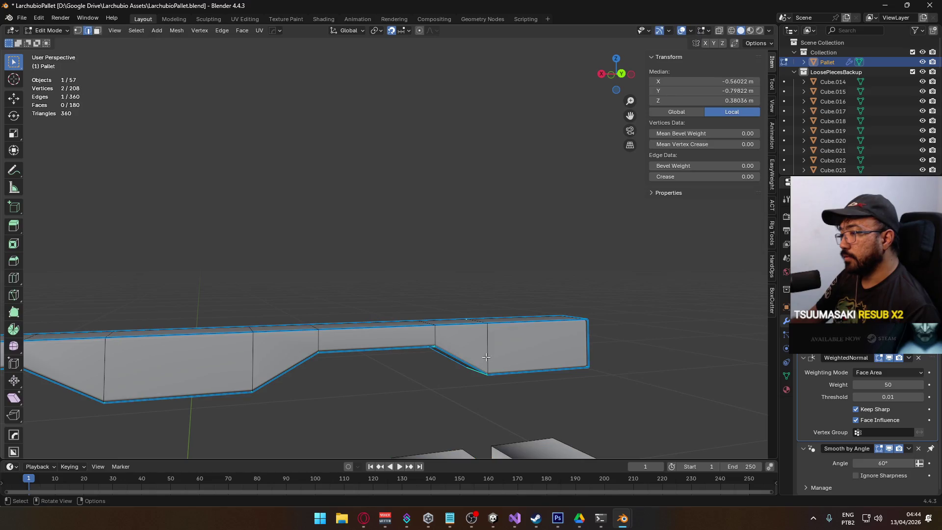
{"action": "left_click", "coordinate": [432, 337], "text": "shift"}
{"action": "mouse_move", "coordinate": [432, 337]}
{"action": "left_mouse_down"}
{"action": "mouse_move", "coordinate": [452, 303]}
{"action": "mouse_move", "coordinate": [413, 265]}
{"action": "left_mouse_up"}
{"action": "right_click", "coordinate": [341, 220]}
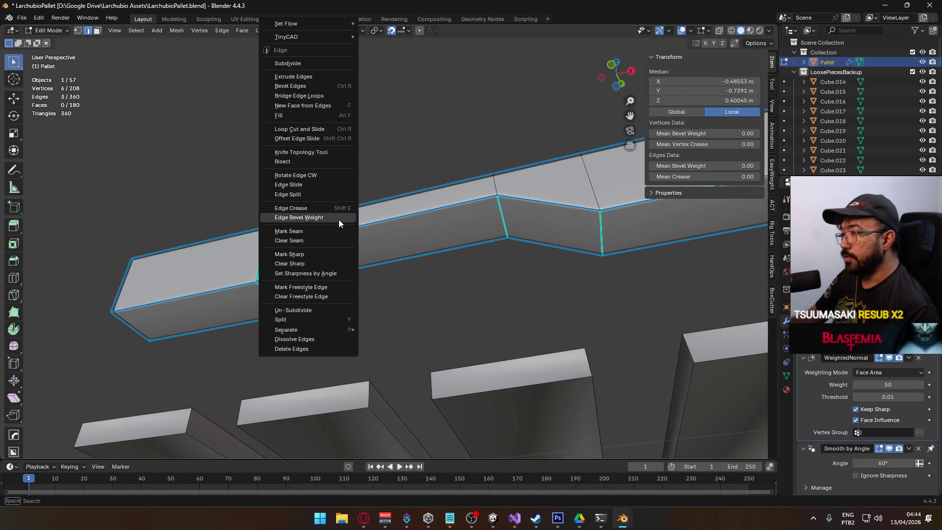
{"action": "left_click", "coordinate": [326, 249]}
{"action": "key", "text": "Tab"}
- Clear the selection and mark the vertical notch edge as sharp
{"action": "mouse_move", "coordinate": [361, 176]}
{"action": "left_mouse_down"}
{"action": "mouse_move", "coordinate": [411, 225]}
{"action": "mouse_move", "coordinate": [387, 227]}
{"action": "mouse_move", "coordinate": [389, 216]}
{"action": "mouse_move", "coordinate": [361, 269]}
{"action": "mouse_move", "coordinate": [440, 211]}
{"action": "mouse_move", "coordinate": [452, 228]}
{"action": "mouse_move", "coordinate": [437, 291]}
{"action": "mouse_move", "coordinate": [465, 311]}
{"action": "mouse_move", "coordinate": [467, 283]}
{"action": "mouse_move", "coordinate": [433, 284]}
{"action": "mouse_move", "coordinate": [423, 298]}
{"action": "mouse_move", "coordinate": [456, 283]}
{"action": "mouse_move", "coordinate": [369, 342]}
{"action": "mouse_move", "coordinate": [363, 313]}
{"action": "left_mouse_up"}
{"action": "key", "text": "Tab"}
{"action": "key", "text": "alt+a"}
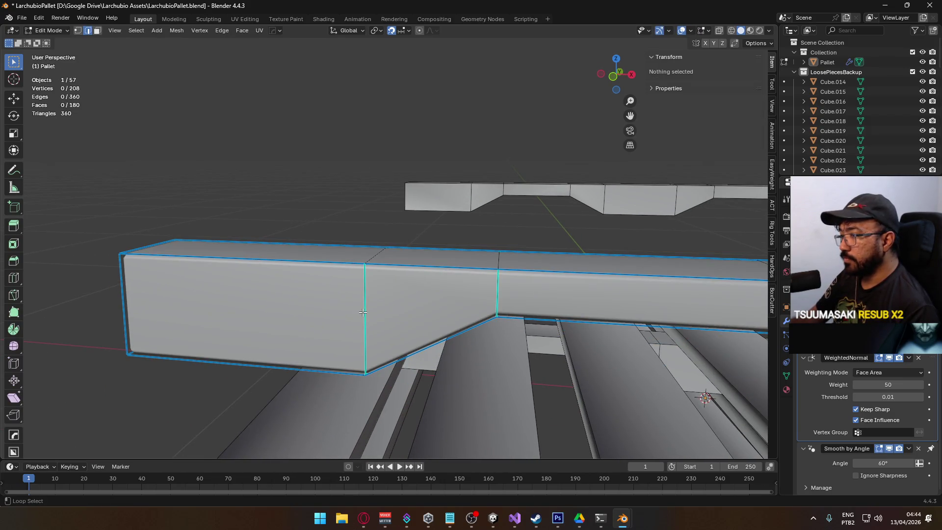
{"action": "left_click", "coordinate": [365, 306]}
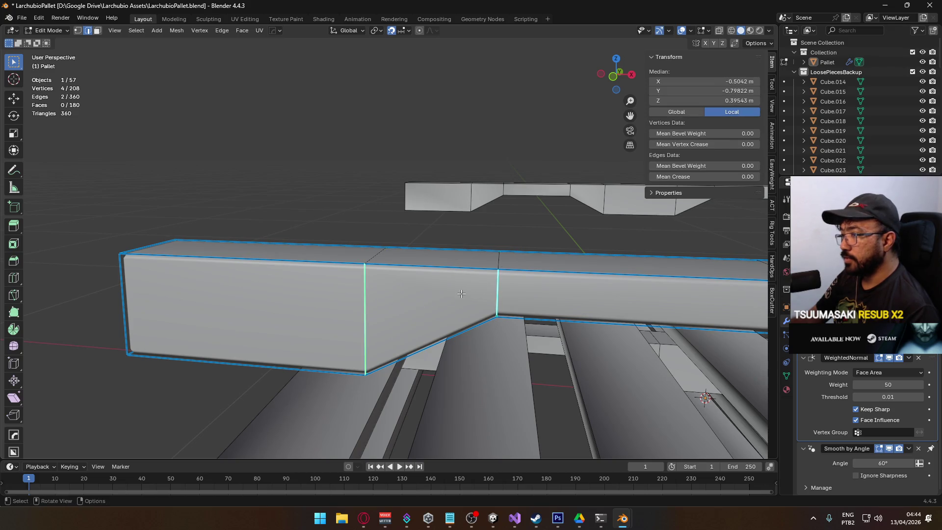
{"action": "scroll", "coordinate": [461, 294], "scroll_direction": "down", "scroll_amount": 2}
{"action": "mouse_move", "coordinate": [427, 292]}
{"action": "left_mouse_down"}
{"action": "mouse_move", "coordinate": [370, 248]}
{"action": "mouse_move", "coordinate": [279, 274]}
{"action": "left_mouse_up"}
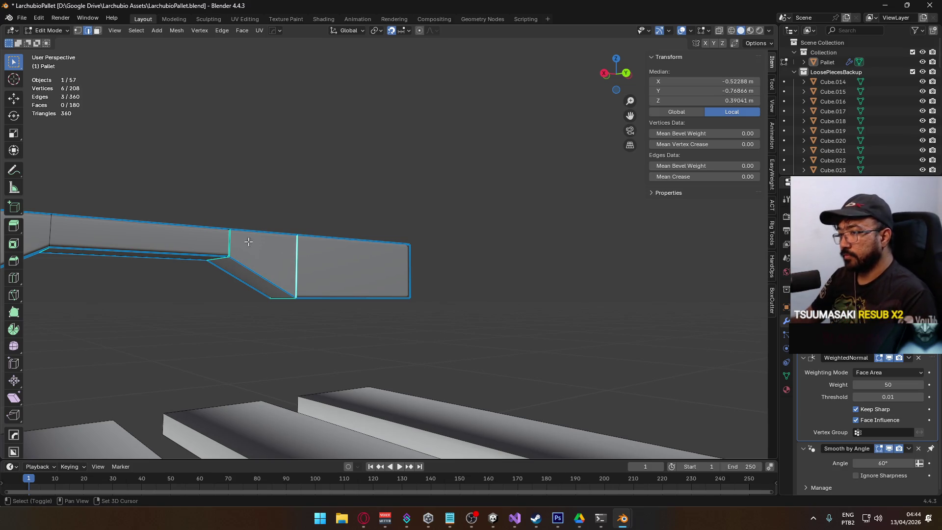
{"action": "mouse_move", "coordinate": [229, 243]}
{"action": "left_mouse_down"}
{"action": "mouse_move", "coordinate": [380, 257]}
{"action": "mouse_move", "coordinate": [385, 301]}
{"action": "mouse_move", "coordinate": [399, 200]}
{"action": "mouse_move", "coordinate": [382, 307]}
{"action": "left_mouse_up"}
{"action": "key", "text": "ctrl+e"}
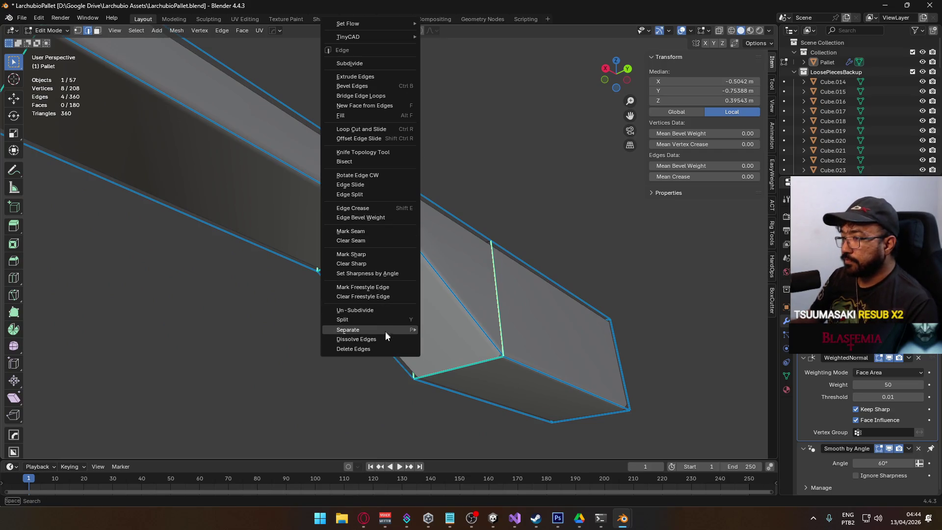
{"action": "key", "text": "ctrl+e"}
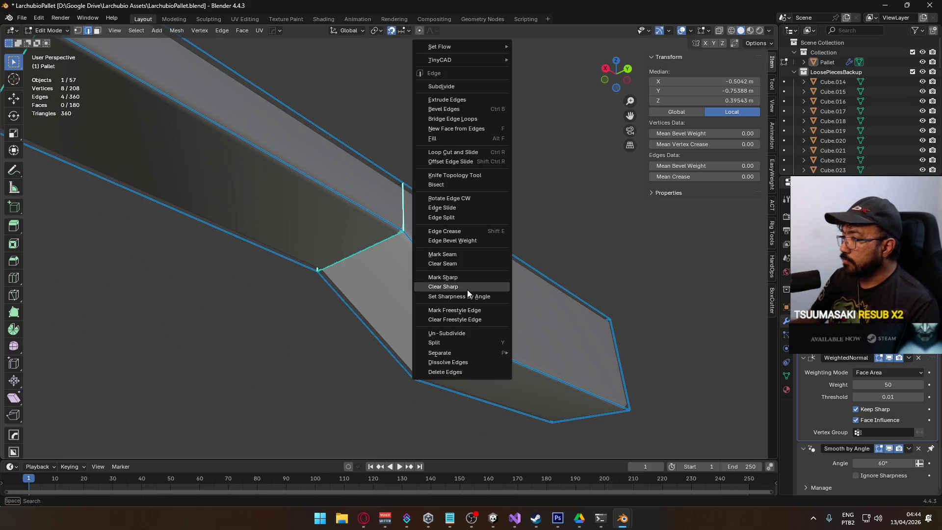
{"action": "left_click", "coordinate": [472, 278]}
- Check an edge's bevel weight, then return to Object Mode and select the pallet
{"action": "left_click", "coordinate": [489, 199]}
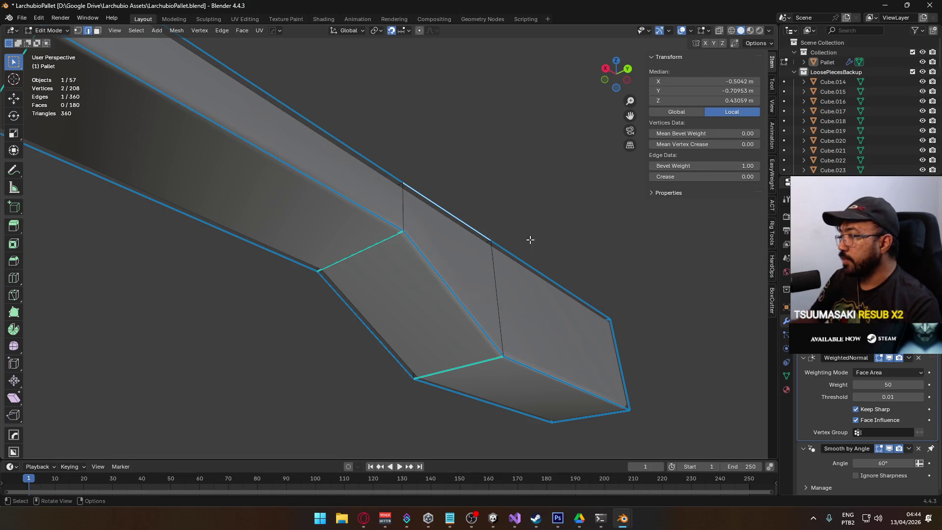
{"action": "key", "text": "Tab"}
{"action": "mouse_move", "coordinate": [433, 176]}
{"action": "left_mouse_down"}
{"action": "mouse_move", "coordinate": [461, 254]}
{"action": "mouse_move", "coordinate": [381, 221]}
{"action": "mouse_move", "coordinate": [475, 253]}
{"action": "mouse_move", "coordinate": [425, 250]}
{"action": "left_mouse_up"}
{"action": "left_click", "coordinate": [425, 250]}
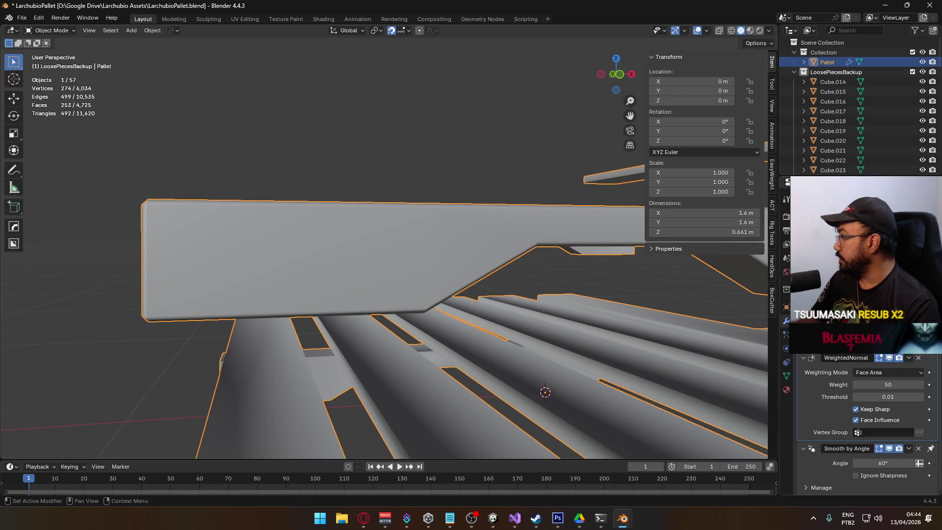
- Add a Triangulate modifier to the pallet, then undo it
{"action": "key", "text": "shift+a"}
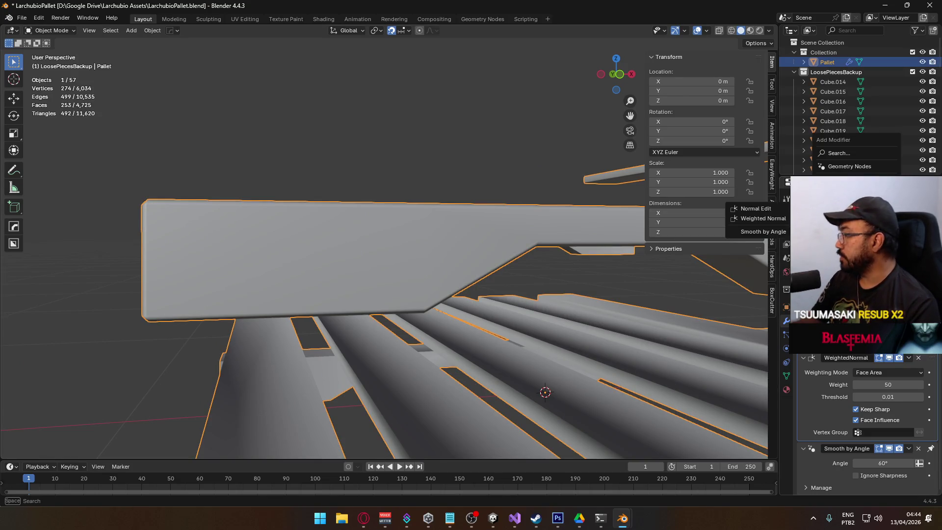
{"action": "type", "text": "trian"}
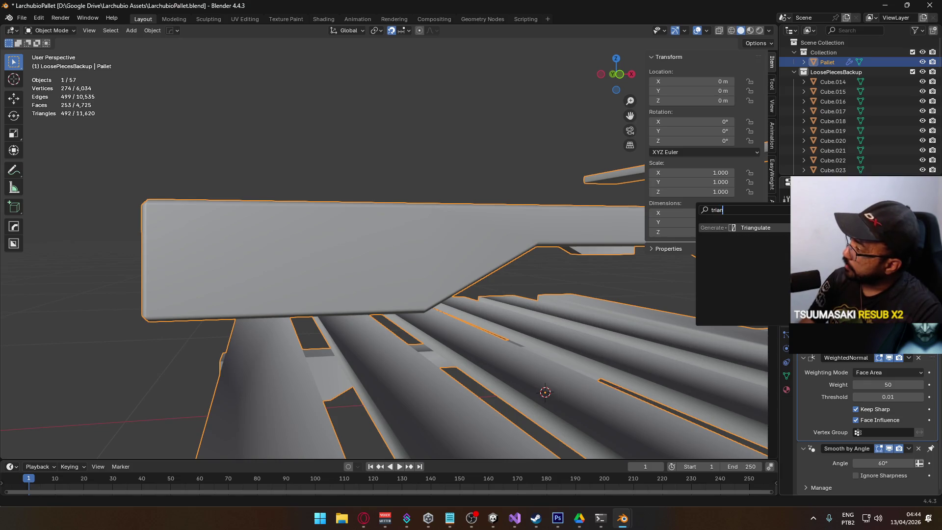
{"action": "key", "text": "Return"}
{"action": "key", "text": "ctrl+z"}
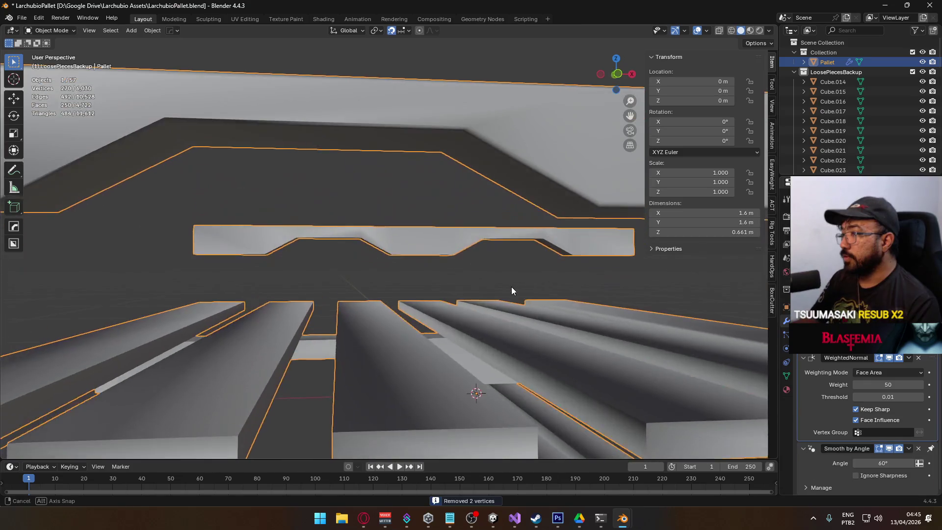
- In Edit Mode, face-select the whole top beam with L and separate it by selection
{"action": "key", "text": "Tab"}
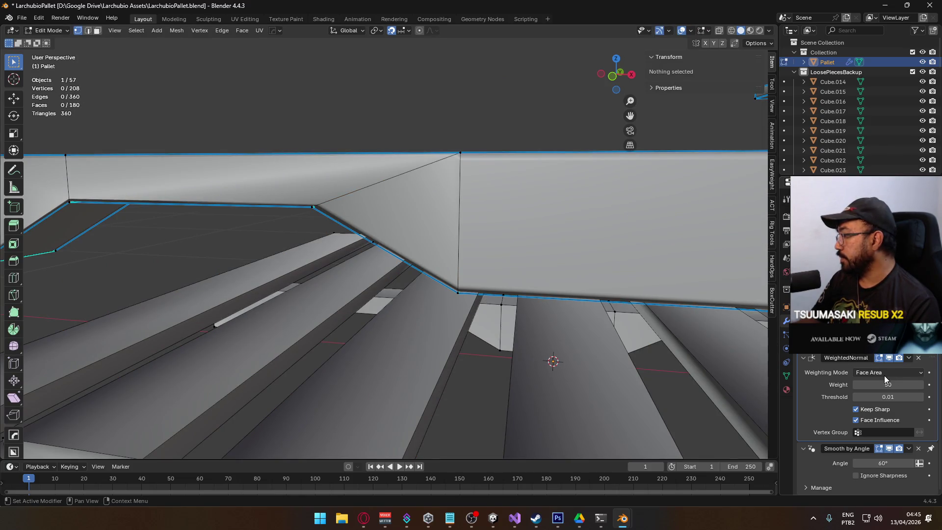
{"action": "key", "text": "ctrl+z"}
{"action": "key", "text": "ctrl+z"}
{"action": "key", "text": "ctrl+z"}
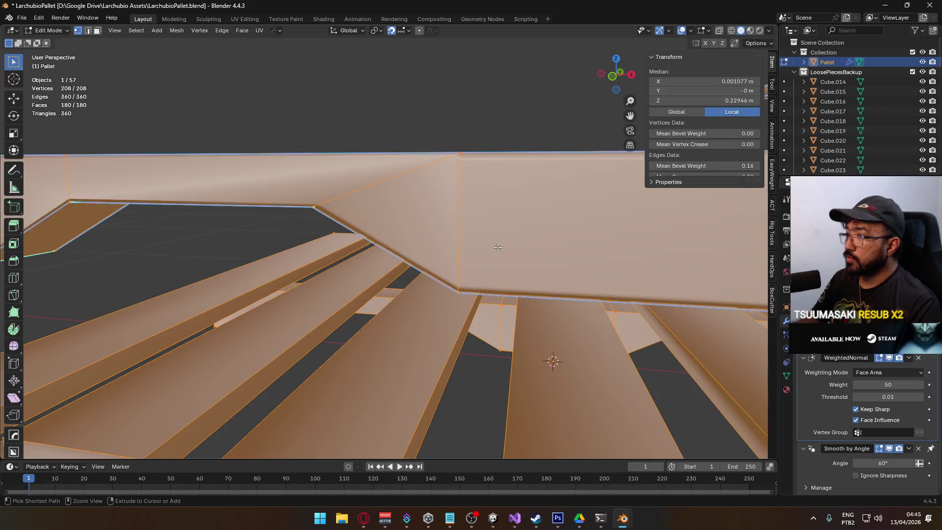
{"action": "mouse_move", "coordinate": [497, 247]}
{"action": "left_mouse_down"}
{"action": "mouse_move", "coordinate": [334, 176]}
{"action": "mouse_move", "coordinate": [429, 186]}
{"action": "left_mouse_up"}
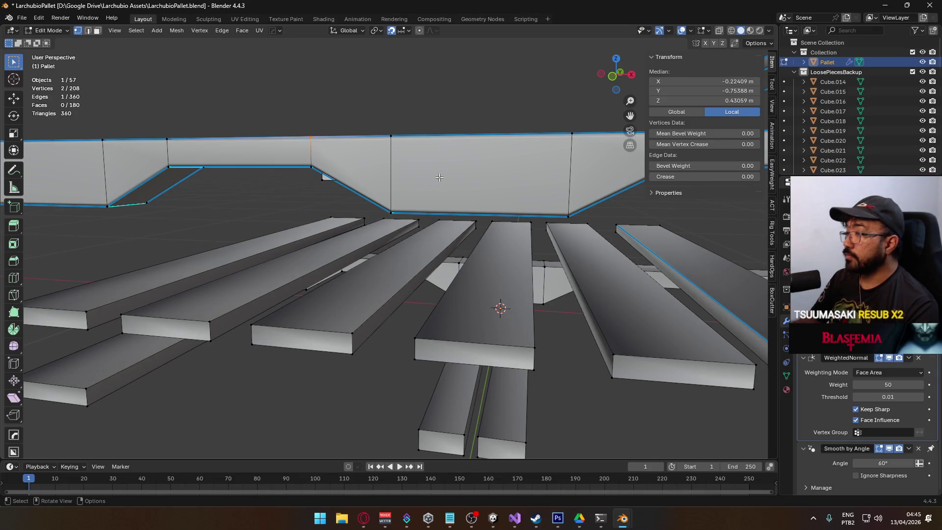
{"action": "key", "text": "3"}
{"action": "key", "text": "l"}
{"action": "right_click", "coordinate": [439, 179]}
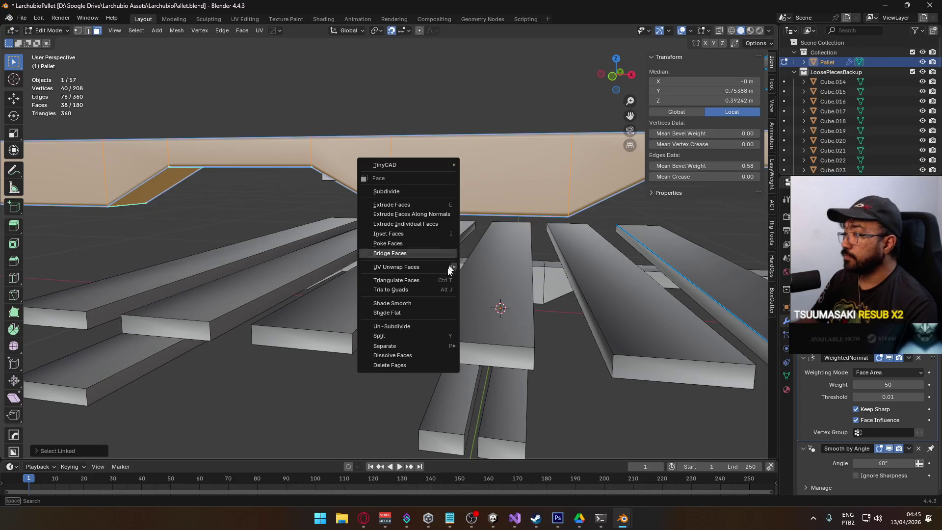
{"action": "mouse_move", "coordinate": [427, 340]}
{"action": "left_click", "coordinate": [486, 343]}
- Select the newly separated top beam, Pallet.001, and orbit around it
{"action": "scroll", "coordinate": [363, 197], "scroll_direction": "down", "scroll_amount": 3}
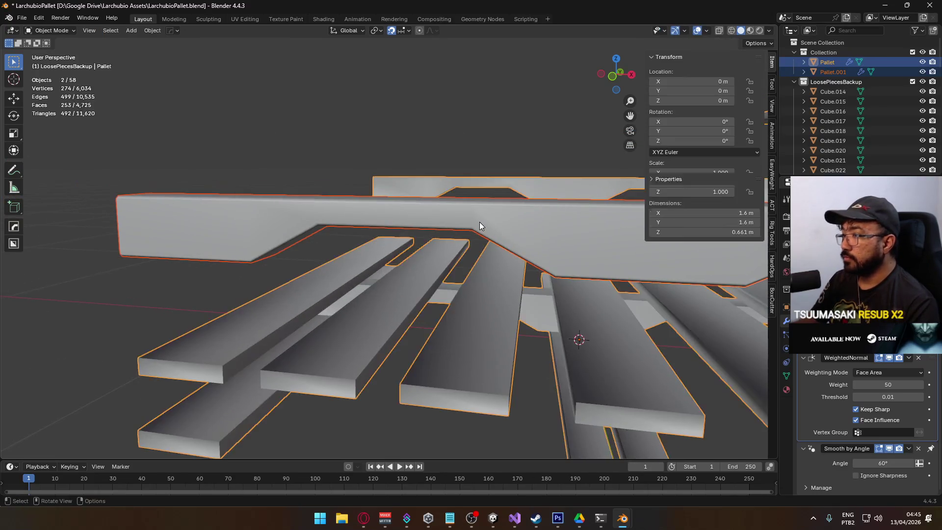
{"action": "left_click", "coordinate": [479, 221]}
{"action": "left_click_drag", "start_coordinate": [463, 226], "coordinate": [455, 207]}
- Deselect everything and orbit and pan around the separated top beam
{"action": "key", "text": "alt+a"}
{"action": "scroll", "coordinate": [440, 172], "scroll_direction": "up", "scroll_amount": 5}
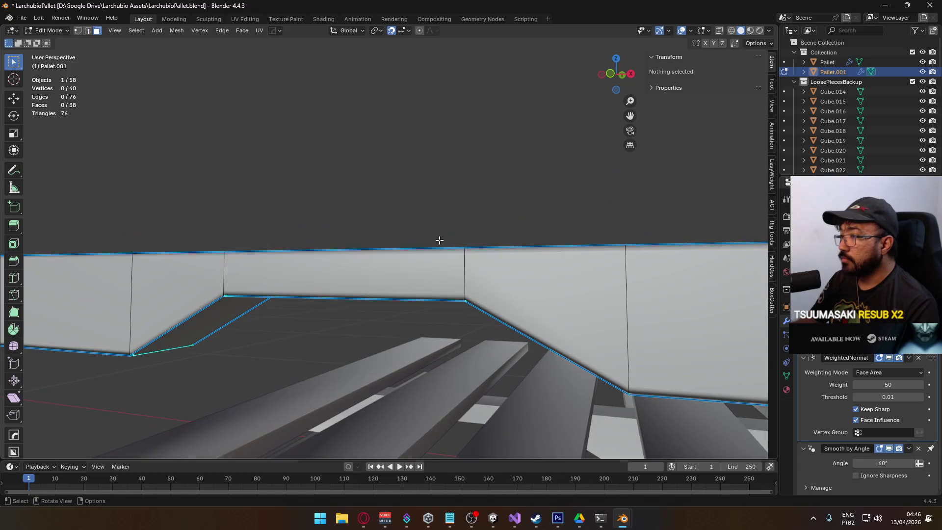
{"action": "key", "text": "Tab"}
{"action": "mouse_move", "coordinate": [530, 227]}
{"action": "left_mouse_down"}
{"action": "mouse_move", "coordinate": [535, 221]}
{"action": "mouse_move", "coordinate": [518, 221]}
{"action": "mouse_move", "coordinate": [530, 232]}
{"action": "mouse_move", "coordinate": [582, 228]}
{"action": "mouse_move", "coordinate": [477, 232]}
{"action": "left_mouse_up"}
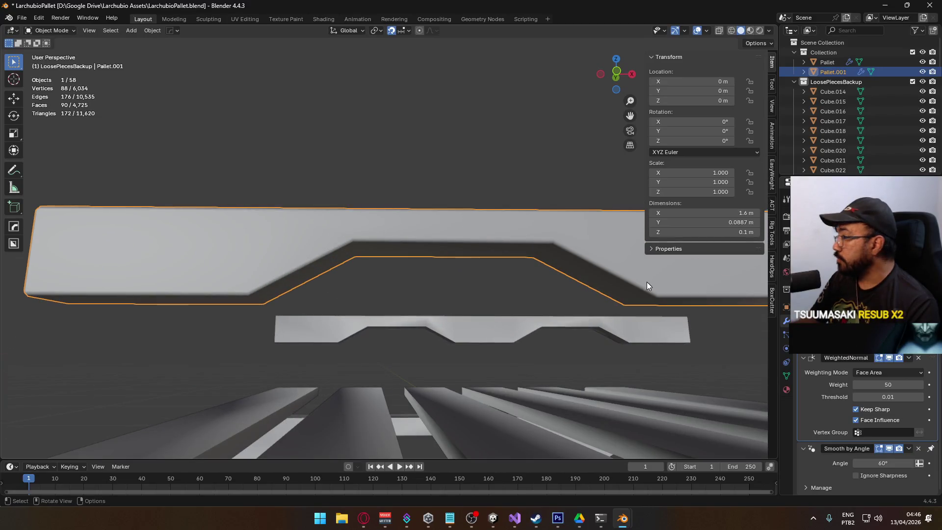
{"action": "left_click_drag", "start_coordinate": [622, 309], "coordinate": [649, 287]}
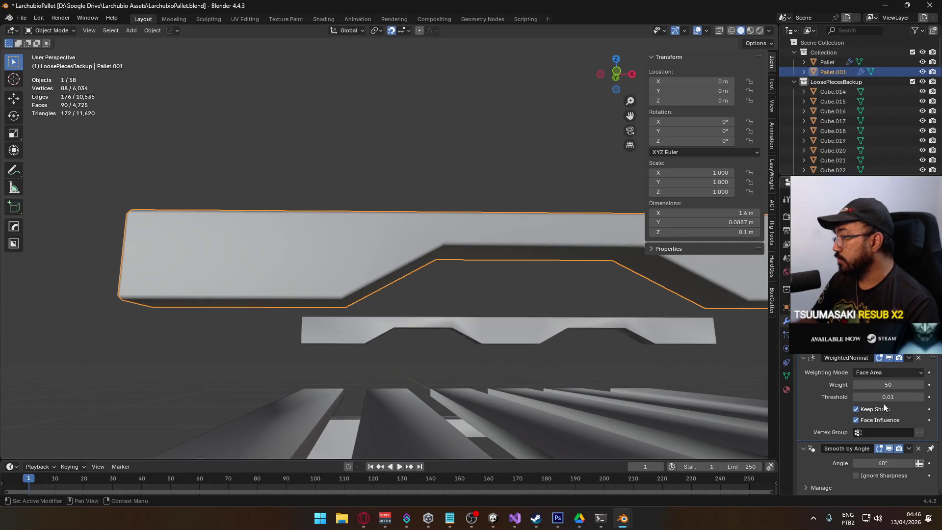
{"action": "key", "text": "Tab"}
{"action": "scroll", "coordinate": [475, 282], "scroll_direction": "up", "scroll_amount": 3}
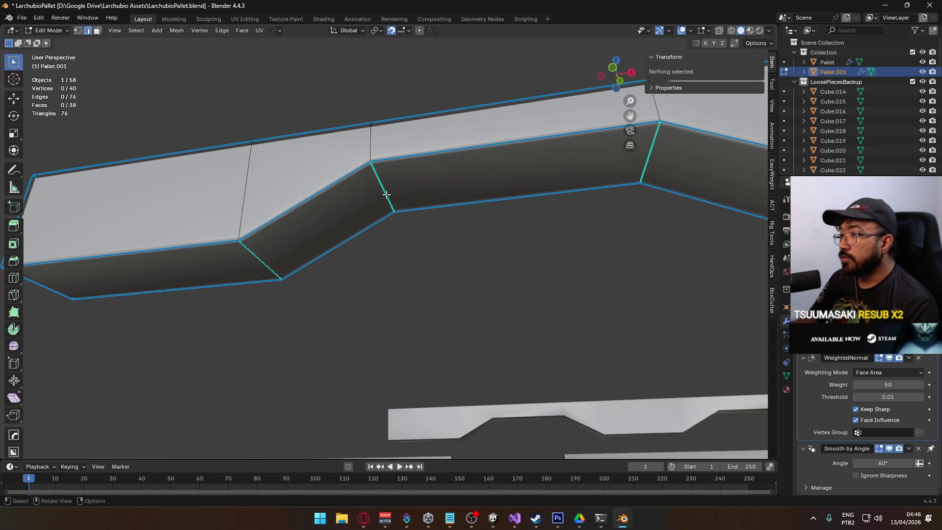
- Select the edge loop through the beam's bevel corners and mark it sharp
{"action": "left_click", "coordinate": [388, 197]}
{"action": "key", "text": "Tab"}
{"action": "key", "text": "Tab"}
{"action": "left_click", "coordinate": [381, 189], "text": "alt"}
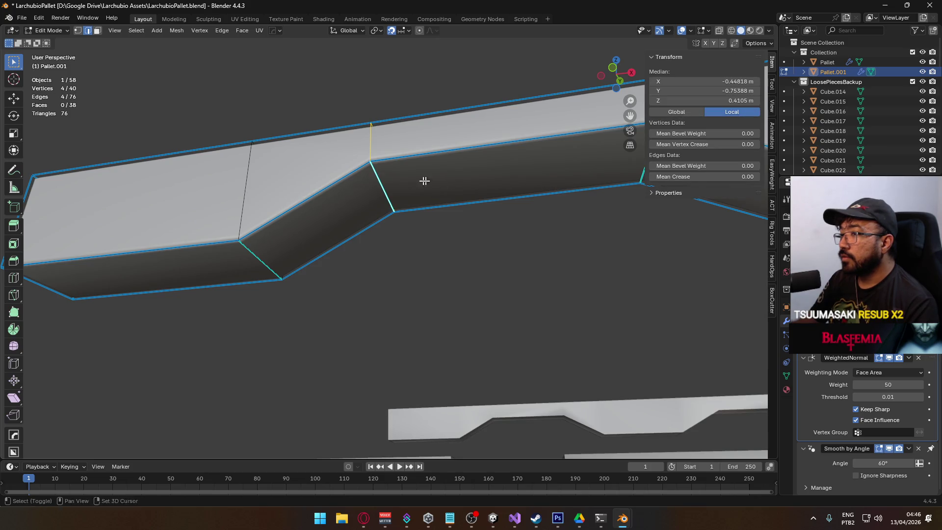
{"action": "scroll", "coordinate": [389, 188], "scroll_direction": "right", "scroll_amount": 5}
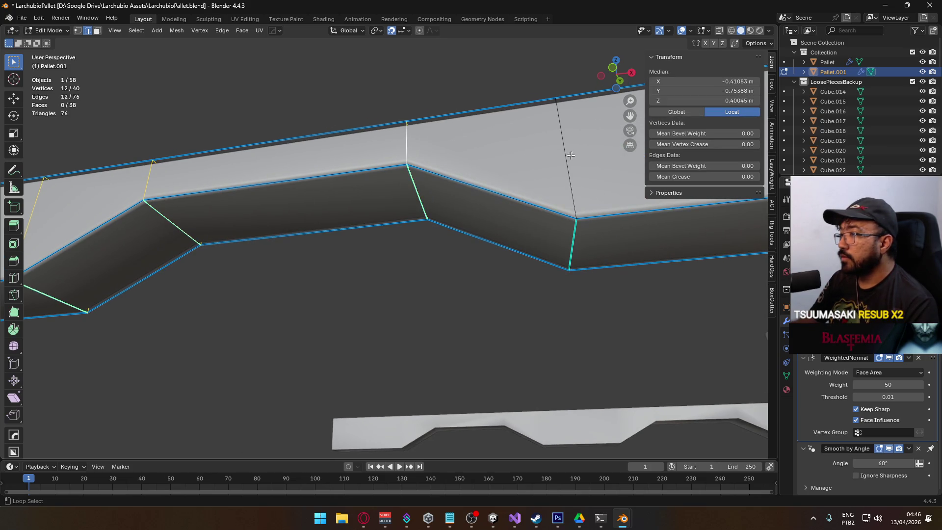
{"action": "key", "text": "ctrl+e"}
{"action": "left_click", "coordinate": [548, 254]}
{"action": "key", "text": "Tab"}
{"action": "key", "text": "alt+a"}
- View the beam from a low angle and apply an edge operation from the context menu
{"action": "mouse_move", "coordinate": [342, 219]}
{"action": "left_mouse_down"}
{"action": "mouse_move", "coordinate": [355, 240]}
{"action": "mouse_move", "coordinate": [349, 248]}
{"action": "mouse_move", "coordinate": [308, 236]}
{"action": "mouse_move", "coordinate": [387, 235]}
{"action": "mouse_move", "coordinate": [364, 249]}
{"action": "mouse_move", "coordinate": [388, 241]}
{"action": "mouse_move", "coordinate": [344, 244]}
{"action": "mouse_move", "coordinate": [435, 232]}
{"action": "left_mouse_up"}
{"action": "key", "text": "Tab"}
{"action": "right_click", "coordinate": [400, 254]}
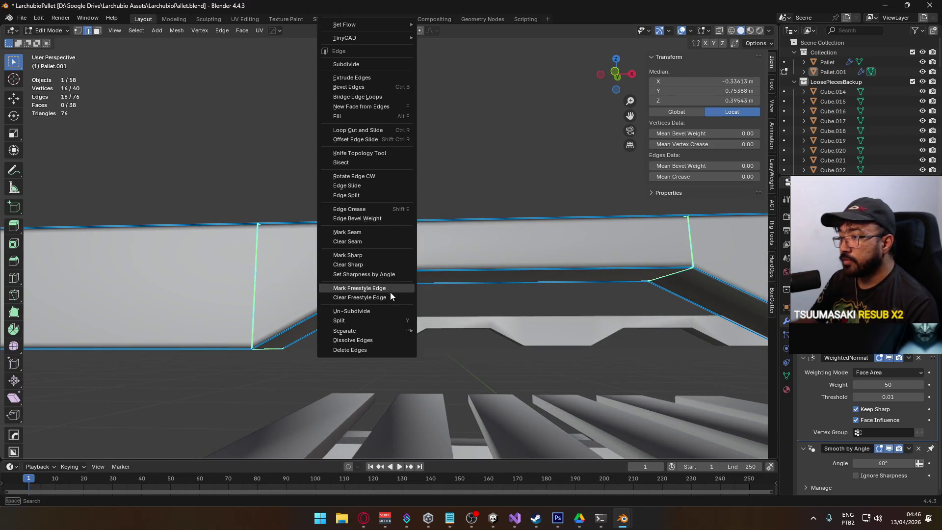
{"action": "left_click", "coordinate": [386, 269]}
{"action": "key", "text": "Tab"}
{"action": "mouse_move", "coordinate": [443, 247]}
{"action": "left_mouse_down"}
{"action": "mouse_move", "coordinate": [430, 228]}
{"action": "mouse_move", "coordinate": [435, 214]}
{"action": "mouse_move", "coordinate": [452, 206]}
{"action": "mouse_move", "coordinate": [476, 219]}
{"action": "mouse_move", "coordinate": [447, 221]}
{"action": "left_mouse_up"}
- Give a vertical corner edge a bevel weight of 1.00
{"action": "key", "text": "Tab"}
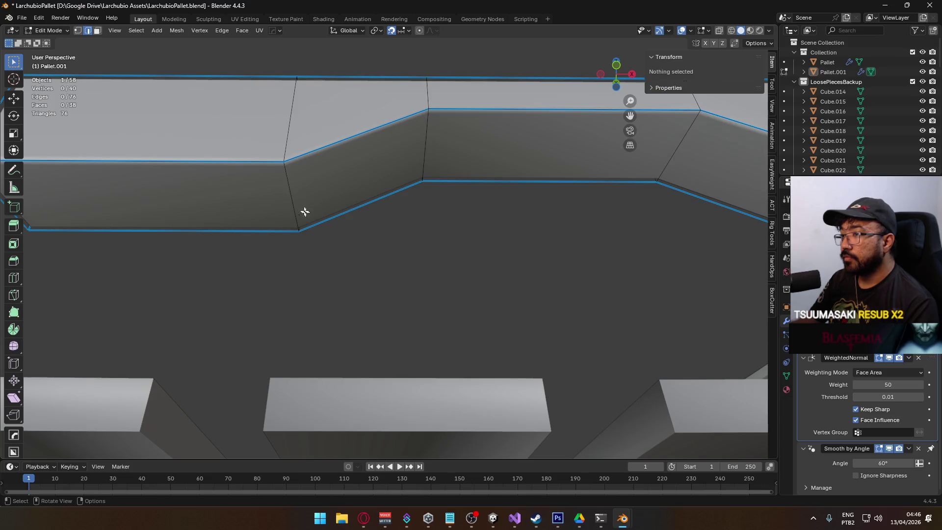
{"action": "left_click", "coordinate": [309, 215]}
{"action": "left_click", "coordinate": [716, 166]}
{"action": "type", "text": "1"}
{"action": "key", "text": "Return"}
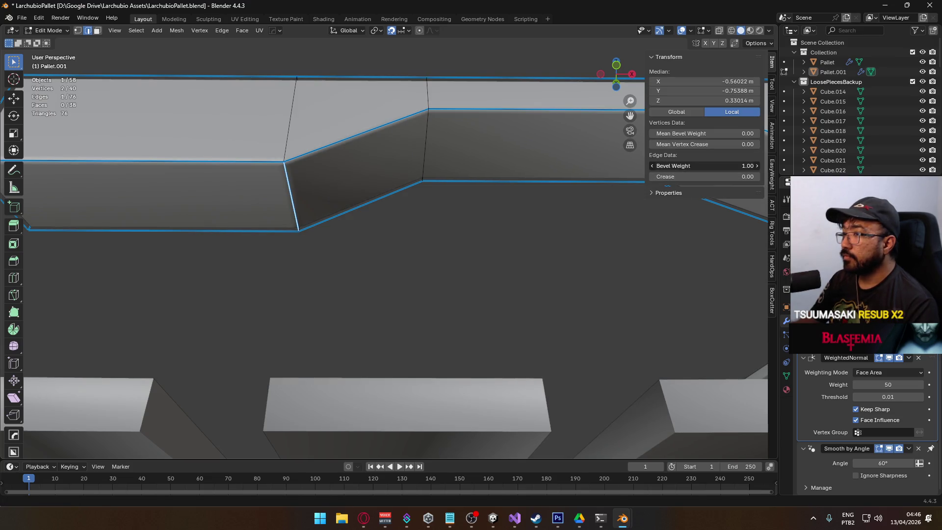
- Select pairs of vertical corner edges and mark them sharp
{"action": "left_click", "coordinate": [416, 157]}
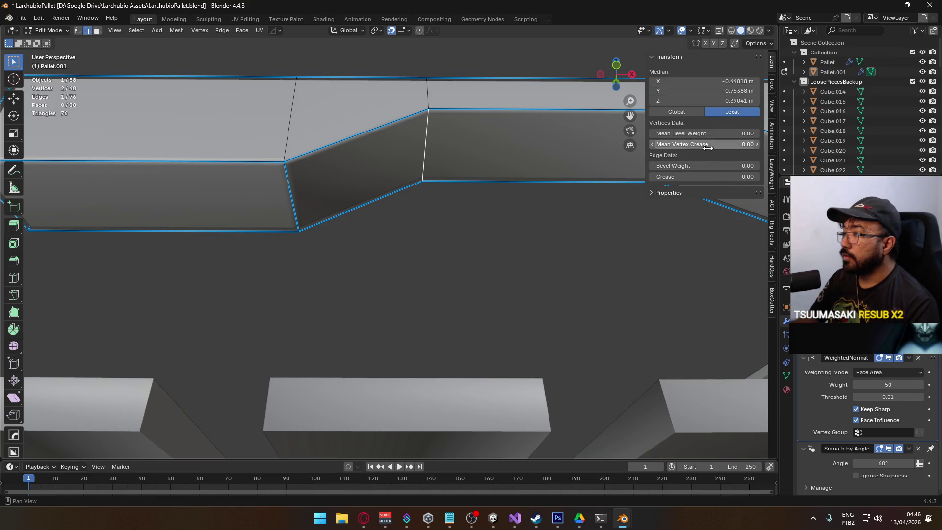
{"action": "scroll", "coordinate": [452, 227], "scroll_direction": "down", "scroll_amount": 3}
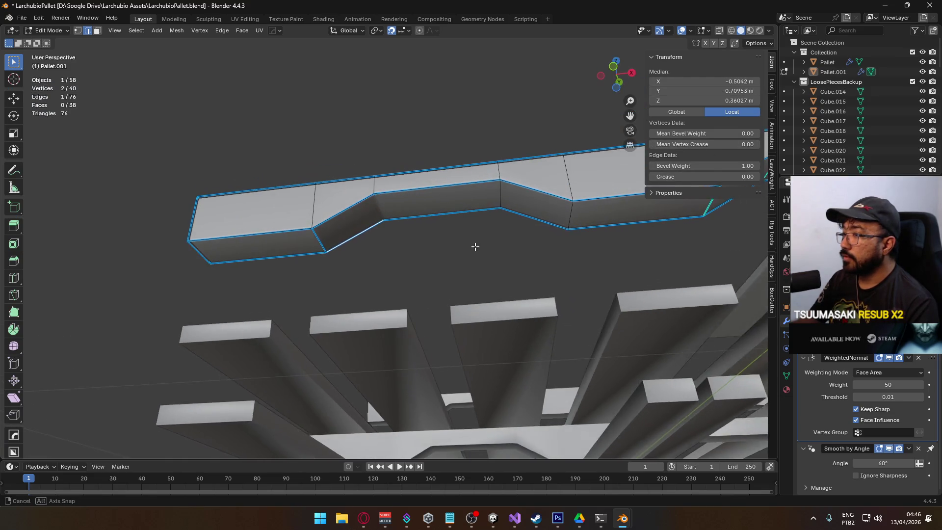
{"action": "left_click", "coordinate": [482, 231]}
{"action": "left_click", "coordinate": [499, 193]}
{"action": "left_click", "coordinate": [567, 206], "text": "shift"}
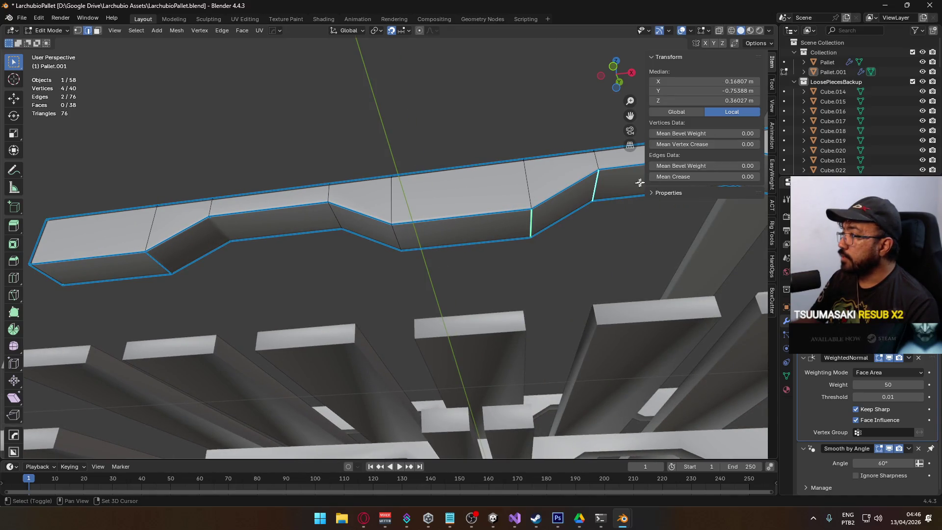
{"action": "key", "text": "ctrl+e"}
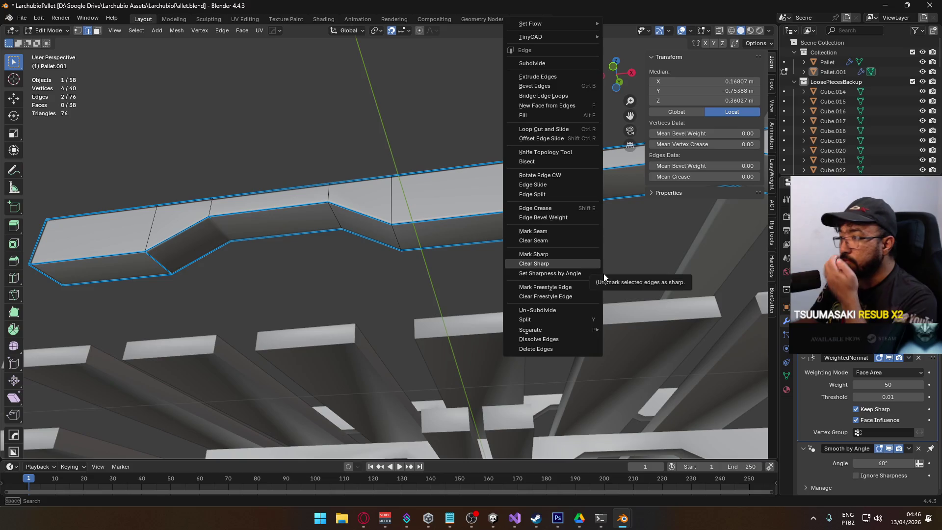
{"action": "left_click", "coordinate": [565, 254]}
{"action": "left_click", "coordinate": [520, 218]}
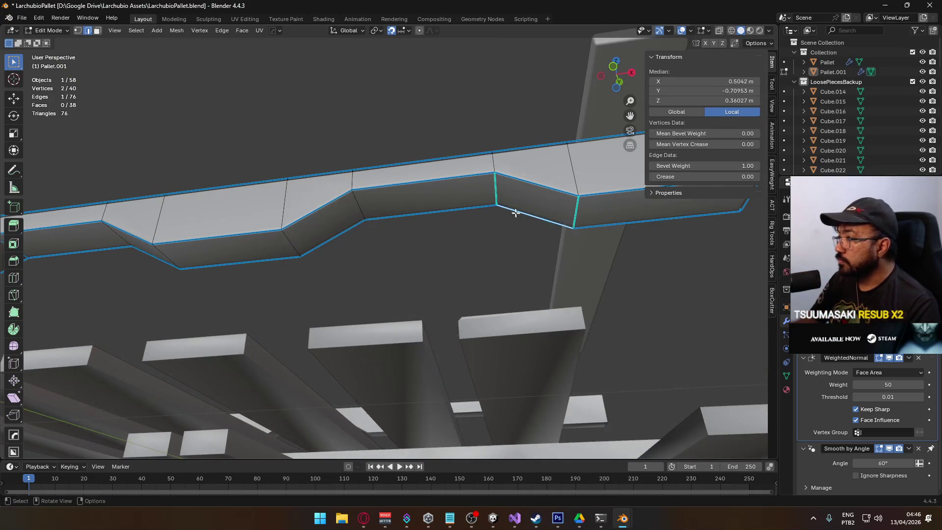
{"action": "left_click", "coordinate": [575, 210], "text": "shift"}
{"action": "key", "text": "ctrl+e"}
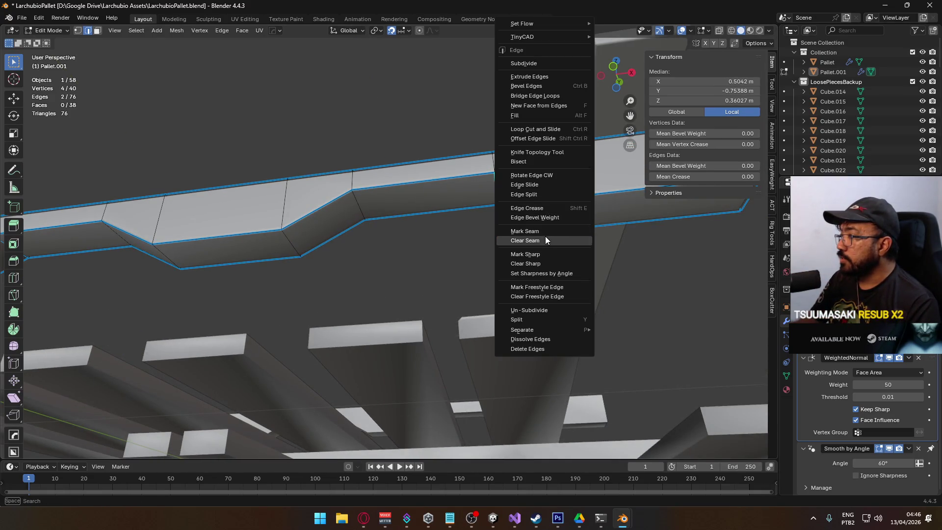
{"action": "left_click", "coordinate": [521, 250]}
- Preview the beam's shading from several angles, then switch to the YouTube video
{"action": "key", "text": "Tab"}
{"action": "mouse_move", "coordinate": [489, 243]}
{"action": "left_mouse_down"}
{"action": "mouse_move", "coordinate": [517, 223]}
{"action": "mouse_move", "coordinate": [413, 227]}
{"action": "mouse_move", "coordinate": [431, 219]}
{"action": "left_mouse_up"}
{"action": "key", "text": "Tab"}
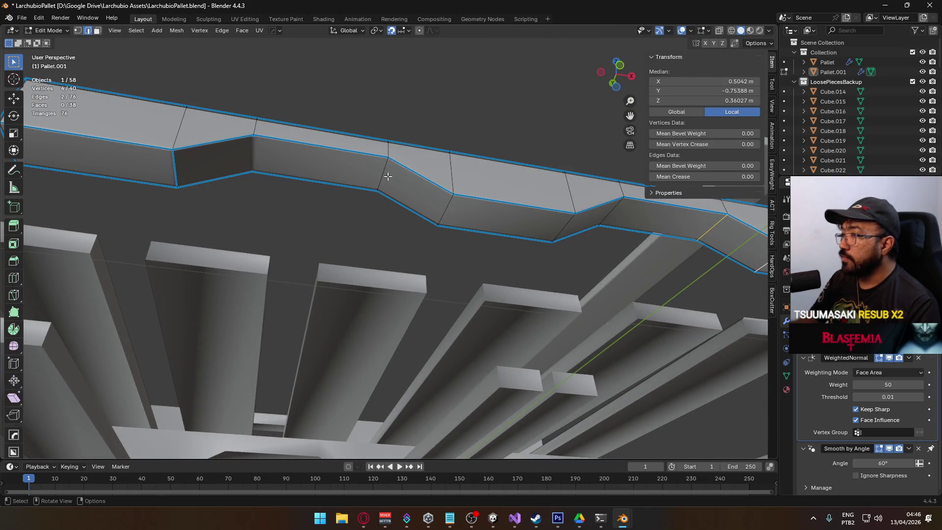
{"action": "left_click_drag", "start_coordinate": [567, 215], "coordinate": [328, 222]}
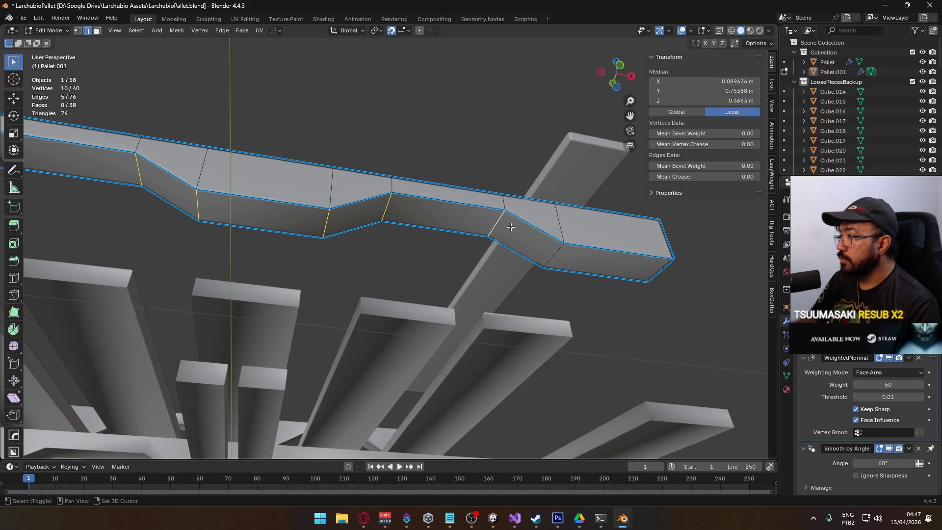
{"action": "key", "text": "Tab"}
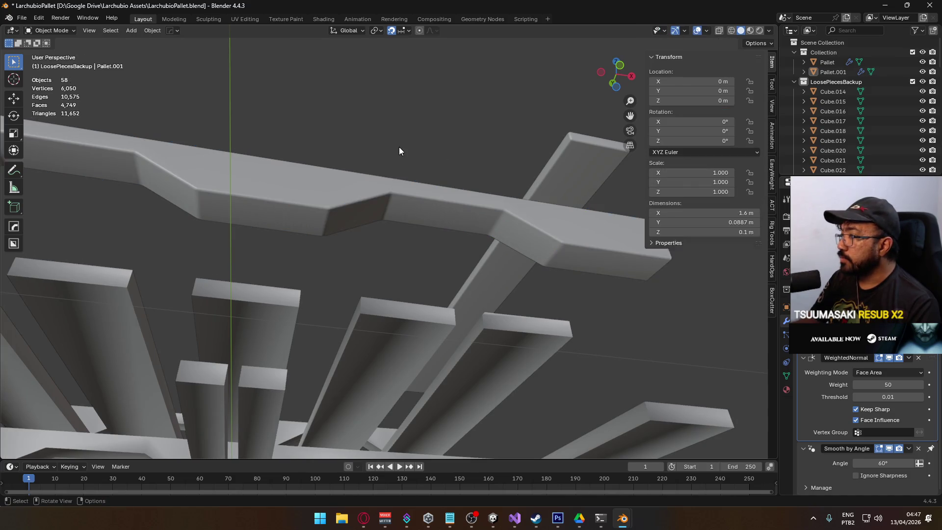
{"action": "mouse_move", "coordinate": [465, 157]}
{"action": "left_mouse_down"}
{"action": "mouse_move", "coordinate": [365, 206]}
{"action": "mouse_move", "coordinate": [371, 221]}
{"action": "mouse_move", "coordinate": [331, 214]}
{"action": "mouse_move", "coordinate": [408, 230]}
{"action": "mouse_move", "coordinate": [435, 226]}
{"action": "mouse_move", "coordinate": [378, 224]}
{"action": "mouse_move", "coordinate": [410, 233]}
{"action": "mouse_move", "coordinate": [373, 235]}
{"action": "mouse_move", "coordinate": [441, 231]}
{"action": "mouse_move", "coordinate": [266, 267]}
{"action": "mouse_move", "coordinate": [425, 279]}
{"action": "mouse_move", "coordinate": [354, 214]}
{"action": "mouse_move", "coordinate": [463, 248]}
{"action": "mouse_move", "coordinate": [492, 244]}
{"action": "left_mouse_up"}
{"action": "key", "text": "Tab"}
{"action": "key", "text": "Tab"}
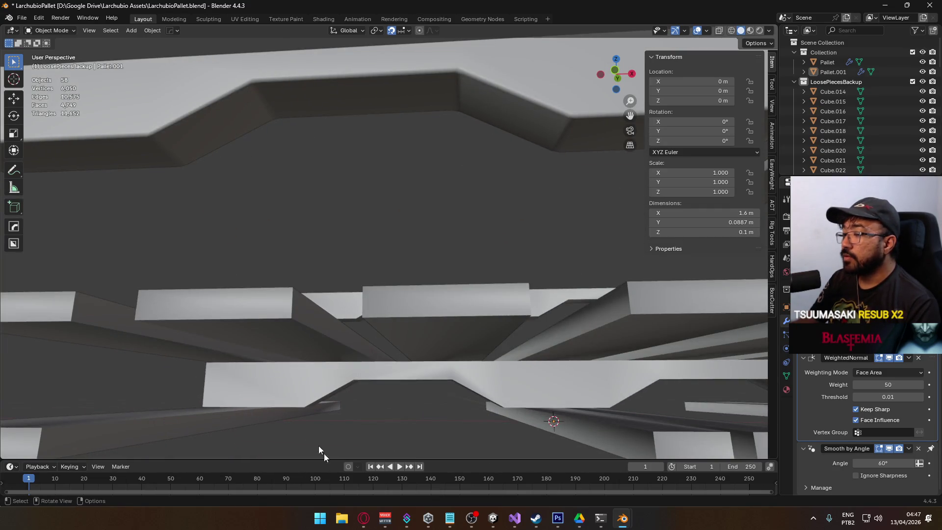
{"action": "left_click", "coordinate": [363, 518]}
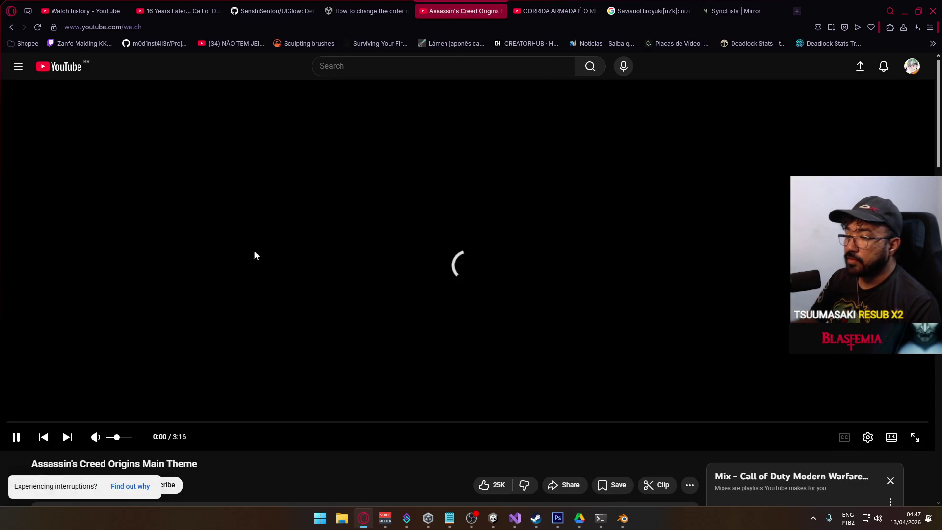
- Return from YouTube to Blender, orbit to see the whole pallet, and select the Pallet object
{"action": "key", "text": "alt+Tab"}
{"action": "key", "text": "alt+Tab"}
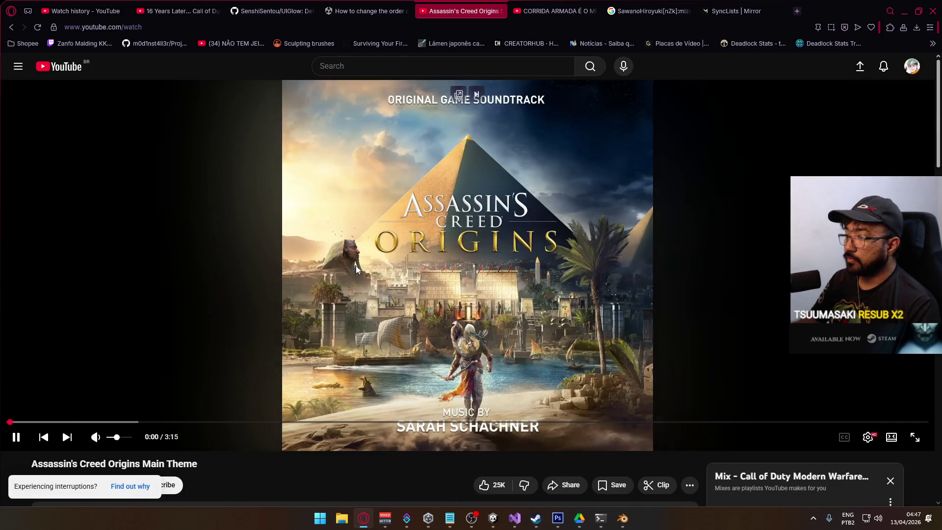
{"action": "key", "text": "alt+Tab"}
{"action": "mouse_move", "coordinate": [414, 185]}
{"action": "left_mouse_down"}
{"action": "mouse_move", "coordinate": [349, 208]}
{"action": "mouse_move", "coordinate": [537, 228]}
{"action": "mouse_move", "coordinate": [458, 260]}
{"action": "left_mouse_up"}
{"action": "left_click", "coordinate": [477, 269]}
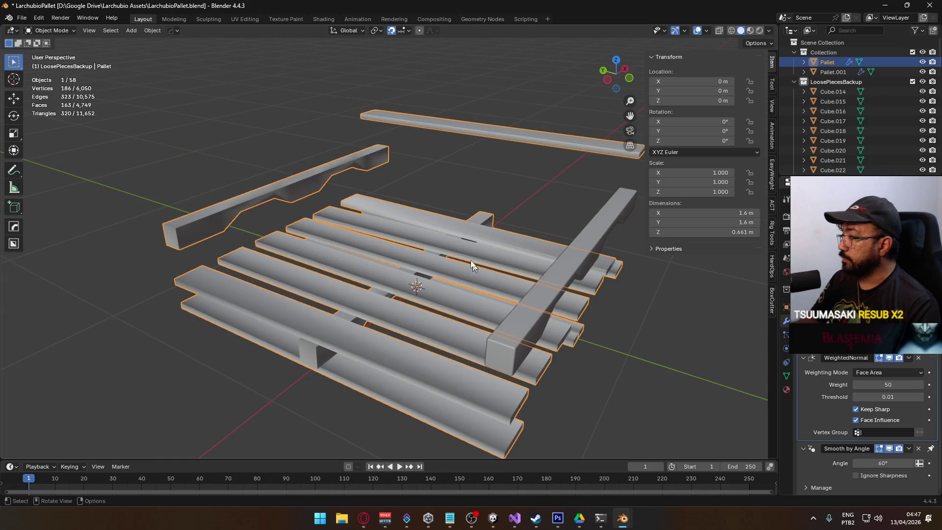
- Select the loose top plank with L and separate it into its own object
{"action": "mouse_move", "coordinate": [639, 257]}
{"action": "left_mouse_down"}
{"action": "mouse_move", "coordinate": [510, 216]}
{"action": "mouse_move", "coordinate": [420, 253]}
{"action": "mouse_move", "coordinate": [540, 157]}
{"action": "left_mouse_up"}
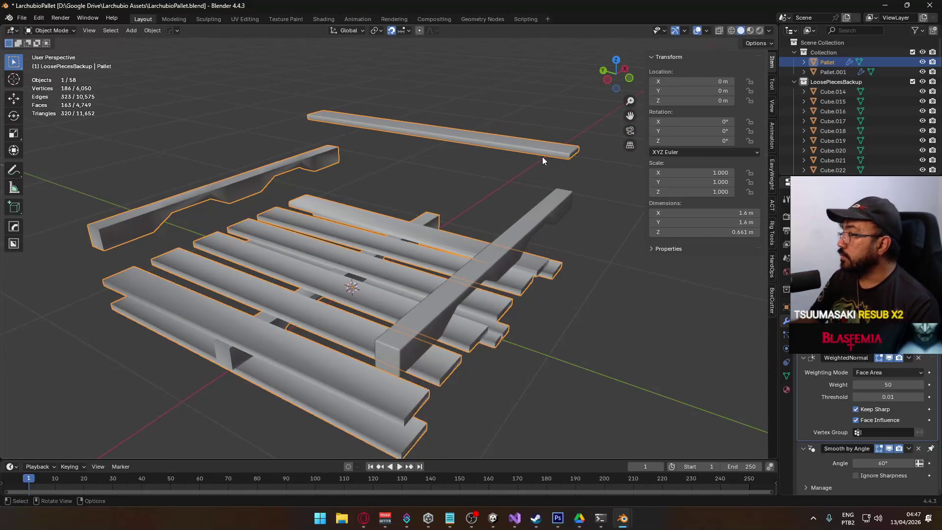
{"action": "key", "text": "Tab"}
{"action": "key", "text": "l"}
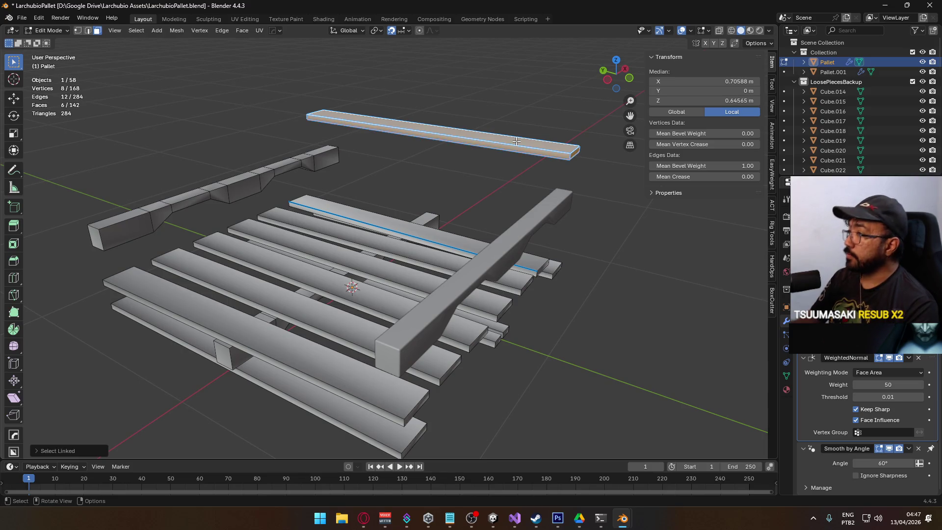
{"action": "right_click", "coordinate": [515, 129]}
{"action": "left_click", "coordinate": [568, 310]}
{"action": "key", "text": "Tab"}
- Remove the Pallet's WeightedNormal modifier and apply Shade Auto Smooth
{"action": "left_click", "coordinate": [342, 278]}
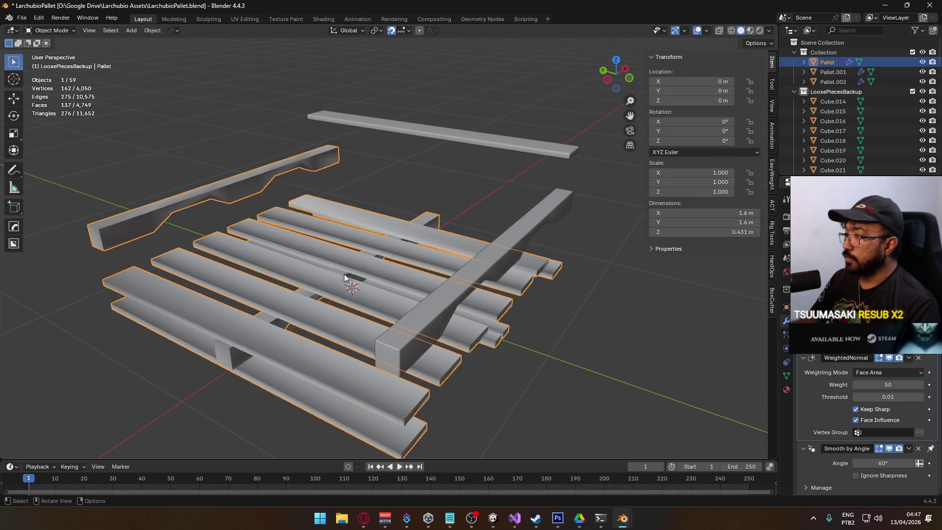
{"action": "left_click", "coordinate": [917, 362]}
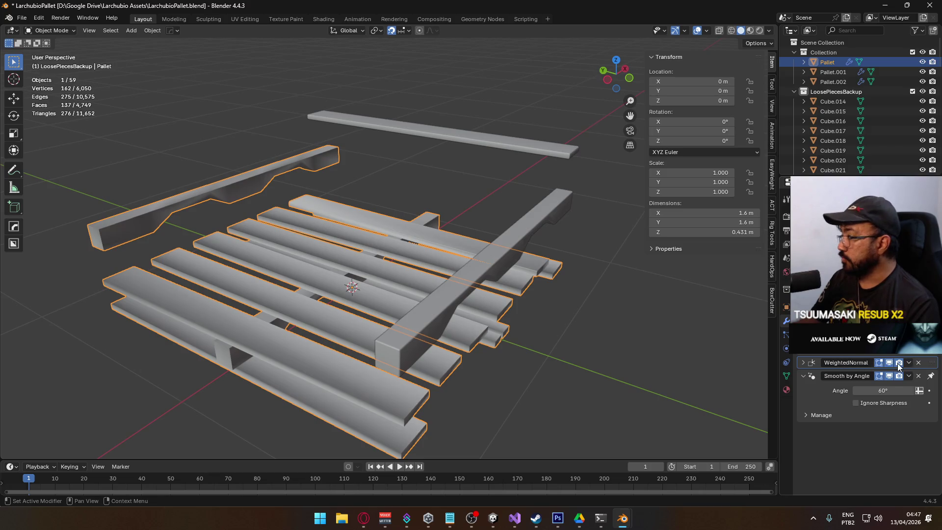
{"action": "left_click", "coordinate": [919, 363]}
{"action": "mouse_move", "coordinate": [489, 320]}
{"action": "left_mouse_down"}
{"action": "mouse_move", "coordinate": [458, 297]}
{"action": "mouse_move", "coordinate": [491, 315]}
{"action": "left_mouse_up"}
{"action": "right_click", "coordinate": [490, 315]}
{"action": "left_click", "coordinate": [475, 321]}
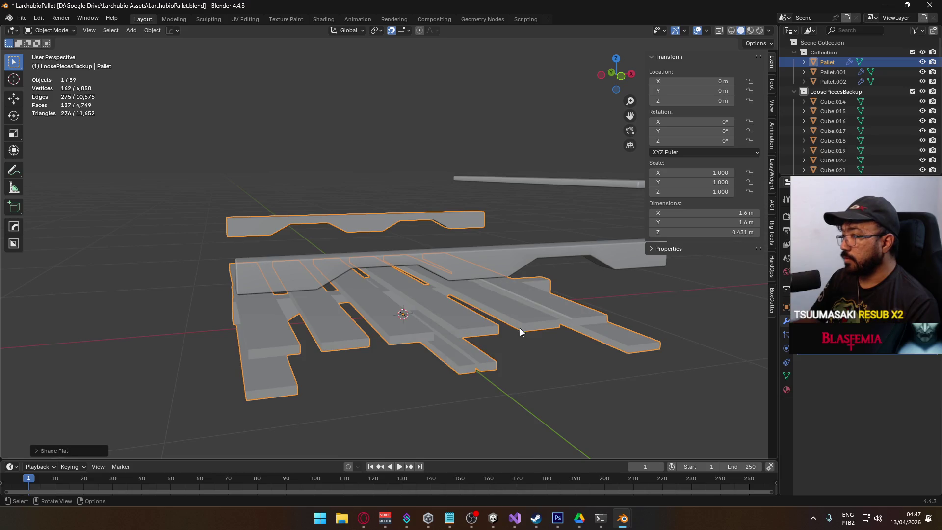
{"action": "left_click", "coordinate": [595, 374]}
- Select Pallet.001 together with the Pallet object in front view
{"action": "key", "text": "Tab"}
{"action": "mouse_move", "coordinate": [597, 370]}
{"action": "left_mouse_down"}
{"action": "mouse_move", "coordinate": [518, 320]}
{"action": "mouse_move", "coordinate": [495, 343]}
{"action": "mouse_move", "coordinate": [484, 340]}
{"action": "mouse_move", "coordinate": [464, 285]}
{"action": "left_mouse_up"}
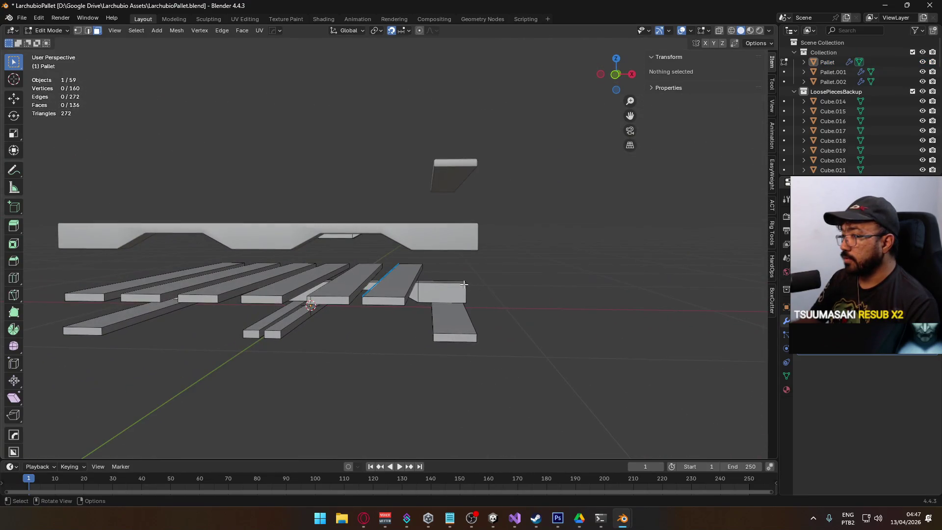
{"action": "key", "text": "Tab"}
{"action": "left_click", "coordinate": [446, 243]}
{"action": "key", "text": "KP_1"}
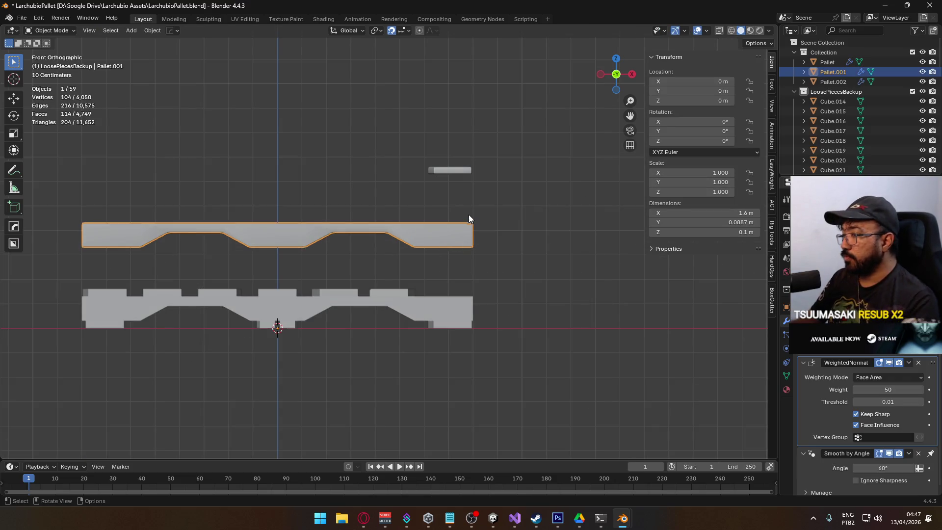
{"action": "left_click", "coordinate": [466, 309], "text": "shift"}
{"action": "mouse_move", "coordinate": [530, 224]}
{"action": "left_mouse_down"}
{"action": "mouse_move", "coordinate": [459, 257]}
{"action": "mouse_move", "coordinate": [559, 203]}
{"action": "left_mouse_up"}
- In Edit Mode, select the whole upper pallet piece and hide it
{"action": "key", "text": "Tab"}
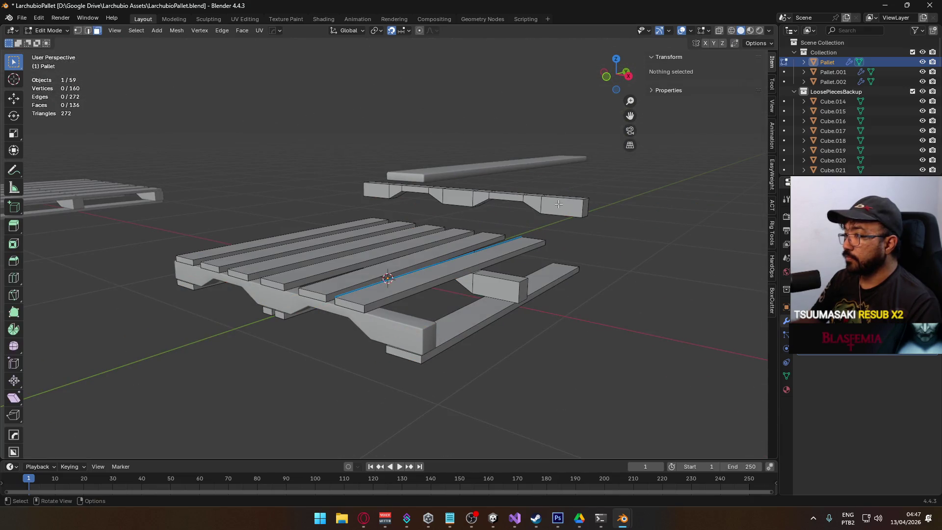
{"action": "left_click", "coordinate": [559, 204]}
{"action": "key", "text": "l"}
{"action": "key", "text": "KP_1"}
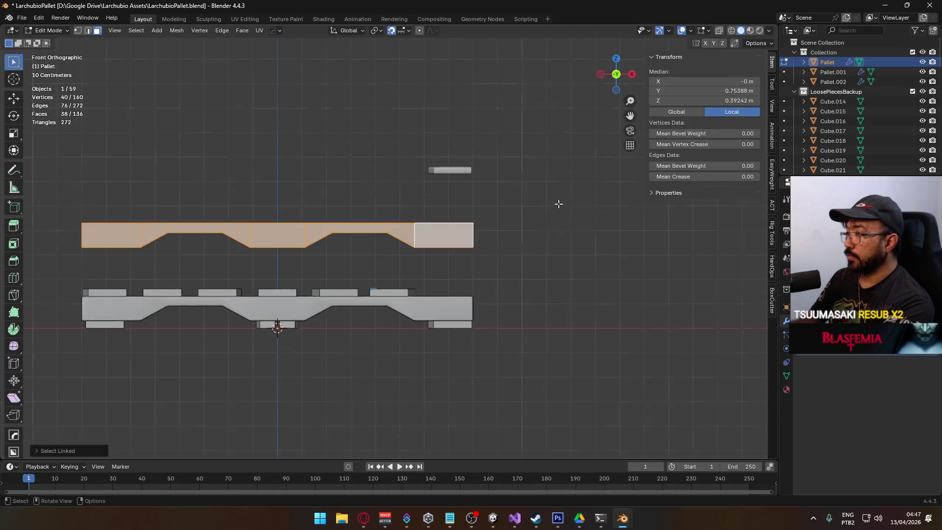
{"action": "key", "text": "h"}
- Move the small plank down so it sits on top of the beam
{"action": "left_click", "coordinate": [459, 166]}
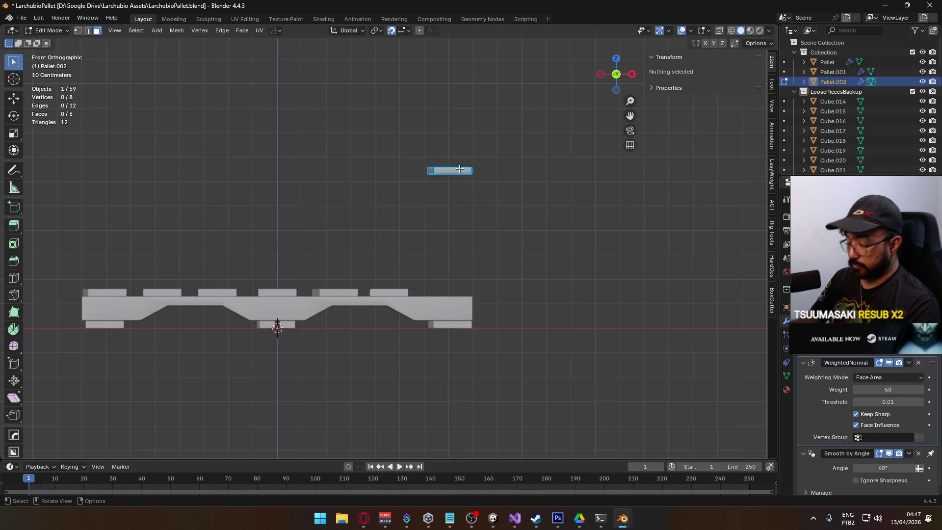
{"action": "key", "text": "l"}
{"action": "key", "text": "g"}
{"action": "left_click", "coordinate": [461, 280]}
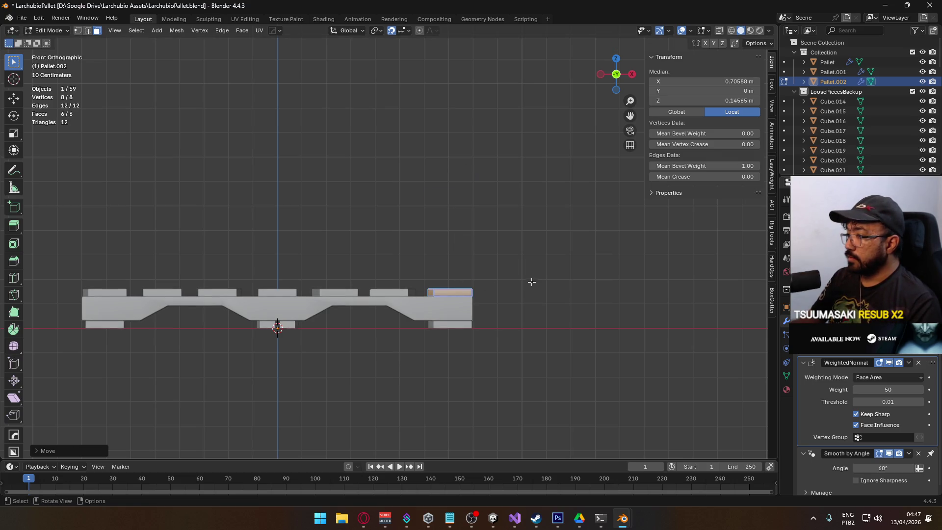
{"action": "key", "text": "Tab"}
{"action": "left_click_drag", "start_coordinate": [467, 347], "coordinate": [461, 319]}
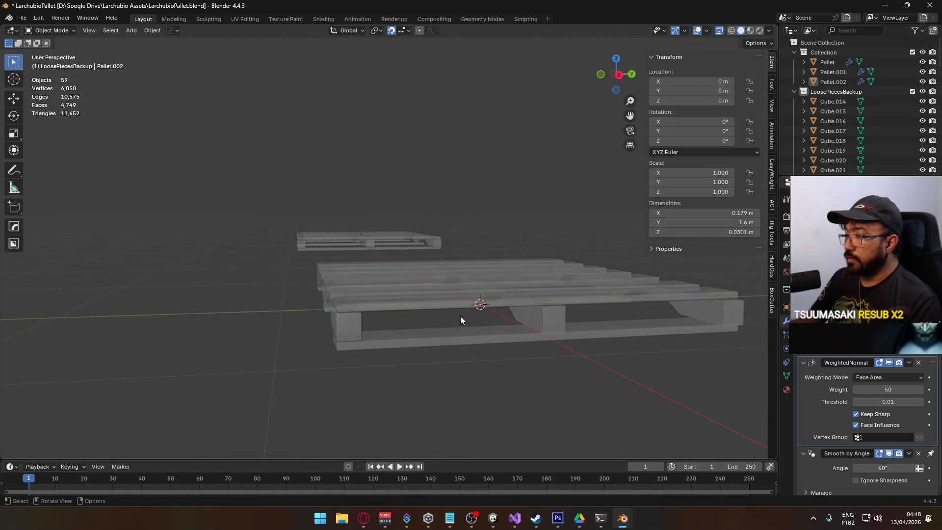
{"action": "scroll", "coordinate": [461, 319], "scroll_direction": "up", "scroll_amount": 5}
{"action": "scroll", "coordinate": [409, 260], "scroll_direction": "down", "scroll_amount": 8}
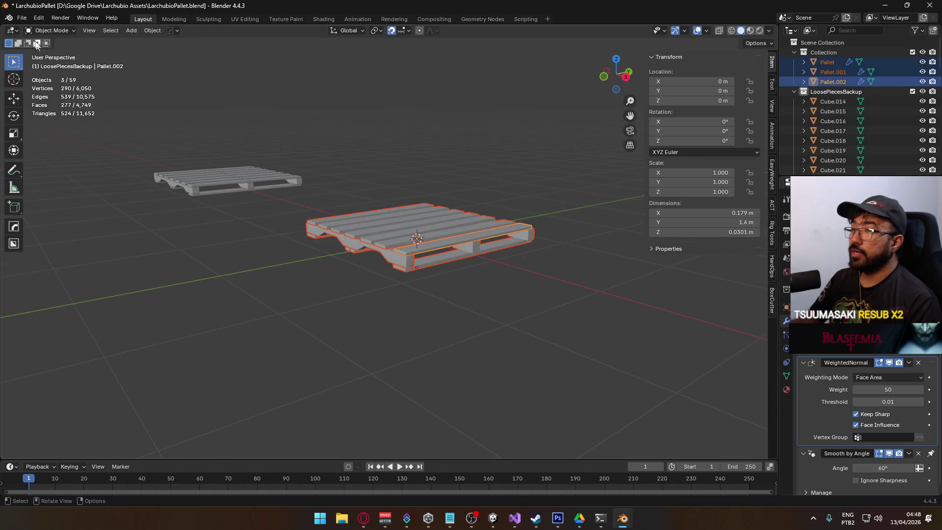
- Save the blend file and export FBX, overwriting LarchubioPallet.fbx
{"action": "key", "text": "ctrl+s"}
{"action": "left_click", "coordinate": [21, 18]}
{"action": "mouse_move", "coordinate": [39, 167]}
{"action": "left_click", "coordinate": [175, 254]}
{"action": "left_click", "coordinate": [388, 202]}
{"action": "double_click", "coordinate": [387, 201]}
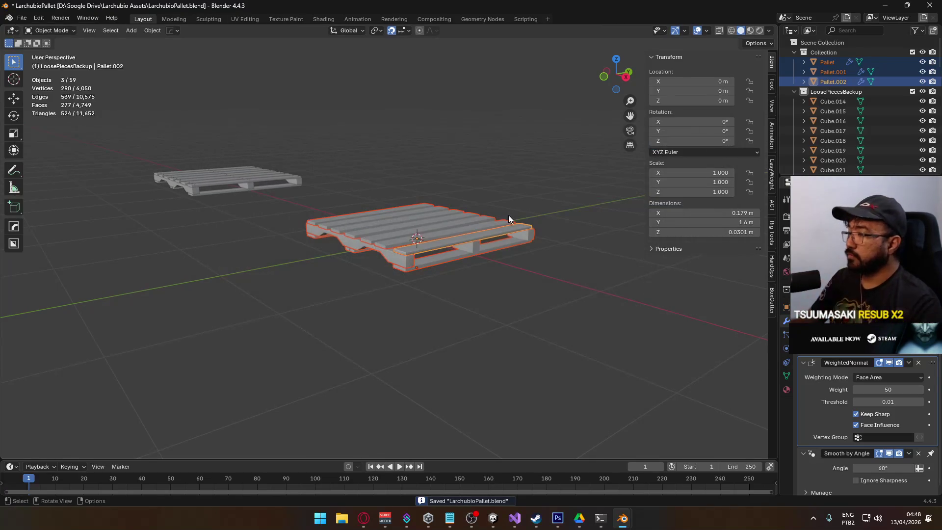
{"action": "key", "text": "alt+Tab"}
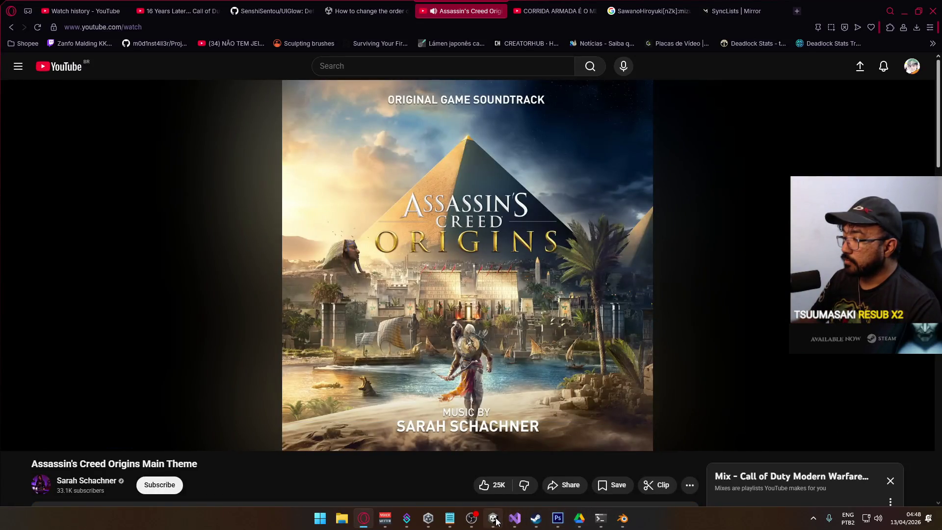
- Bring Unity forward and open the crash scene
{"action": "left_click", "coordinate": [495, 520]}
{"action": "left_click", "coordinate": [325, 427]}
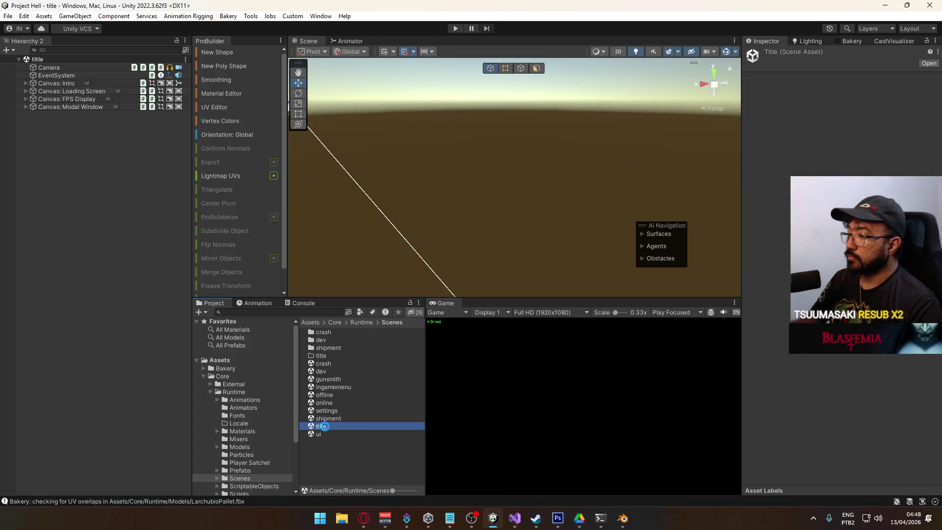
{"action": "left_click", "coordinate": [327, 364]}
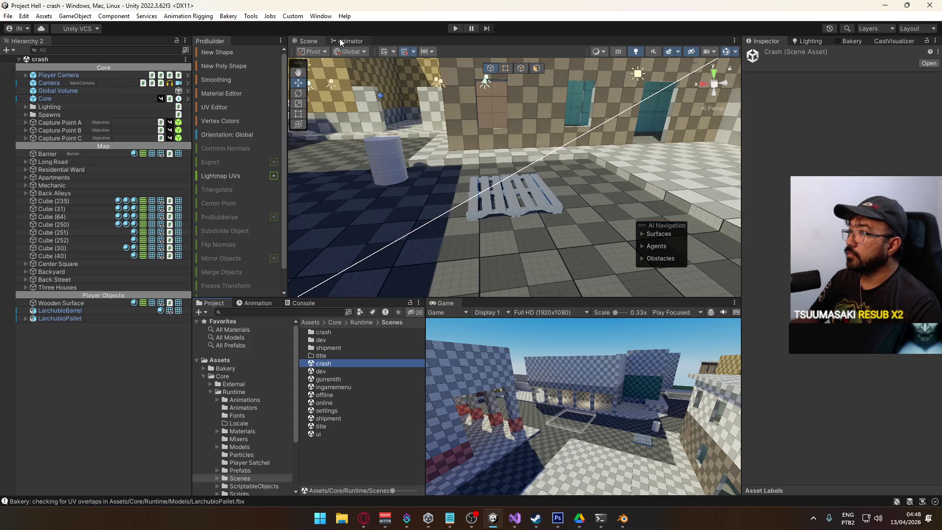
- Maximize the Scene view and fly around the pallet with W and S
{"action": "right_click", "coordinate": [314, 41]}
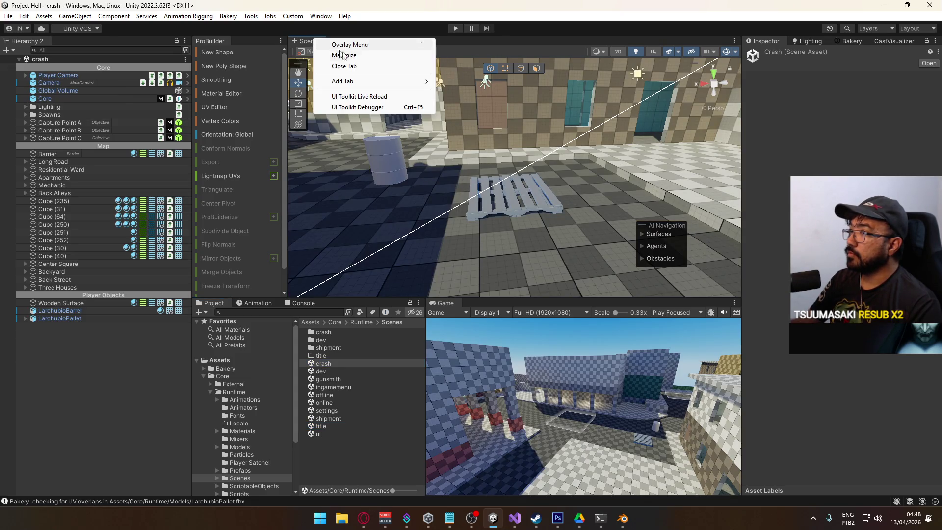
{"action": "left_click", "coordinate": [344, 56]}
{"action": "key", "text": "w"}
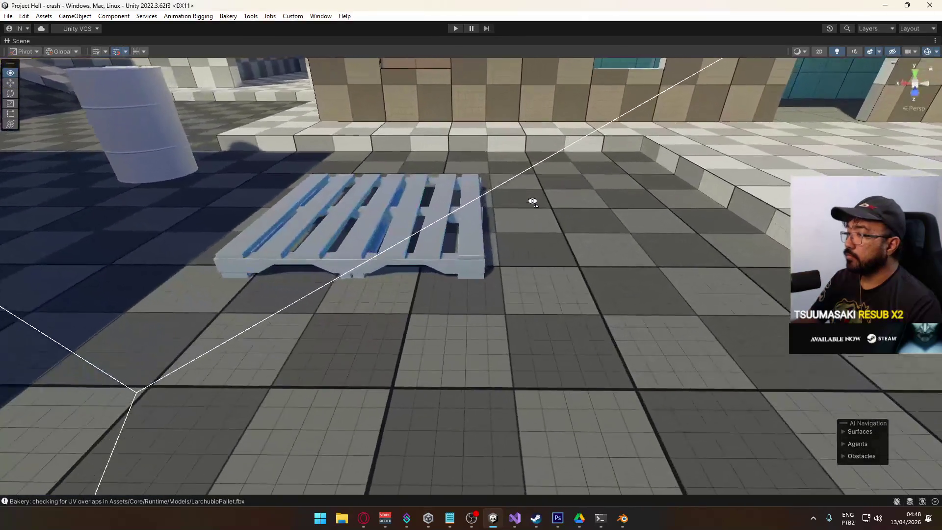
{"action": "key", "text": "s"}
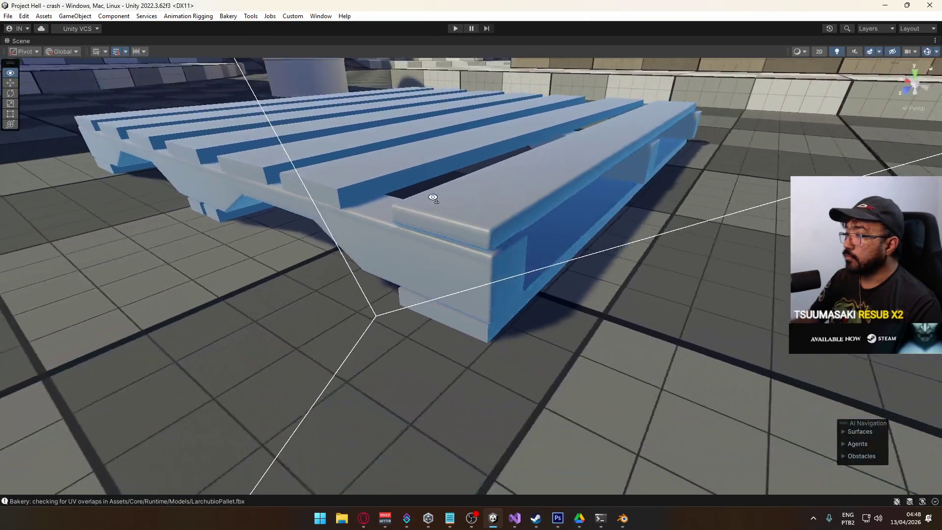
{"action": "key", "text": "w"}
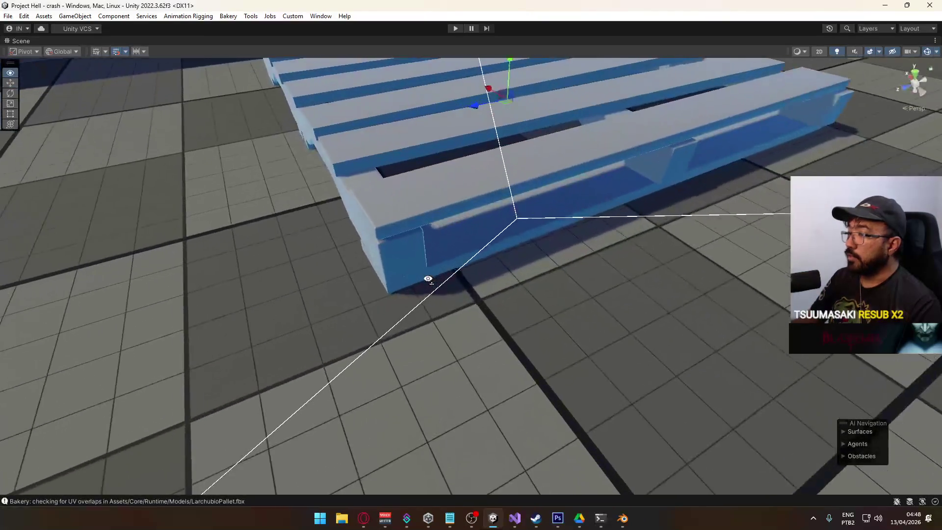
{"action": "key", "text": "s"}
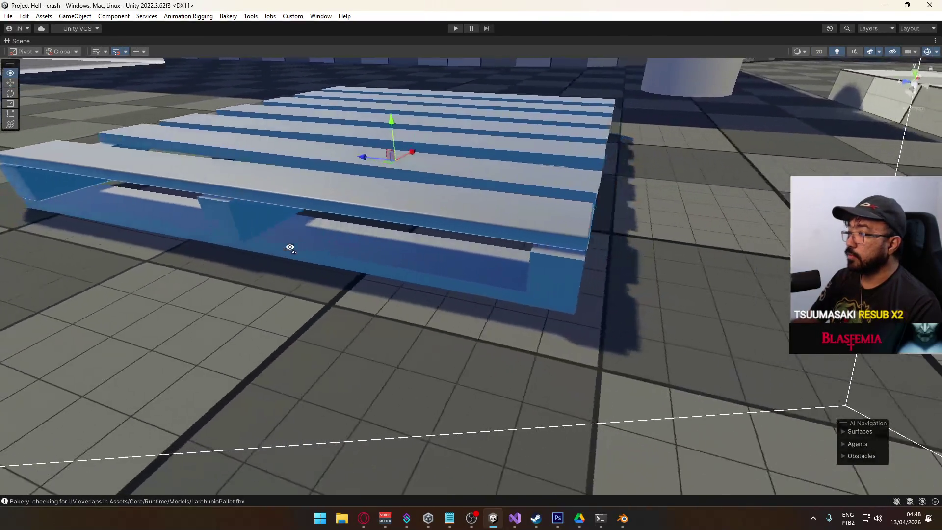
{"action": "key", "text": "s"}
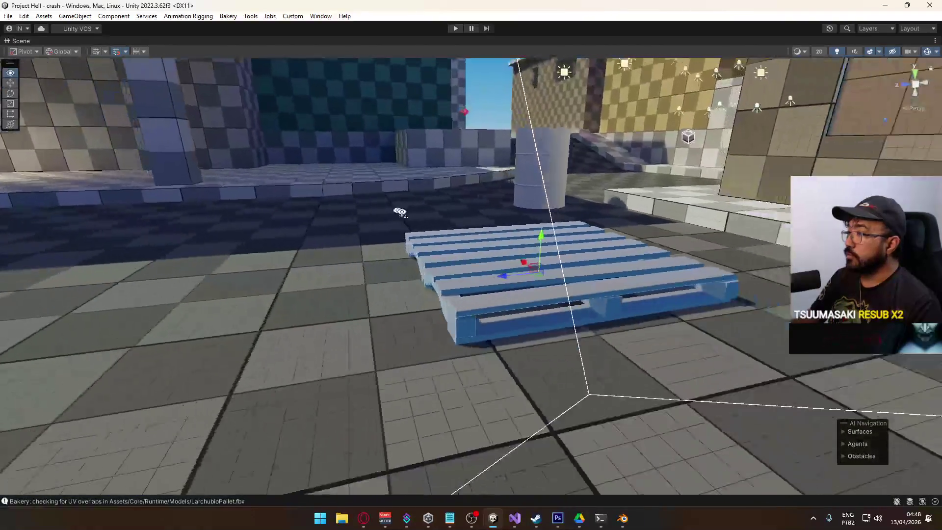
- Restore the editor layout and select the Pallet piece under LarchubioPallet
{"action": "right_click", "coordinate": [520, 43]}
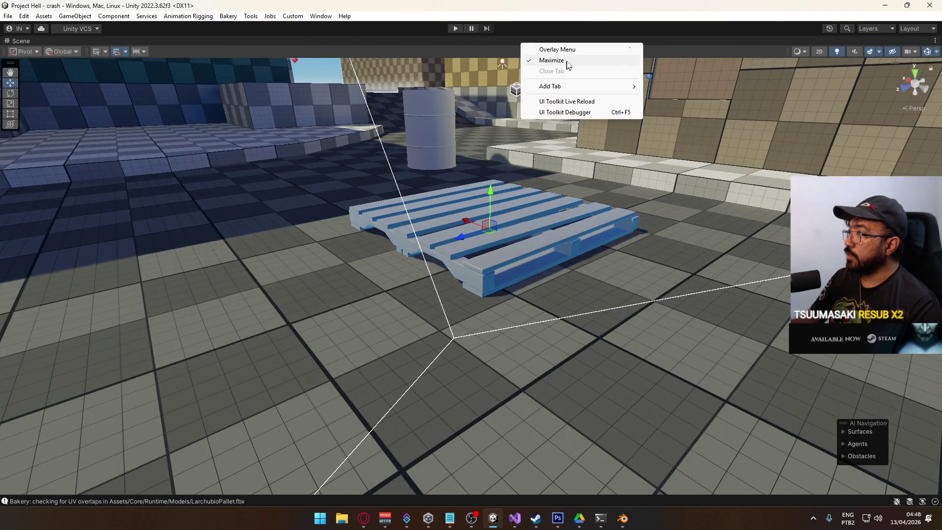
{"action": "left_click", "coordinate": [551, 60]}
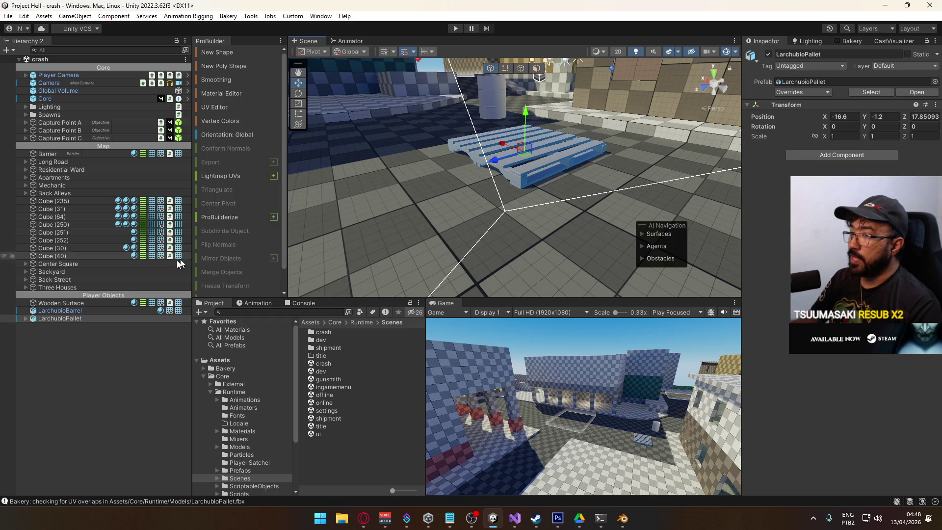
{"action": "left_click", "coordinate": [51, 326]}
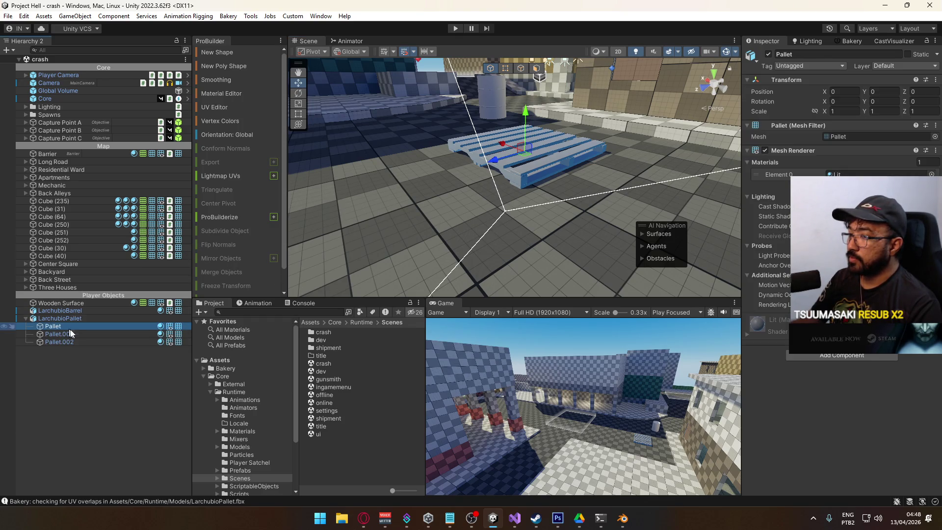
- Apply the Grayscale material to all three pallet pieces and frame them
{"action": "left_click", "coordinate": [80, 342], "text": "shift"}
{"action": "left_click", "coordinate": [932, 174]}
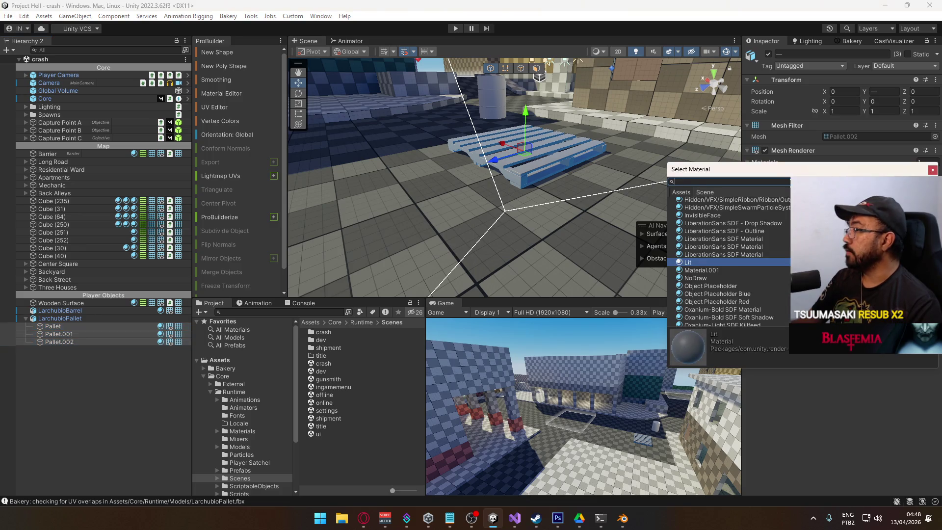
{"action": "type", "text": "gray"}
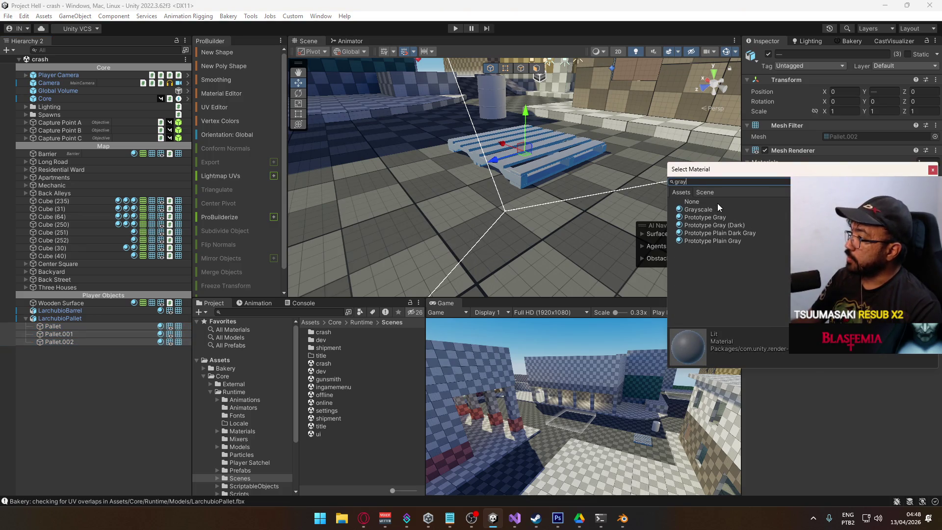
{"action": "double_click", "coordinate": [708, 210]}
{"action": "key", "text": "f"}
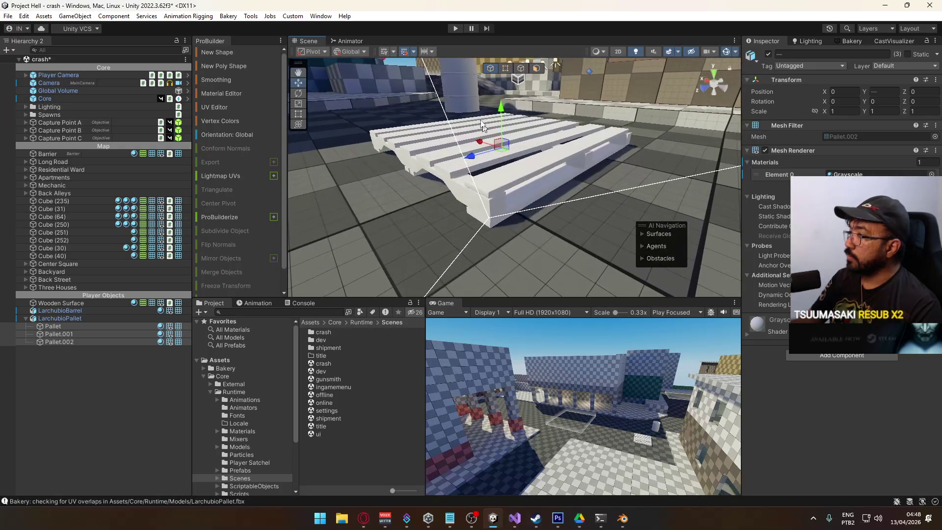
- Maximize the Scene view, orbit around and under the pallet, then switch back to Blender
{"action": "right_click", "coordinate": [317, 42]}
{"action": "left_click", "coordinate": [338, 55]}
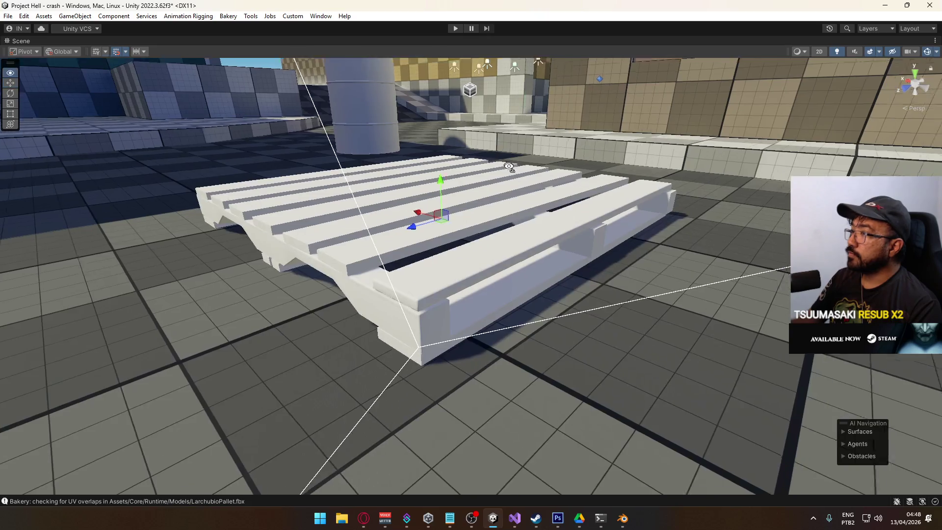
{"action": "mouse_move", "coordinate": [486, 190]}
{"action": "left_mouse_down"}
{"action": "mouse_move", "coordinate": [578, 164]}
{"action": "mouse_move", "coordinate": [569, 217]}
{"action": "mouse_move", "coordinate": [584, 209]}
{"action": "mouse_move", "coordinate": [552, 177]}
{"action": "mouse_move", "coordinate": [435, 177]}
{"action": "mouse_move", "coordinate": [362, 155]}
{"action": "mouse_move", "coordinate": [86, 182]}
{"action": "mouse_move", "coordinate": [292, 183]}
{"action": "mouse_move", "coordinate": [74, 187]}
{"action": "mouse_move", "coordinate": [586, 168]}
{"action": "mouse_move", "coordinate": [458, 182]}
{"action": "left_mouse_up"}
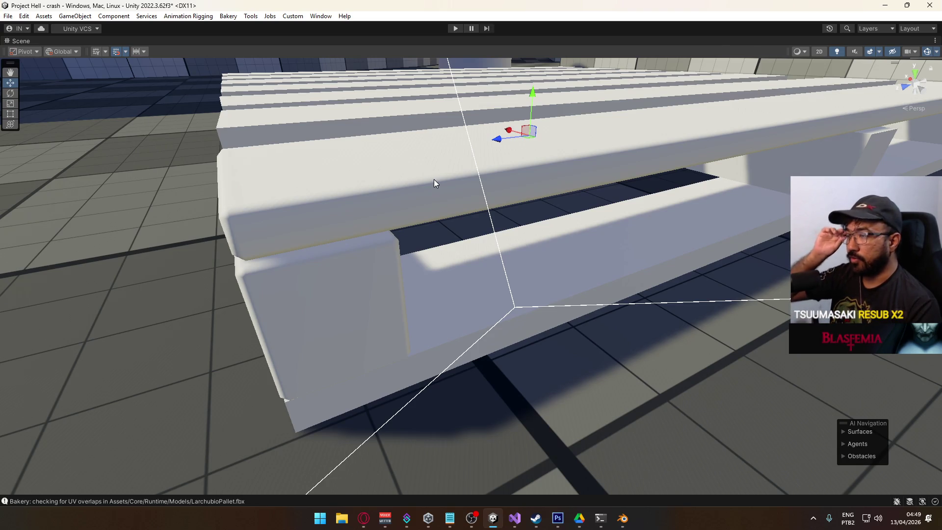
{"action": "mouse_move", "coordinate": [434, 184]}
{"action": "left_mouse_down"}
{"action": "mouse_move", "coordinate": [442, 179]}
{"action": "mouse_move", "coordinate": [549, 370]}
{"action": "left_mouse_up"}
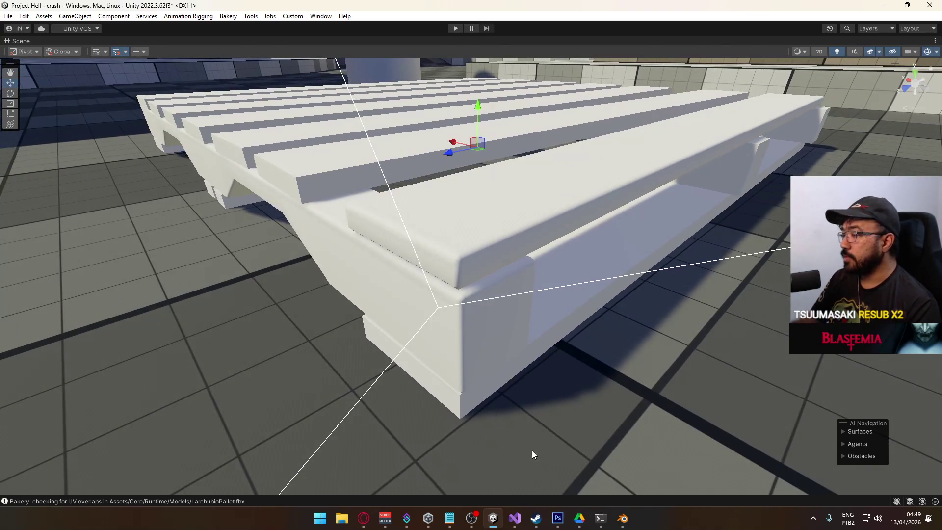
{"action": "mouse_move", "coordinate": [463, 317]}
{"action": "left_mouse_down"}
{"action": "mouse_move", "coordinate": [530, 274]}
{"action": "mouse_move", "coordinate": [276, 322]}
{"action": "mouse_move", "coordinate": [231, 296]}
{"action": "left_mouse_up"}
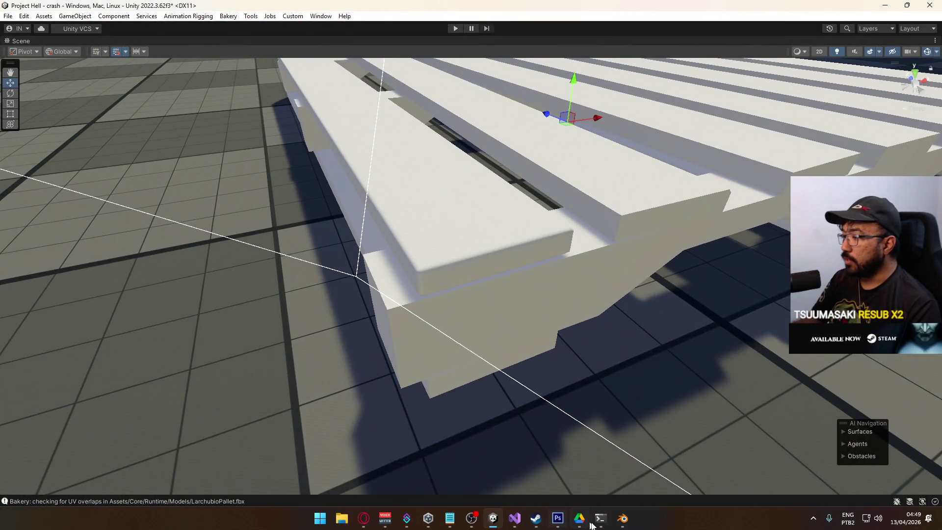
{"action": "mouse_move", "coordinate": [622, 519]}
{"action": "left_click", "coordinate": [653, 461]}
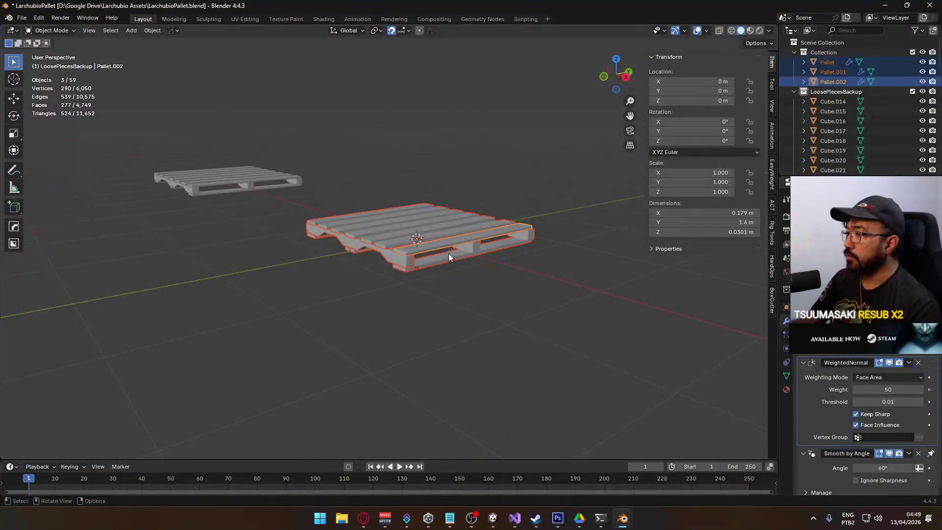
{"action": "left_click", "coordinate": [448, 255]}
{"action": "scroll", "coordinate": [449, 255], "scroll_direction": "up", "scroll_amount": 5}
{"action": "left_click_drag", "start_coordinate": [490, 301], "coordinate": [427, 295]}
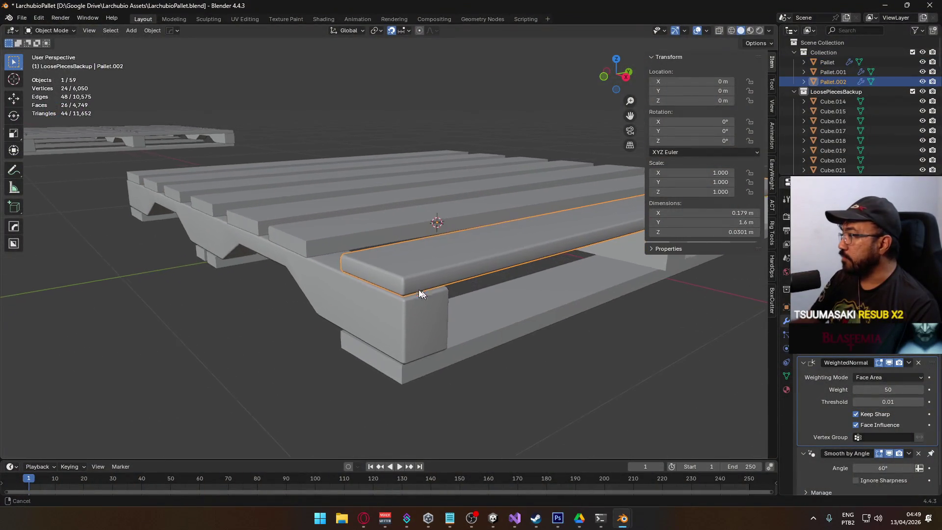
{"action": "scroll", "coordinate": [427, 295], "scroll_direction": "up", "scroll_amount": 2}
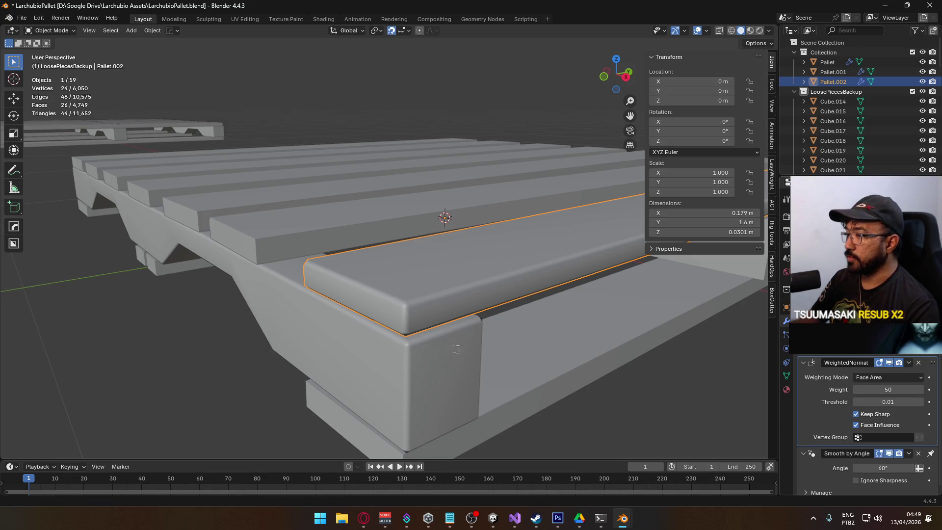
{"action": "left_click", "coordinate": [444, 378]}
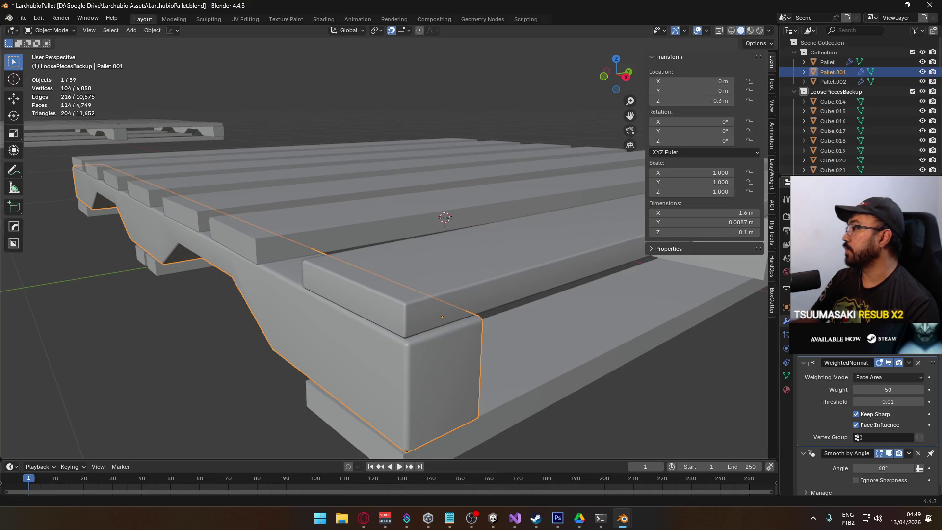
{"action": "mouse_move", "coordinate": [481, 376]}
{"action": "left_mouse_down"}
{"action": "mouse_move", "coordinate": [430, 357]}
{"action": "mouse_move", "coordinate": [468, 342]}
{"action": "mouse_move", "coordinate": [455, 344]}
{"action": "mouse_move", "coordinate": [565, 352]}
{"action": "left_mouse_up"}
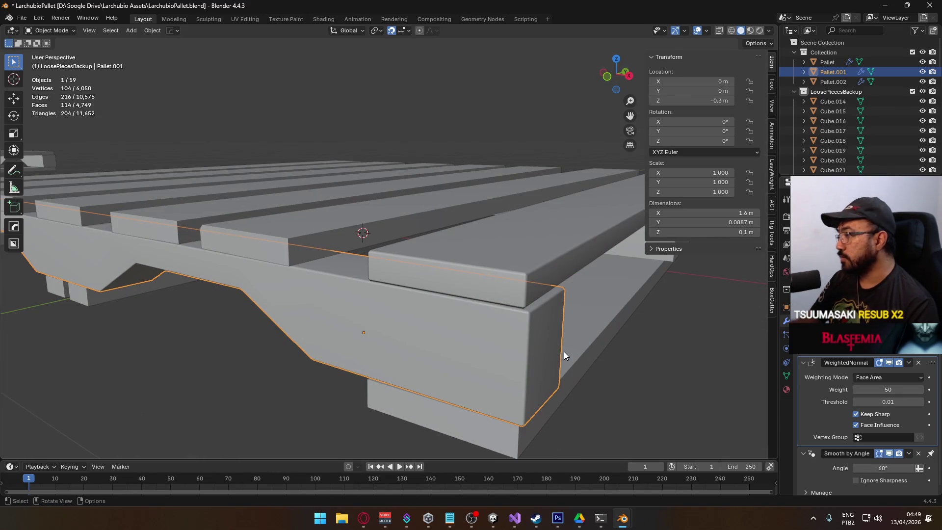
{"action": "scroll", "coordinate": [554, 337], "scroll_direction": "down", "scroll_amount": 3}
{"action": "mouse_move", "coordinate": [575, 266]}
{"action": "left_mouse_down"}
{"action": "mouse_move", "coordinate": [537, 281]}
{"action": "mouse_move", "coordinate": [446, 289]}
{"action": "left_mouse_up"}
{"action": "left_click", "coordinate": [449, 297]}
{"action": "scroll", "coordinate": [450, 299], "scroll_direction": "up", "scroll_amount": 3}
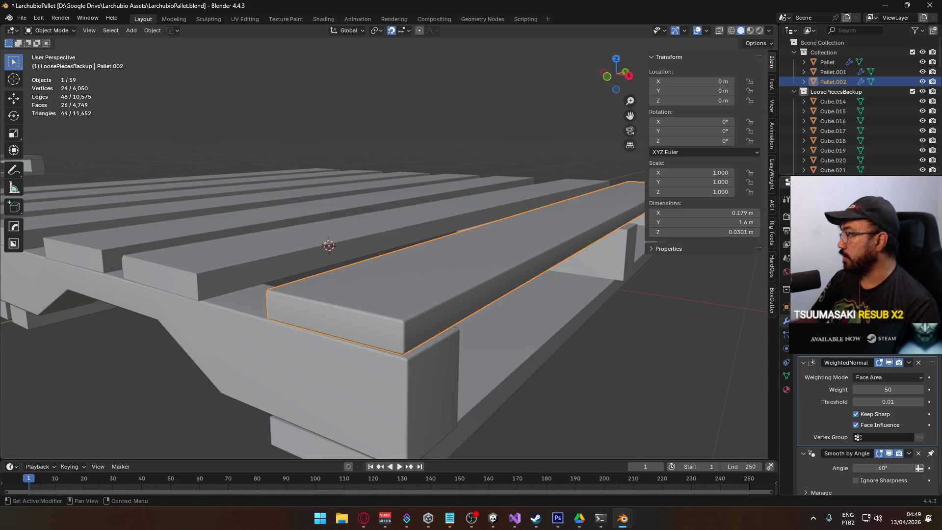
{"action": "key", "text": "ctrl+a"}
{"action": "key", "text": "Tab"}
{"action": "left_click_drag", "start_coordinate": [444, 362], "coordinate": [476, 319]}
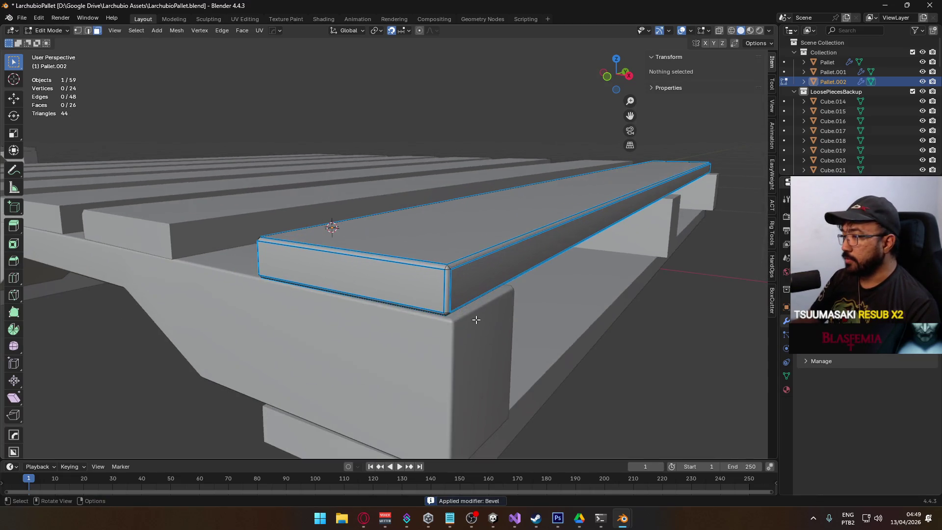
{"action": "key", "text": "a"}
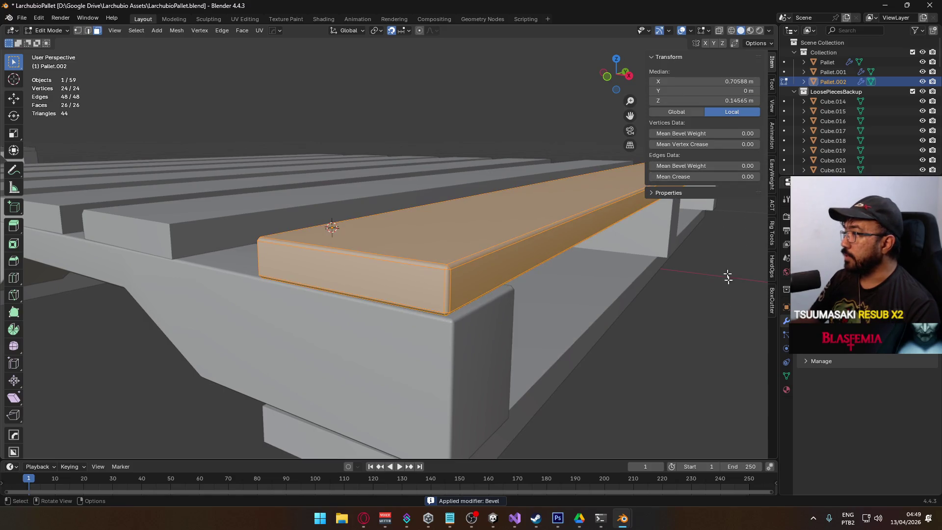
{"action": "key", "text": "Tab"}
{"action": "left_click", "coordinate": [693, 393]}
{"action": "mouse_move", "coordinate": [675, 392]}
{"action": "left_mouse_down"}
{"action": "mouse_move", "coordinate": [594, 355]}
{"action": "mouse_move", "coordinate": [605, 384]}
{"action": "left_mouse_up"}
{"action": "key", "text": "Tab"}
{"action": "scroll", "coordinate": [464, 290], "scroll_direction": "up", "scroll_amount": 4}
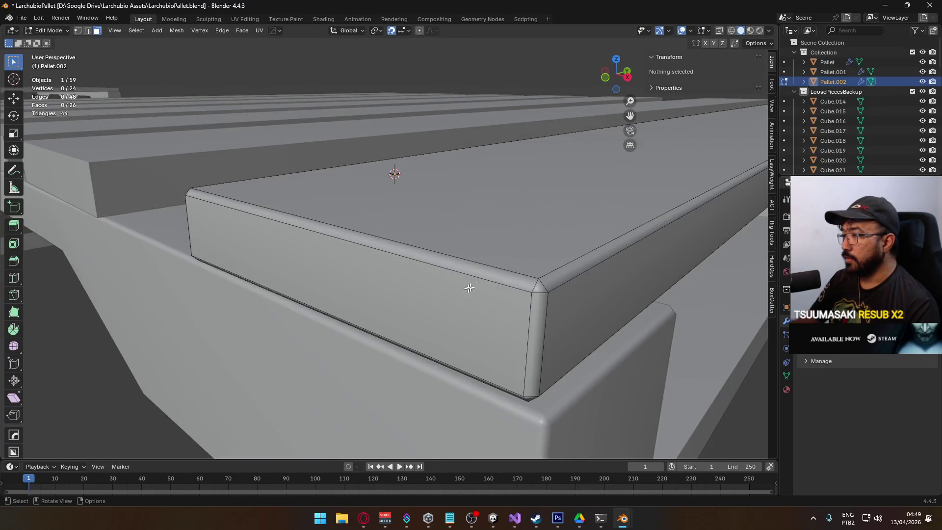
{"action": "left_click", "coordinate": [543, 285]}
{"action": "mouse_move", "coordinate": [355, 272]}
{"action": "left_mouse_down"}
{"action": "mouse_move", "coordinate": [481, 275]}
{"action": "mouse_move", "coordinate": [537, 301]}
{"action": "left_mouse_up"}
{"action": "left_click", "coordinate": [481, 275], "text": "shift"}
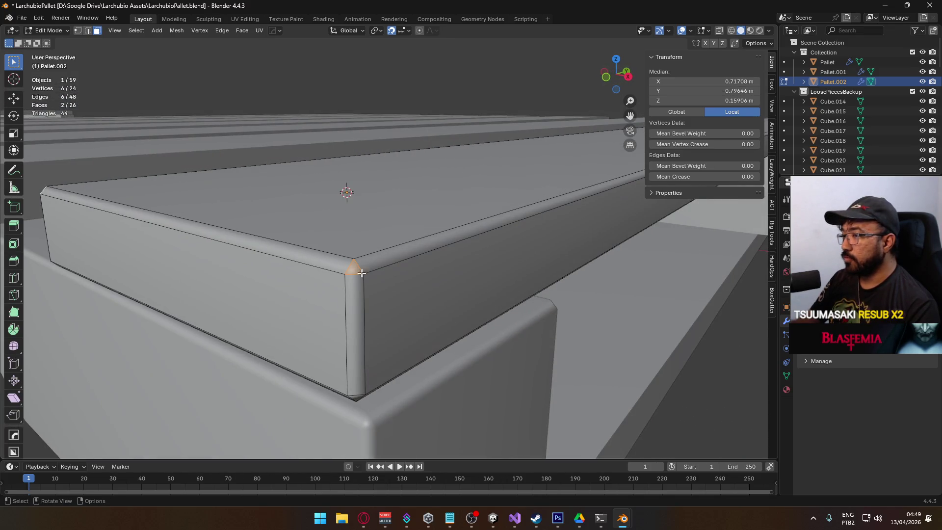
{"action": "scroll", "coordinate": [442, 302], "scroll_direction": "down", "scroll_amount": 5}
{"action": "key", "text": "ctrl+z"}
{"action": "key", "text": "ctrl+z"}
{"action": "key", "text": "ctrl+z"}
{"action": "key", "text": "ctrl+z"}
{"action": "key", "text": "ctrl+z"}
{"action": "key", "text": "ctrl+z"}
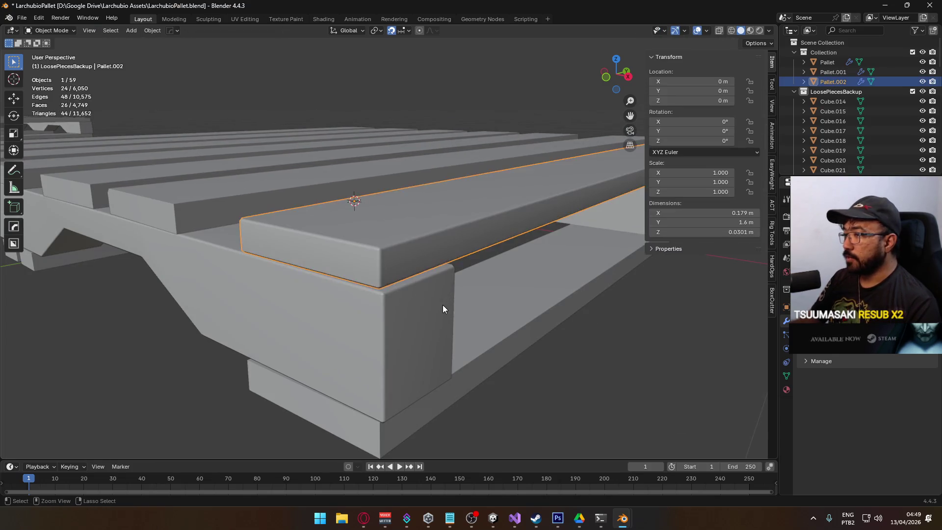
{"action": "key", "text": "ctrl+z"}
{"action": "key", "text": "ctrl+z"}
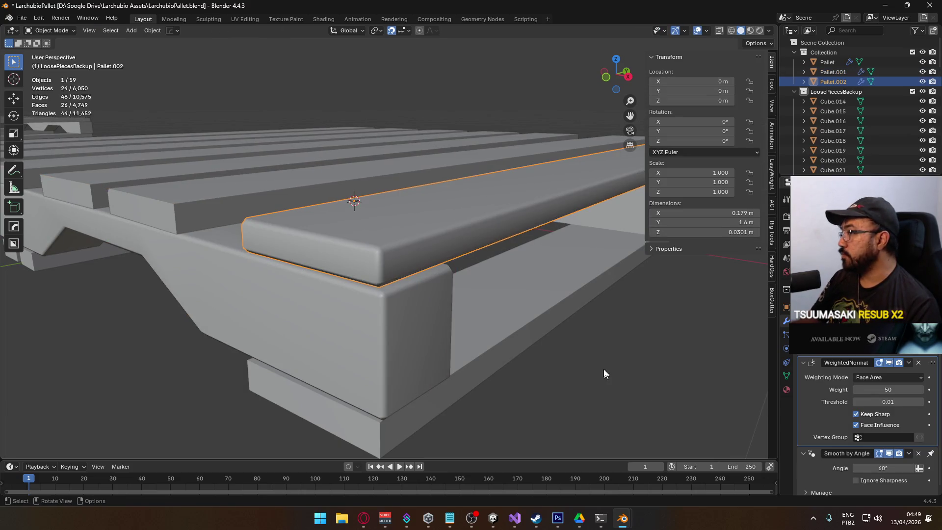
{"action": "left_click", "coordinate": [632, 368]}
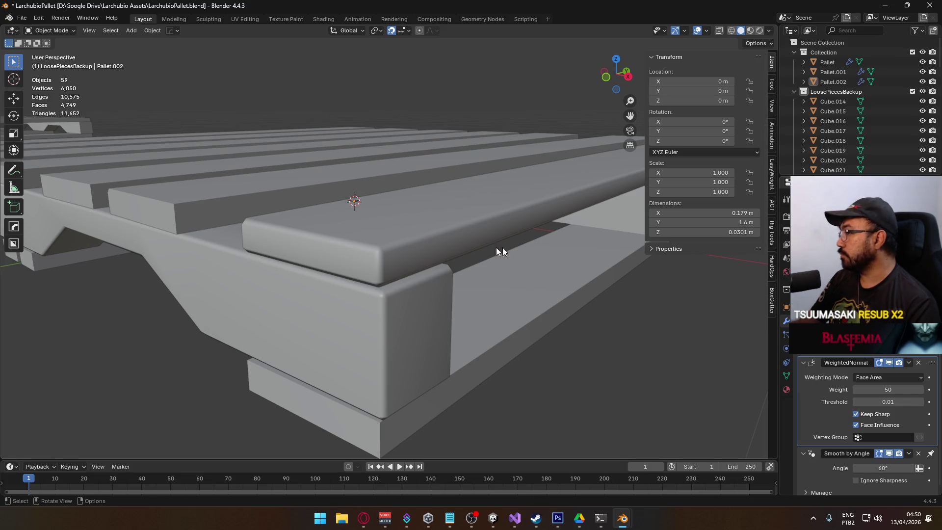
- Select the top board Pallet.002 and hide its WeightedNormal modifier in the viewport
{"action": "left_click", "coordinate": [390, 262]}
{"action": "key", "text": "Tab"}
{"action": "key", "text": "a"}
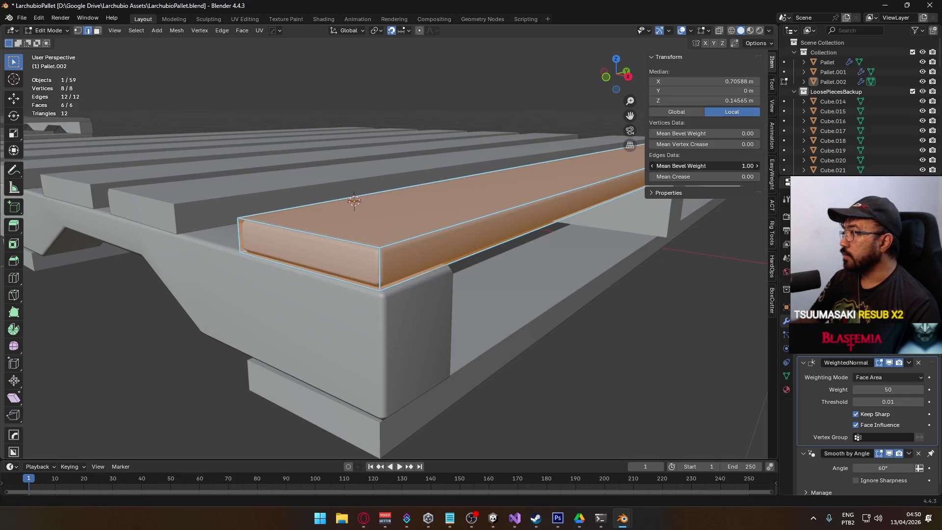
{"action": "key", "text": "alt+a"}
{"action": "key", "text": "Tab"}
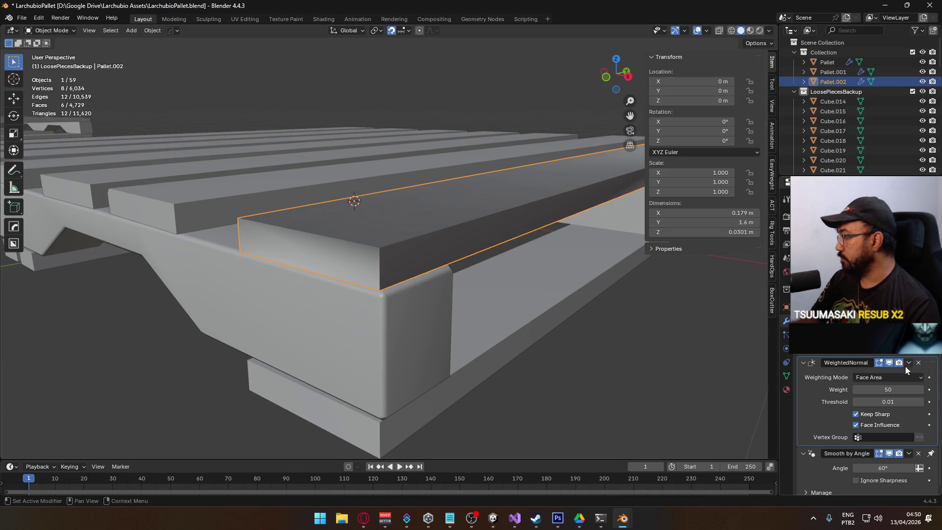
{"action": "left_click", "coordinate": [890, 363]}
- Bevel the edges of the board's top and bottom faces with a 0.0025 m width
{"action": "key", "text": "Tab"}
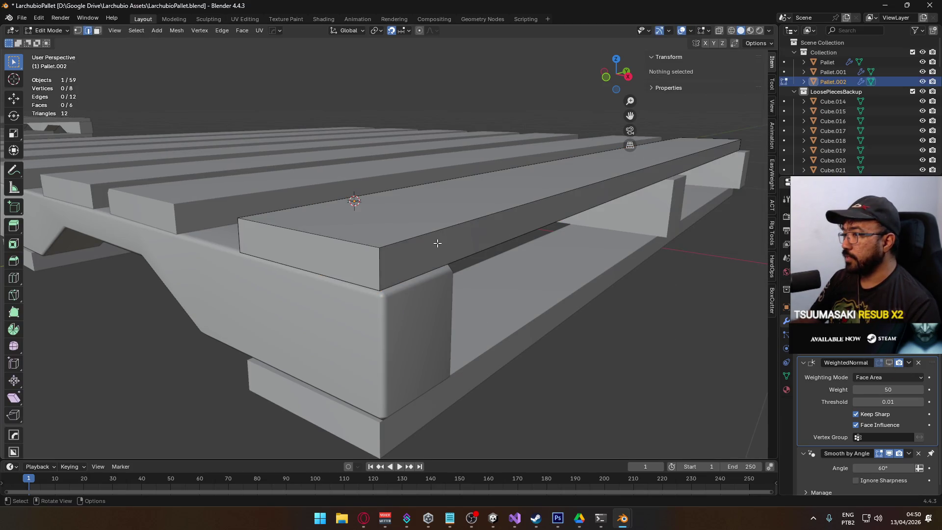
{"action": "left_click", "coordinate": [427, 234]}
{"action": "mouse_move", "coordinate": [427, 234]}
{"action": "left_mouse_down"}
{"action": "mouse_move", "coordinate": [433, 272]}
{"action": "mouse_move", "coordinate": [442, 217]}
{"action": "mouse_move", "coordinate": [547, 256]}
{"action": "left_mouse_up"}
{"action": "left_click", "coordinate": [442, 211], "text": "shift"}
{"action": "key", "text": "2"}
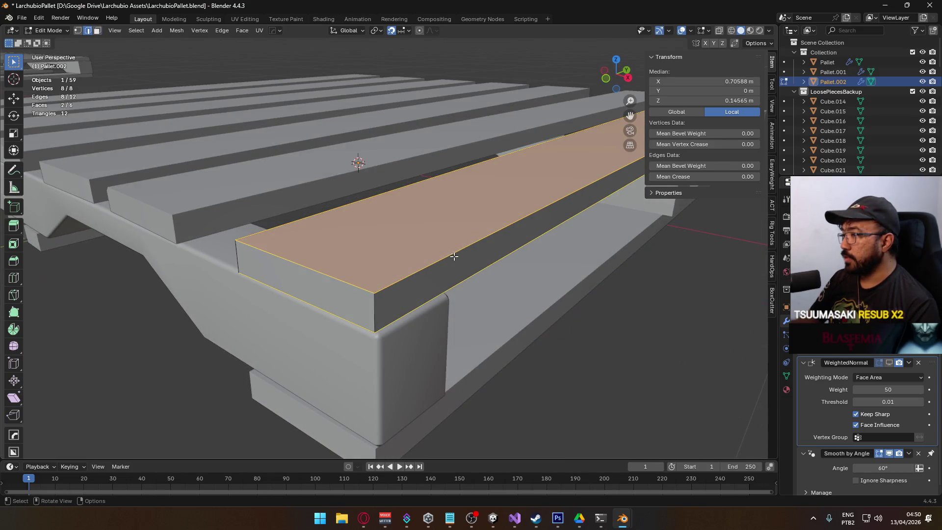
{"action": "right_click", "coordinate": [455, 257]}
{"action": "left_click", "coordinate": [420, 230]}
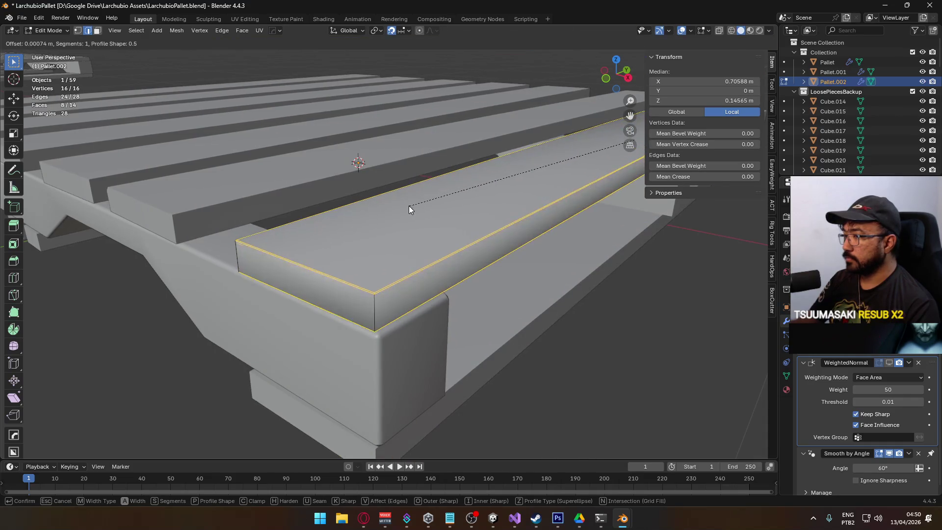
{"action": "left_click", "coordinate": [410, 209]}
{"action": "left_click", "coordinate": [69, 448]}
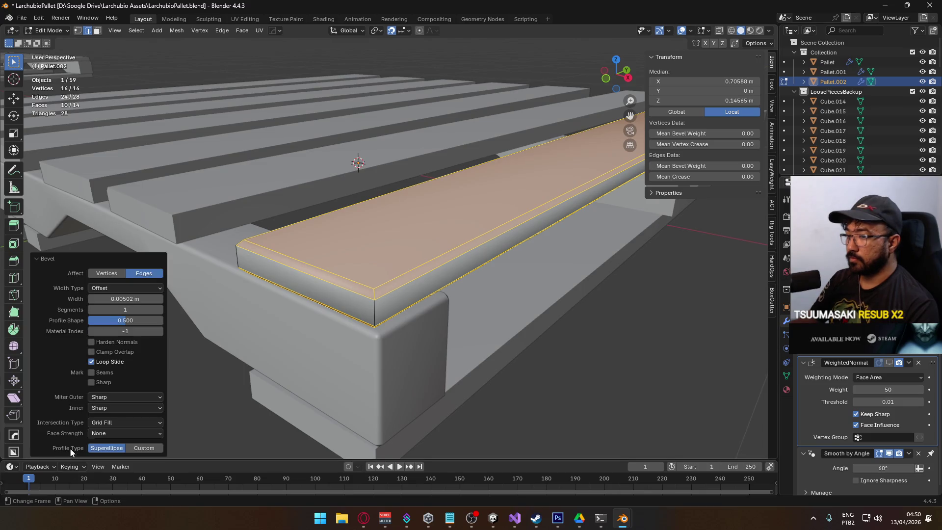
{"action": "left_click", "coordinate": [109, 299]}
{"action": "left_click_drag", "start_coordinate": [124, 299], "coordinate": [109, 300]}
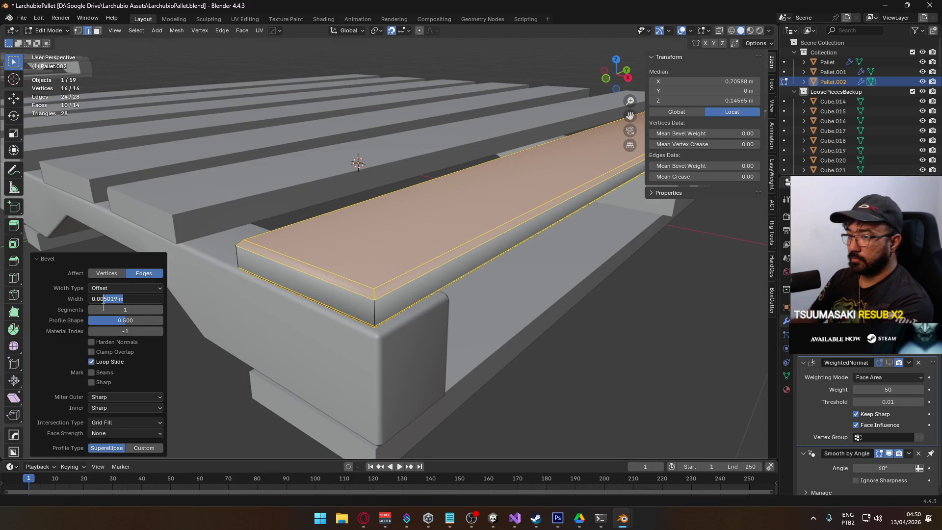
{"action": "type", "text": "5"}
{"action": "key", "text": "Return"}
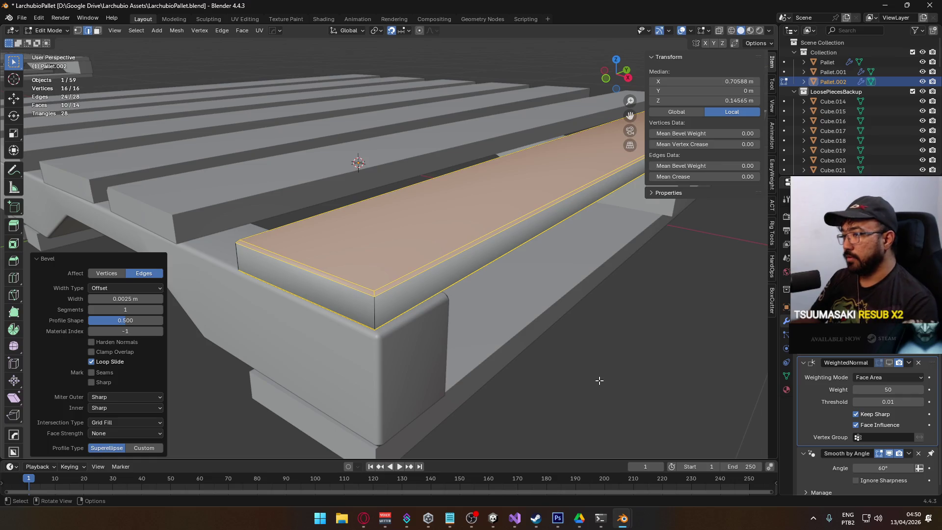
- Bevel three edge loops along the bevelled corners at a narrower 0.00232 m width
{"action": "left_click", "coordinate": [600, 381]}
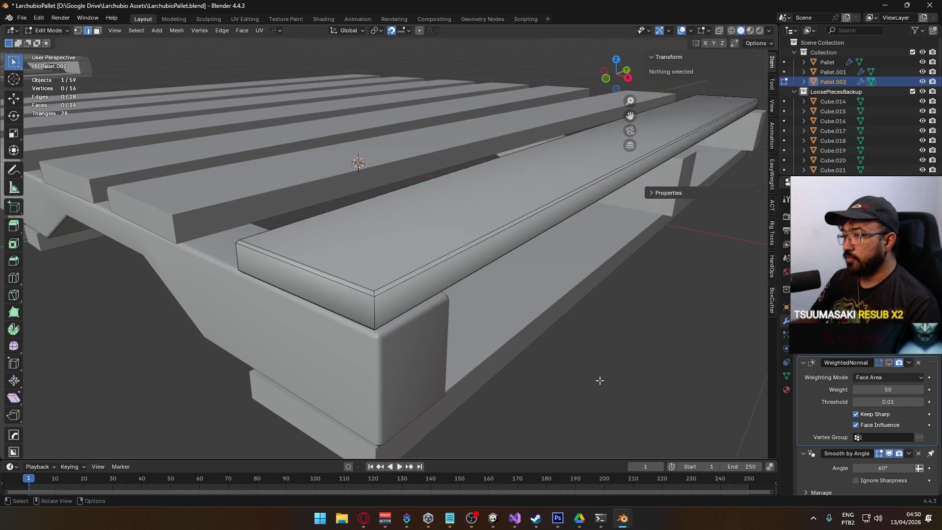
{"action": "left_click", "coordinate": [382, 315], "text": "alt"}
{"action": "left_click", "coordinate": [234, 264], "text": "alt+shift"}
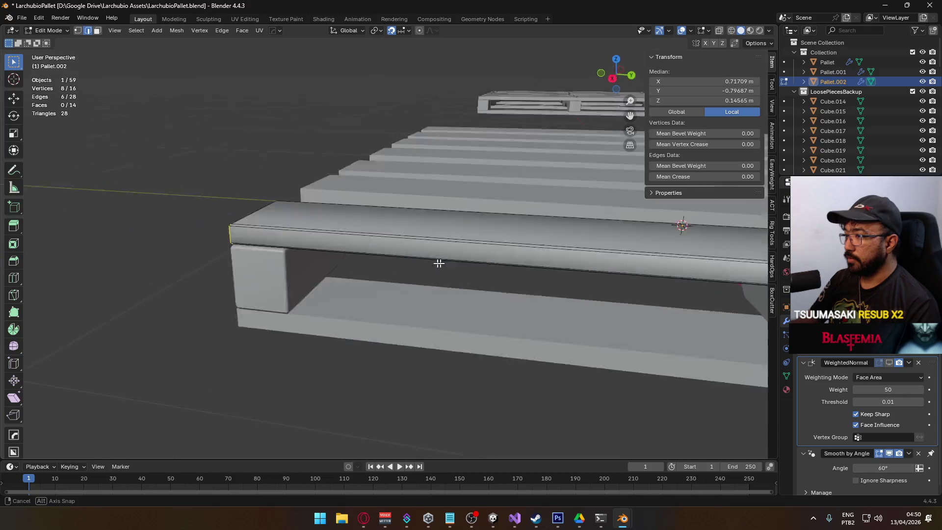
{"action": "mouse_move", "coordinate": [418, 262]}
{"action": "left_mouse_down"}
{"action": "mouse_move", "coordinate": [494, 246]}
{"action": "mouse_move", "coordinate": [416, 217]}
{"action": "left_mouse_up"}
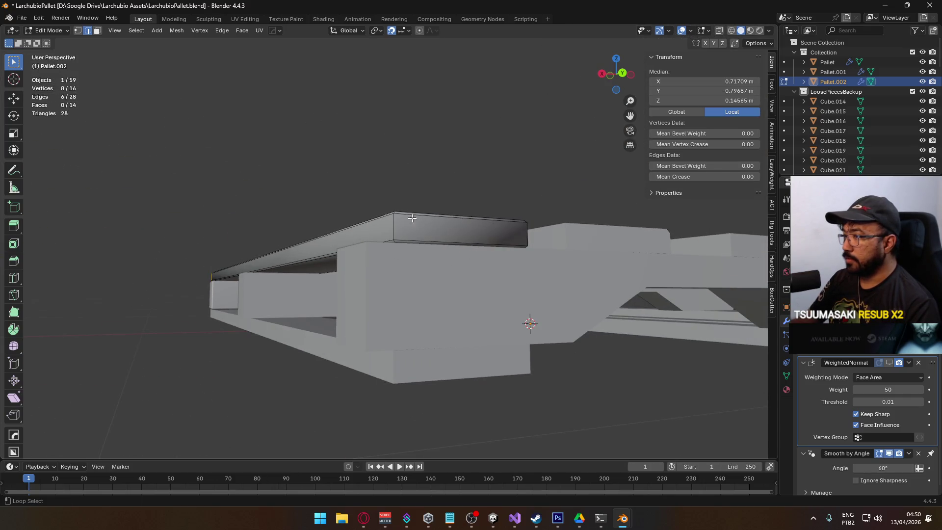
{"action": "left_click", "coordinate": [508, 230], "text": "alt+shift"}
{"action": "mouse_move", "coordinate": [508, 230]}
{"action": "left_mouse_down"}
{"action": "mouse_move", "coordinate": [503, 308]}
{"action": "mouse_move", "coordinate": [539, 316]}
{"action": "left_mouse_up"}
{"action": "right_click", "coordinate": [539, 316]}
{"action": "left_click", "coordinate": [527, 232]}
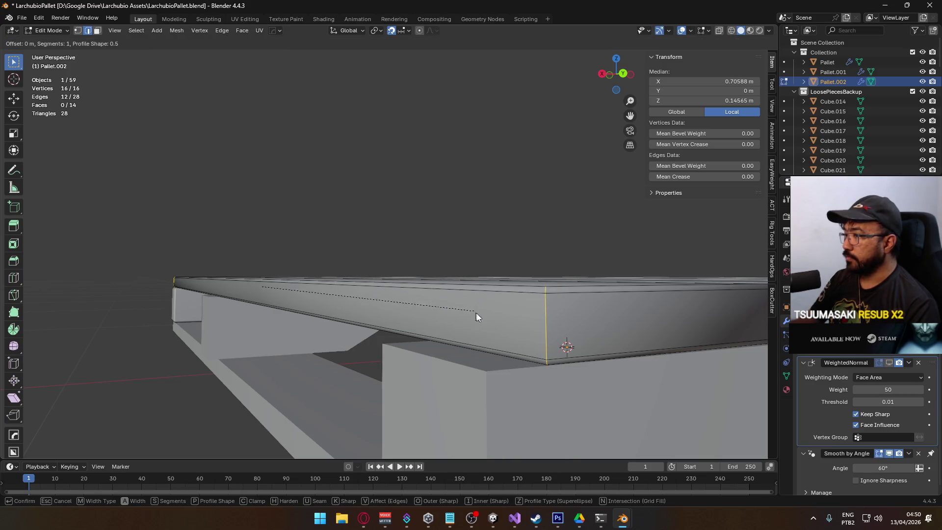
{"action": "left_click", "coordinate": [534, 322]}
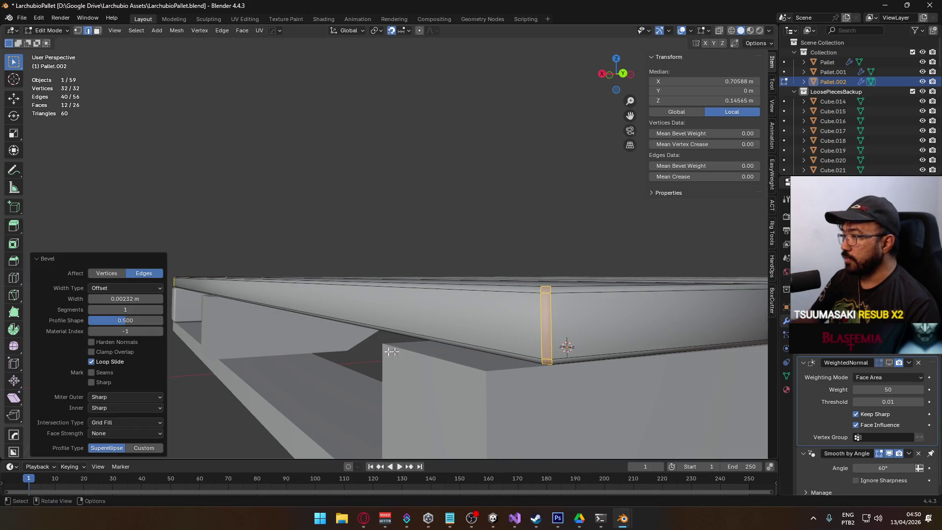
{"action": "left_click", "coordinate": [140, 298]}
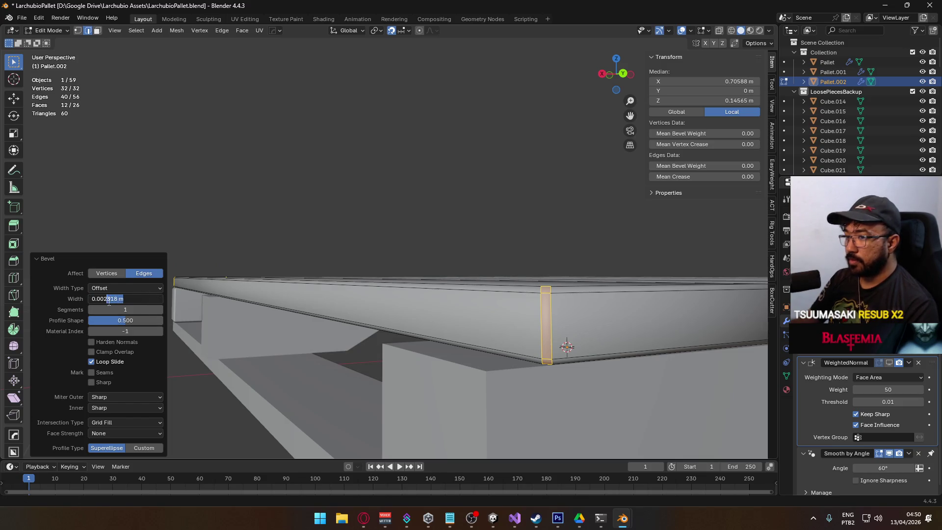
{"action": "key", "text": "Return"}
- Deselect all, return to Object Mode and inspect the beam's bevelled end
{"action": "key", "text": "alt+a"}
{"action": "scroll", "coordinate": [358, 244], "scroll_direction": "down", "scroll_amount": 5}
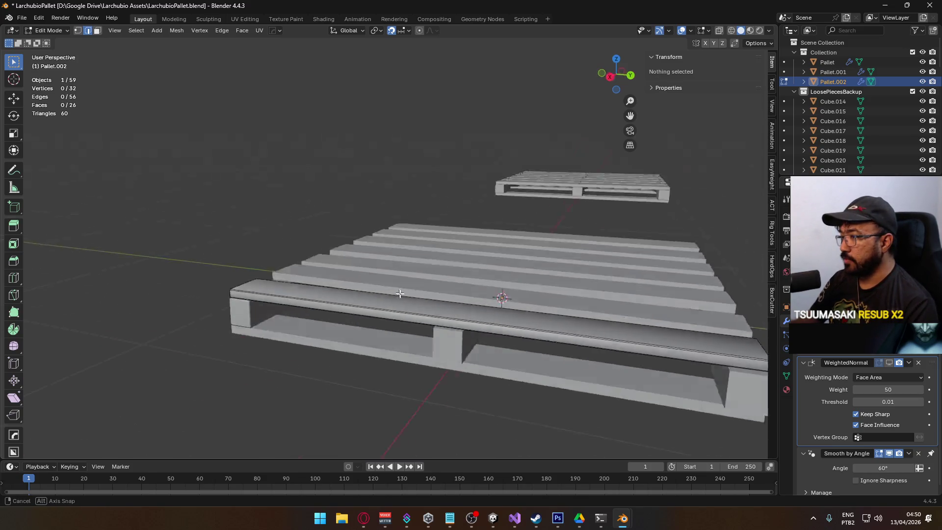
{"action": "key", "text": "Tab"}
{"action": "scroll", "coordinate": [515, 309], "scroll_direction": "up", "scroll_amount": 6}
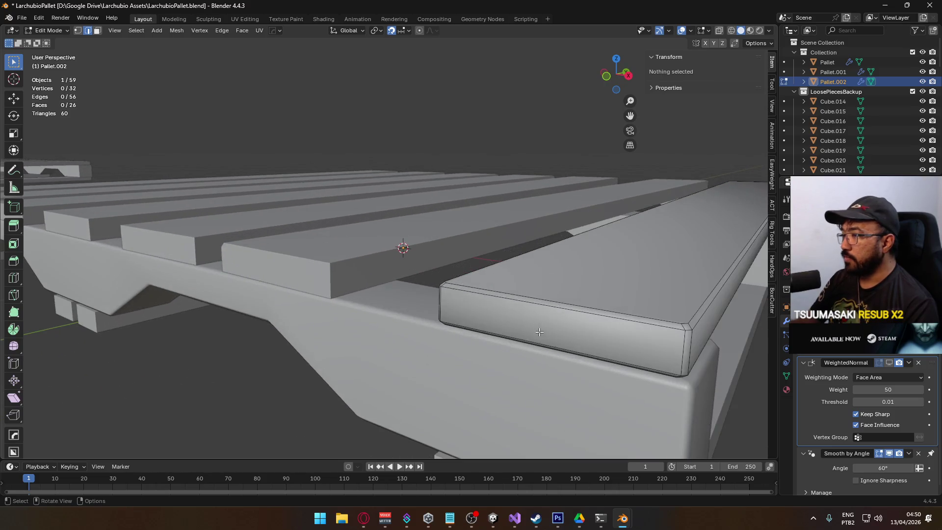
{"action": "mouse_move", "coordinate": [543, 333]}
{"action": "left_mouse_down"}
{"action": "mouse_move", "coordinate": [474, 305]}
{"action": "mouse_move", "coordinate": [611, 314]}
{"action": "left_mouse_up"}
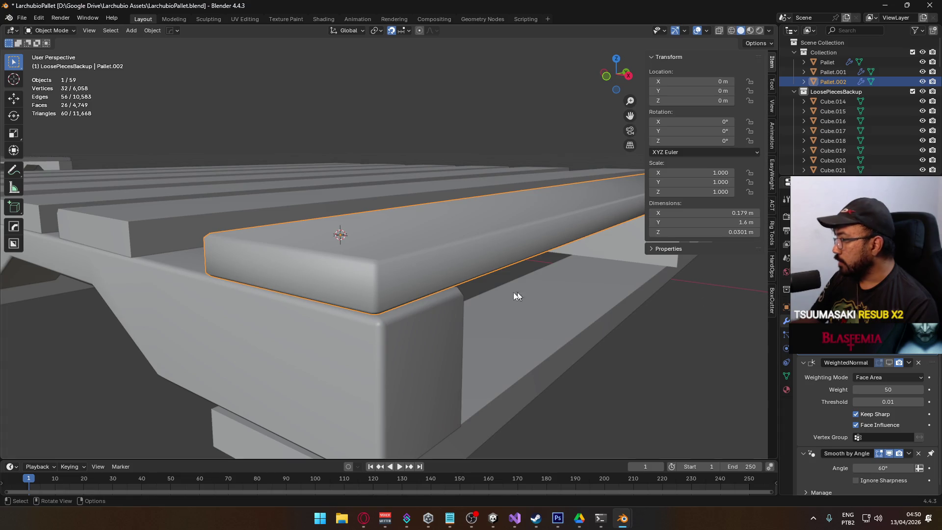
{"action": "key", "text": "Tab"}
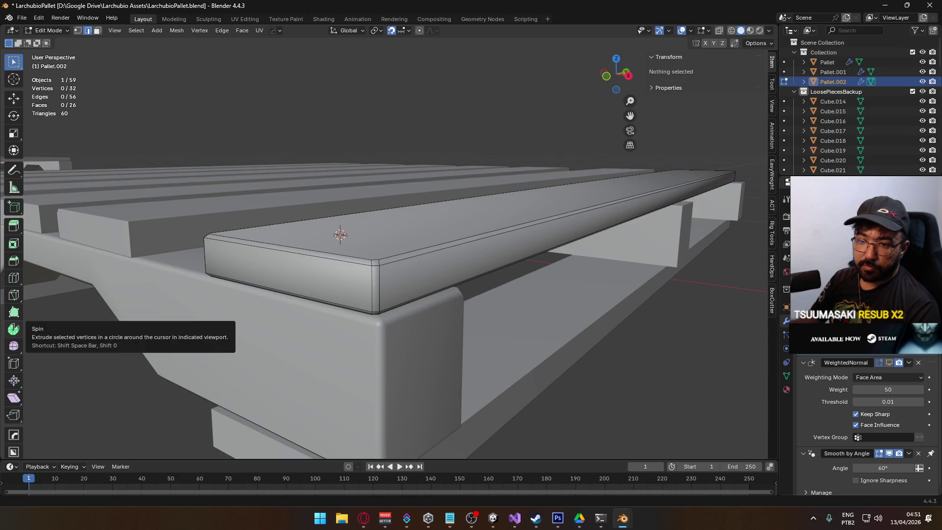
{"action": "key", "text": "alt+Tab"}
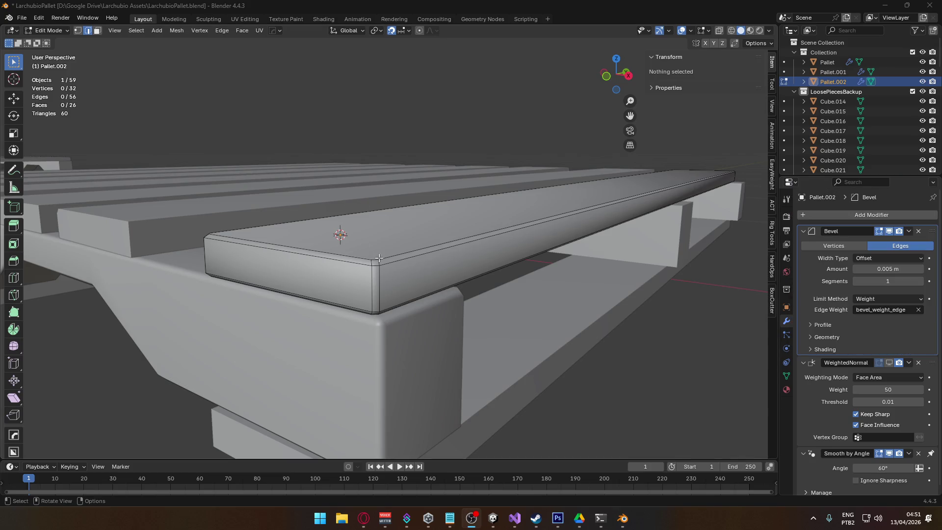
{"action": "left_click_drag", "start_coordinate": [379, 258], "coordinate": [432, 255]}
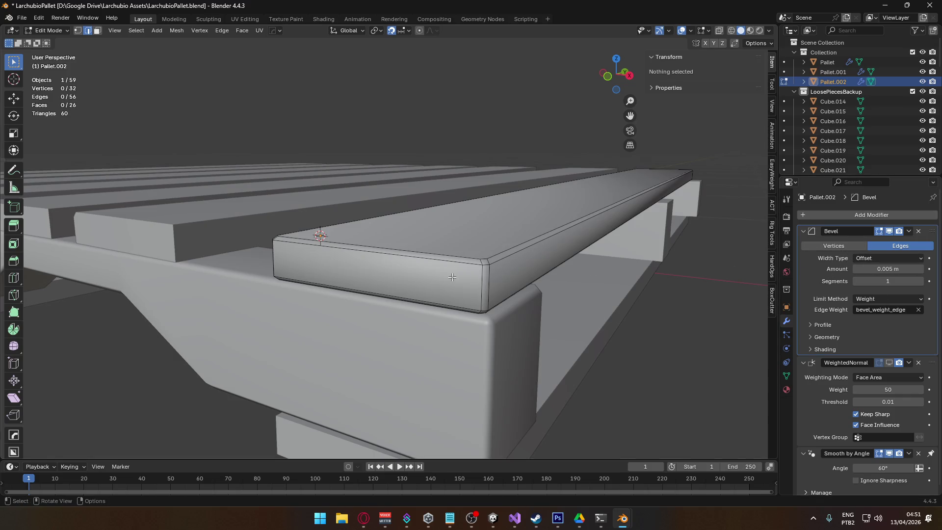
{"action": "key", "text": "Tab"}
{"action": "scroll", "coordinate": [463, 297], "scroll_direction": "up", "scroll_amount": 2}
{"action": "key", "text": "Tab"}
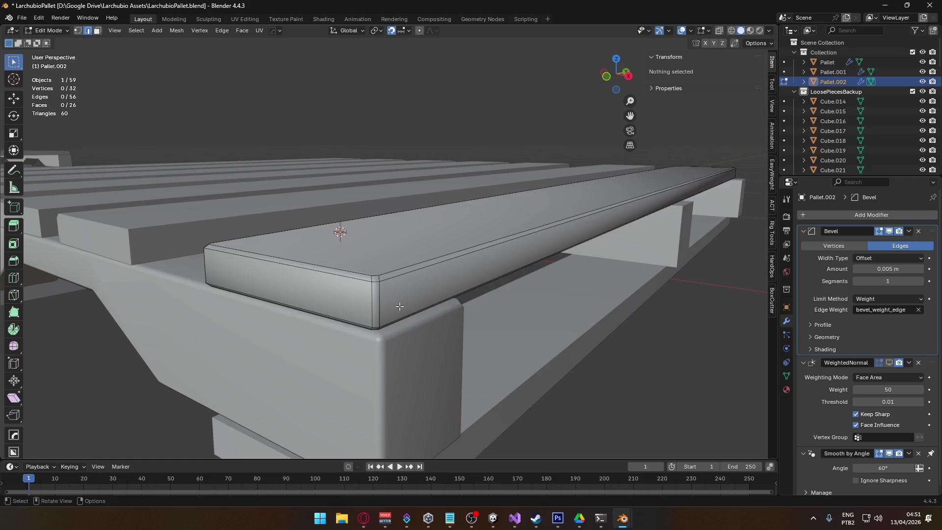
{"action": "scroll", "coordinate": [390, 312], "scroll_direction": "up", "scroll_amount": 2}
{"action": "left_click_drag", "start_coordinate": [397, 296], "coordinate": [394, 280]}
{"action": "mouse_move", "coordinate": [322, 173]}
{"action": "left_mouse_down"}
{"action": "mouse_move", "coordinate": [414, 157]}
{"action": "mouse_move", "coordinate": [385, 175]}
{"action": "mouse_move", "coordinate": [461, 330]}
{"action": "mouse_move", "coordinate": [461, 297]}
{"action": "left_mouse_up"}
{"action": "key", "text": "3"}
{"action": "left_click", "coordinate": [419, 257]}
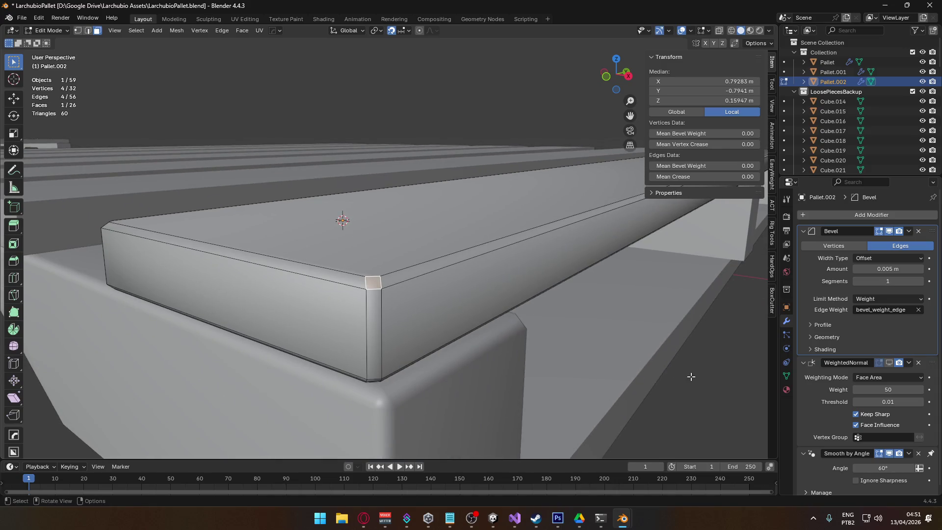
{"action": "left_click", "coordinate": [575, 379]}
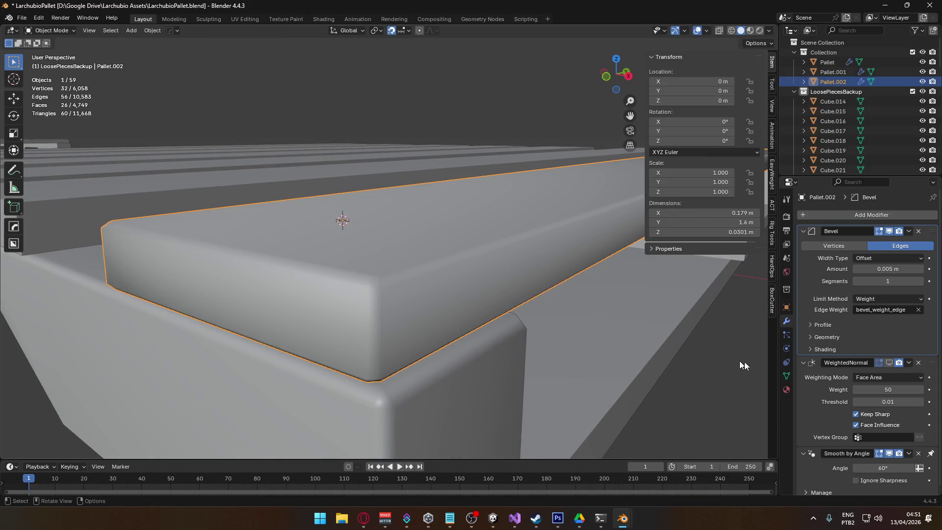
{"action": "left_click", "coordinate": [889, 363]}
{"action": "mouse_move", "coordinate": [419, 299]}
{"action": "left_mouse_down"}
{"action": "mouse_move", "coordinate": [381, 287]}
{"action": "mouse_move", "coordinate": [331, 309]}
{"action": "mouse_move", "coordinate": [362, 268]}
{"action": "left_mouse_up"}
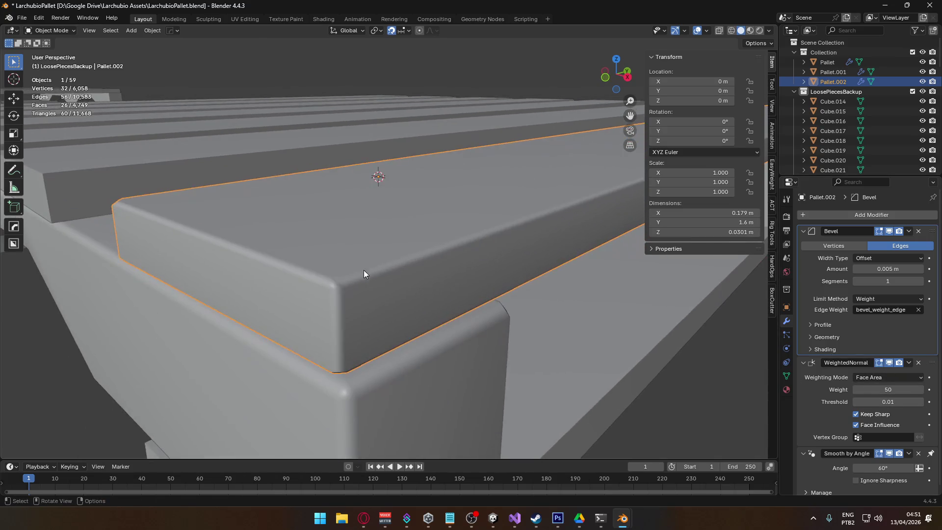
{"action": "scroll", "coordinate": [384, 296], "scroll_direction": "down", "scroll_amount": 5}
{"action": "mouse_move", "coordinate": [393, 296]}
{"action": "left_mouse_down"}
{"action": "mouse_move", "coordinate": [597, 269]}
{"action": "mouse_move", "coordinate": [461, 317]}
{"action": "mouse_move", "coordinate": [476, 316]}
{"action": "mouse_move", "coordinate": [490, 291]}
{"action": "left_mouse_up"}
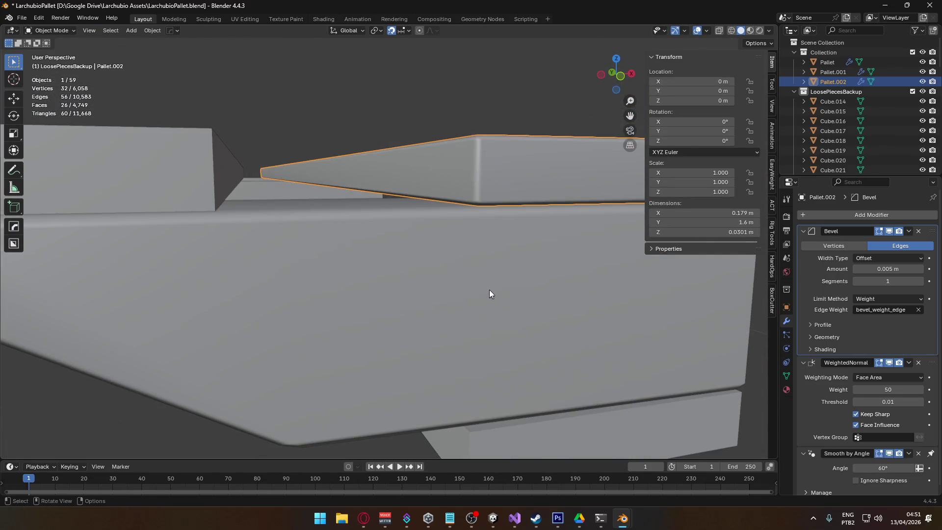
{"action": "mouse_move", "coordinate": [479, 248]}
{"action": "left_mouse_down"}
{"action": "mouse_move", "coordinate": [450, 287]}
{"action": "mouse_move", "coordinate": [398, 305]}
{"action": "left_mouse_up"}
{"action": "scroll", "coordinate": [451, 287], "scroll_direction": "up", "scroll_amount": 3}
{"action": "key", "text": "Tab"}
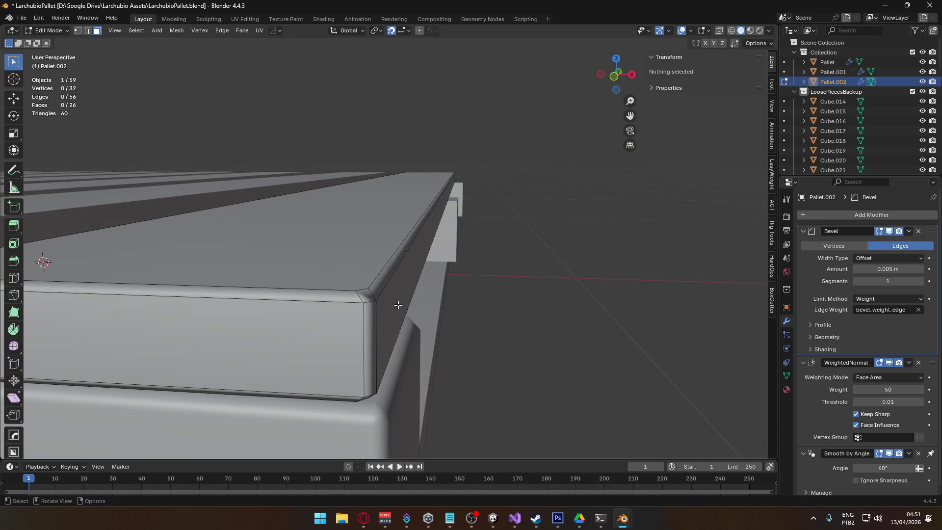
{"action": "mouse_move", "coordinate": [509, 324]}
{"action": "left_mouse_down"}
{"action": "mouse_move", "coordinate": [378, 326]}
{"action": "mouse_move", "coordinate": [441, 274]}
{"action": "mouse_move", "coordinate": [384, 303]}
{"action": "left_mouse_up"}
{"action": "scroll", "coordinate": [384, 303], "scroll_direction": "up", "scroll_amount": 2}
{"action": "scroll", "coordinate": [385, 304], "scroll_direction": "down", "scroll_amount": 5}
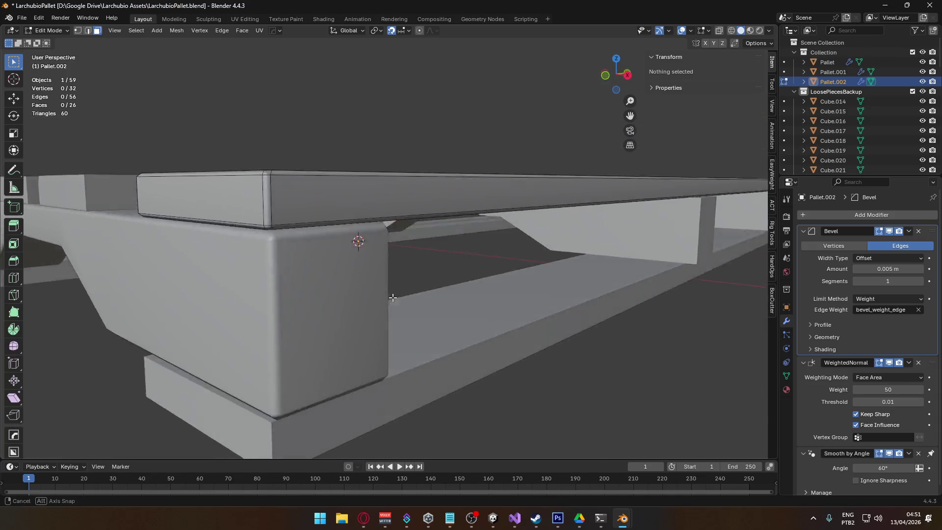
{"action": "key", "text": "Tab"}
{"action": "scroll", "coordinate": [349, 274], "scroll_direction": "up", "scroll_amount": 3}
{"action": "scroll", "coordinate": [349, 273], "scroll_direction": "up", "scroll_amount": 2}
{"action": "mouse_move", "coordinate": [275, 248]}
{"action": "left_mouse_down"}
{"action": "mouse_move", "coordinate": [264, 242]}
{"action": "mouse_move", "coordinate": [341, 337]}
{"action": "mouse_move", "coordinate": [342, 393]}
{"action": "left_mouse_up"}
{"action": "key", "text": "Tab"}
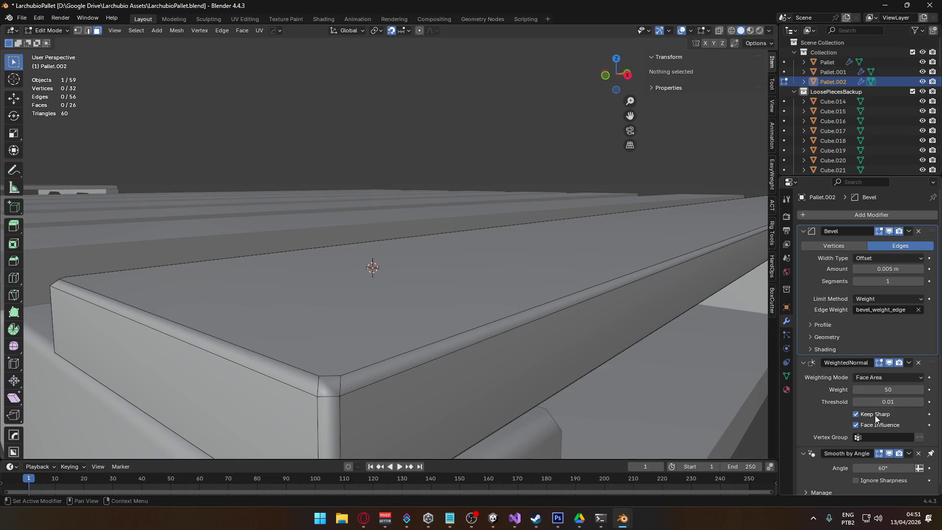
- Turn off Keep Sharp, enable Face Influence, and set the smoothing angle to 47°
{"action": "left_click", "coordinate": [876, 415]}
{"action": "left_click", "coordinate": [873, 426]}
{"action": "scroll", "coordinate": [873, 426], "scroll_direction": "down", "scroll_amount": 1}
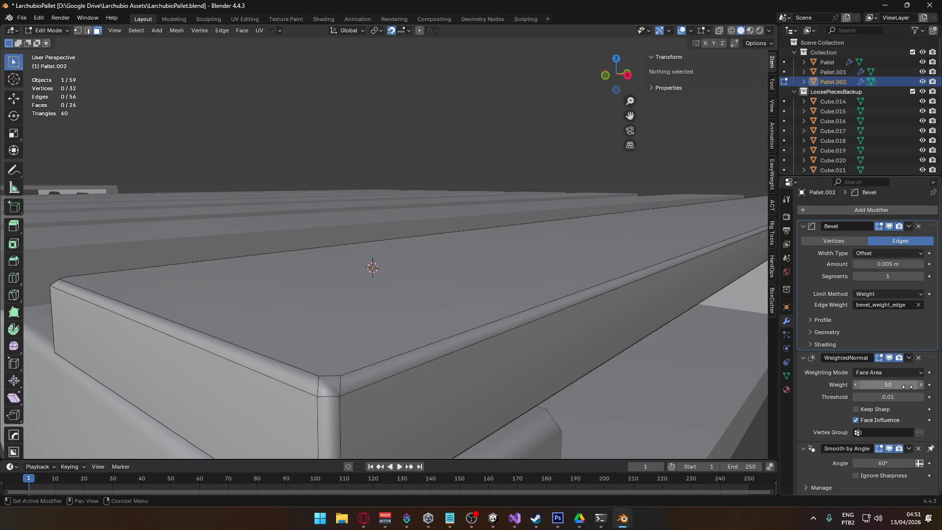
{"action": "left_click_drag", "start_coordinate": [935, 362], "coordinate": [929, 444]}
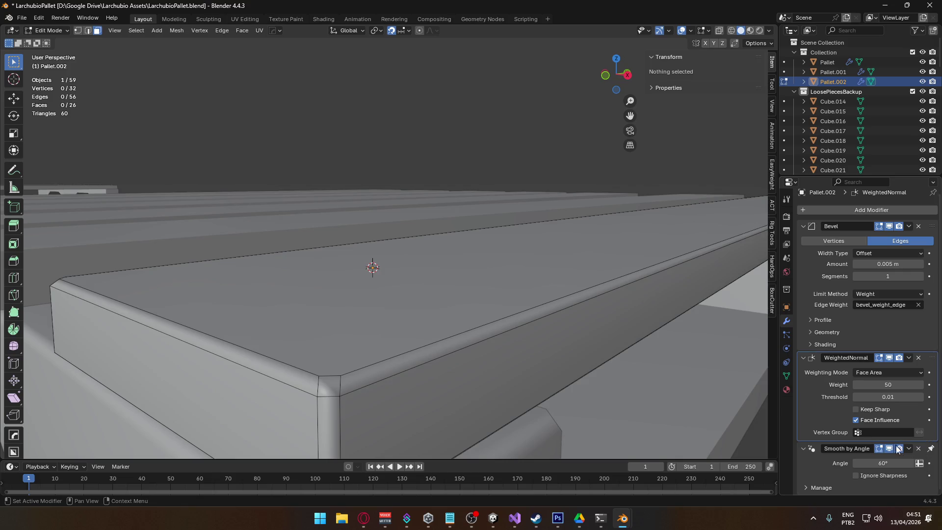
{"action": "mouse_move", "coordinate": [882, 464]}
{"action": "left_mouse_down"}
{"action": "mouse_move", "coordinate": [874, 464]}
{"action": "mouse_move", "coordinate": [885, 463]}
{"action": "left_mouse_up"}
{"action": "left_click", "coordinate": [888, 463]}
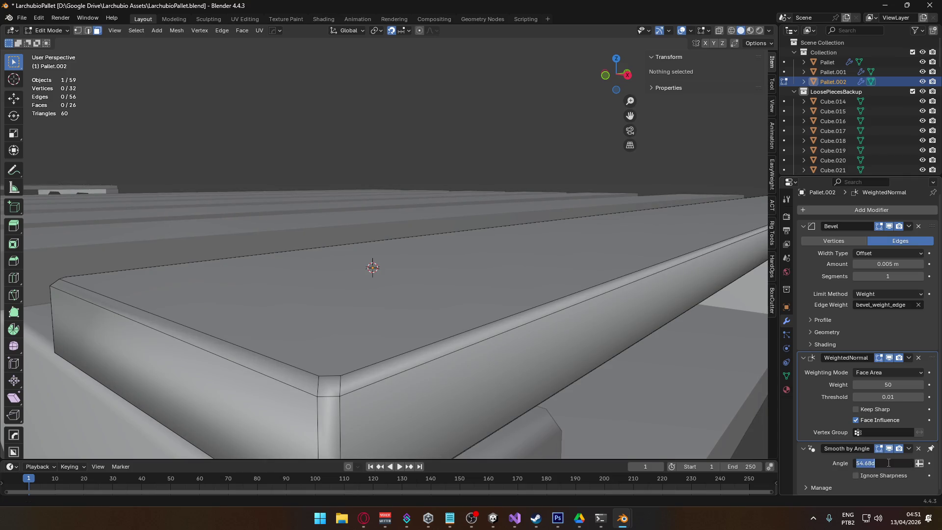
{"action": "type", "text": "7"}
{"action": "key", "text": "Return"}
- Apply Shade Auto Smooth to the framed beam and set its angle to 47°
{"action": "key", "text": "Tab"}
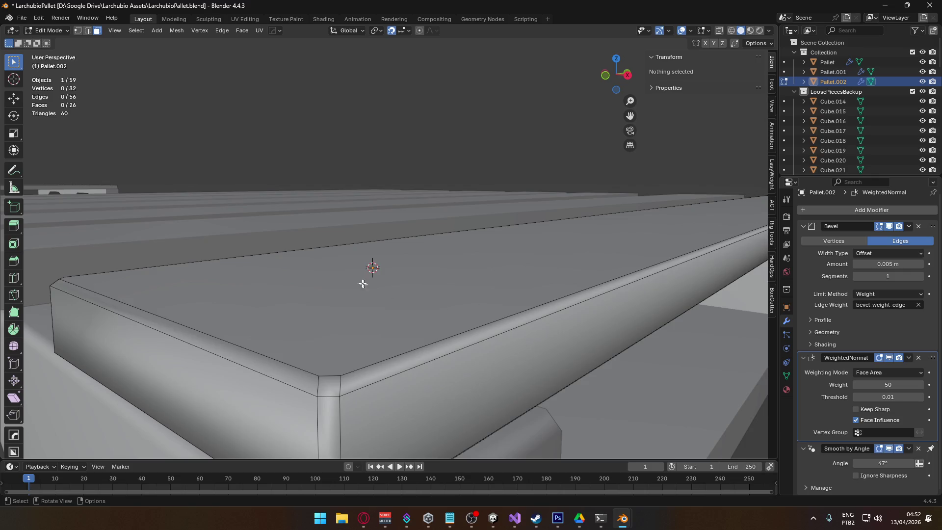
{"action": "key", "text": "KP_Decimal"}
{"action": "right_click", "coordinate": [402, 289]}
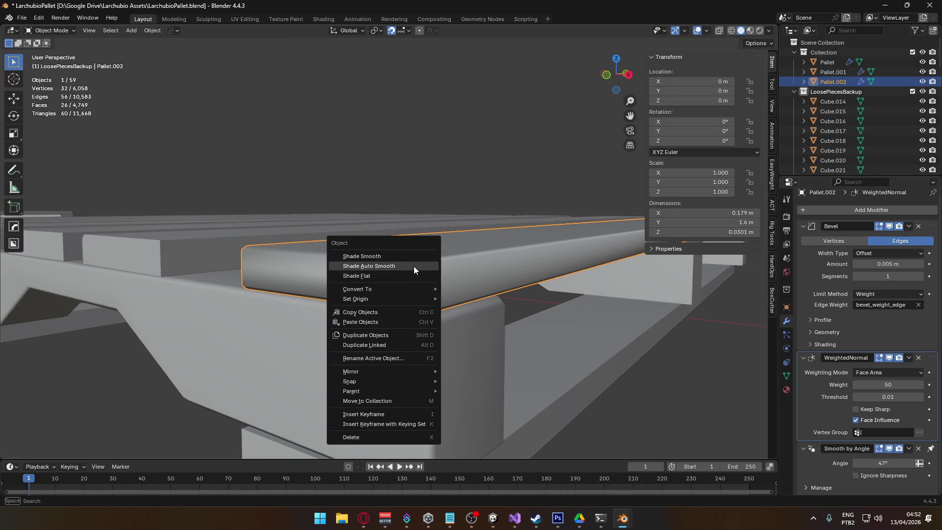
{"action": "left_click", "coordinate": [414, 266]}
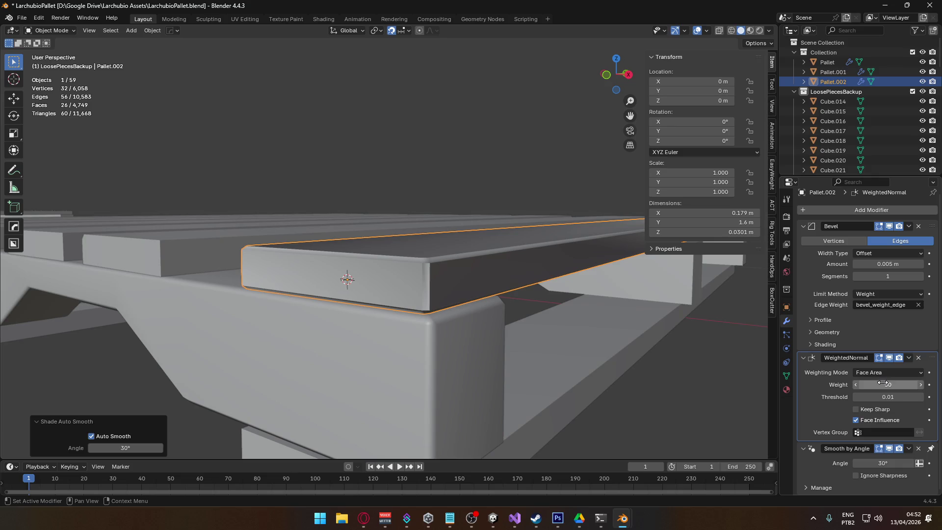
{"action": "left_click", "coordinate": [898, 463]}
{"action": "type", "text": "47"}
{"action": "key", "text": "Return"}
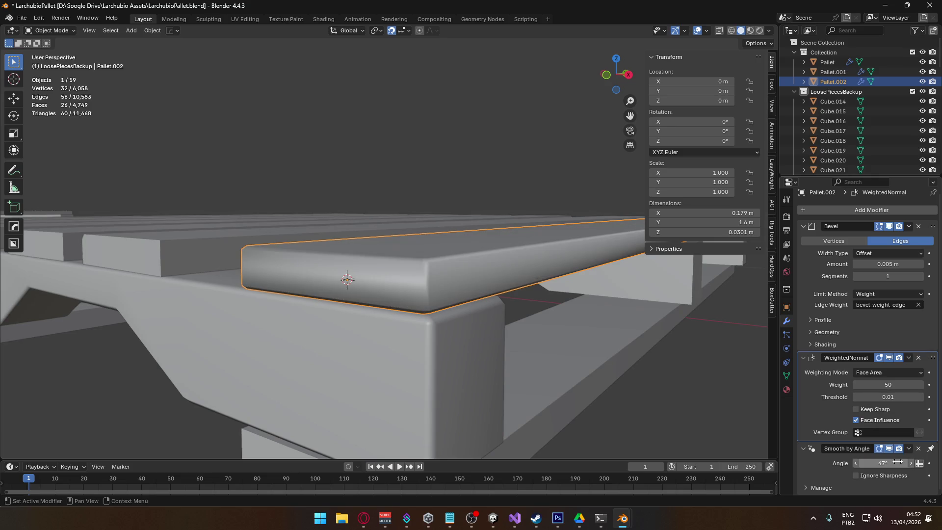
- Change the smoothing angle to 60° and check the beam's corner in Edit Mode
{"action": "left_click", "coordinate": [898, 461]}
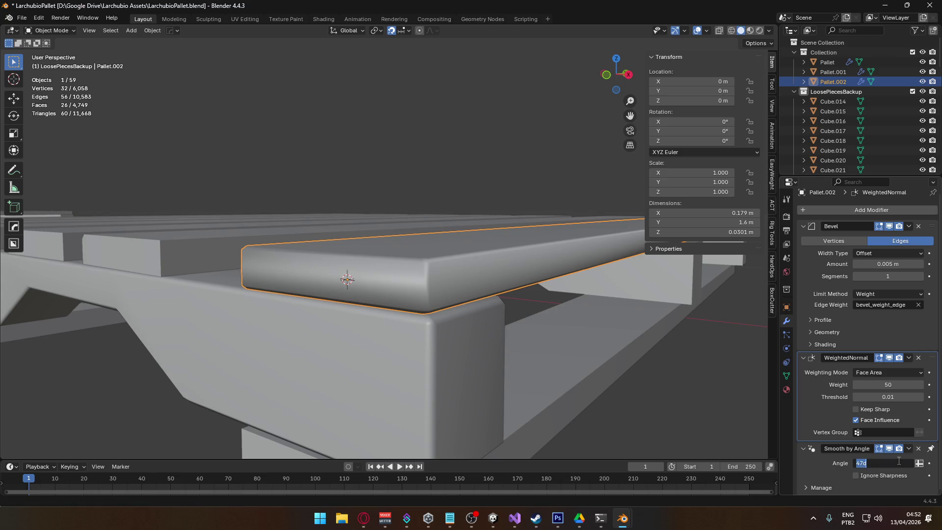
{"action": "type", "text": "0"}
{"action": "key", "text": "Return"}
{"action": "mouse_move", "coordinate": [680, 357]}
{"action": "left_mouse_down"}
{"action": "mouse_move", "coordinate": [426, 278]}
{"action": "mouse_move", "coordinate": [547, 308]}
{"action": "mouse_move", "coordinate": [467, 263]}
{"action": "mouse_move", "coordinate": [509, 311]}
{"action": "mouse_move", "coordinate": [444, 288]}
{"action": "mouse_move", "coordinate": [507, 322]}
{"action": "mouse_move", "coordinate": [496, 326]}
{"action": "mouse_move", "coordinate": [399, 264]}
{"action": "mouse_move", "coordinate": [406, 258]}
{"action": "mouse_move", "coordinate": [389, 266]}
{"action": "left_mouse_up"}
{"action": "key", "text": "Tab"}
{"action": "scroll", "coordinate": [505, 320], "scroll_direction": "up", "scroll_amount": 2}
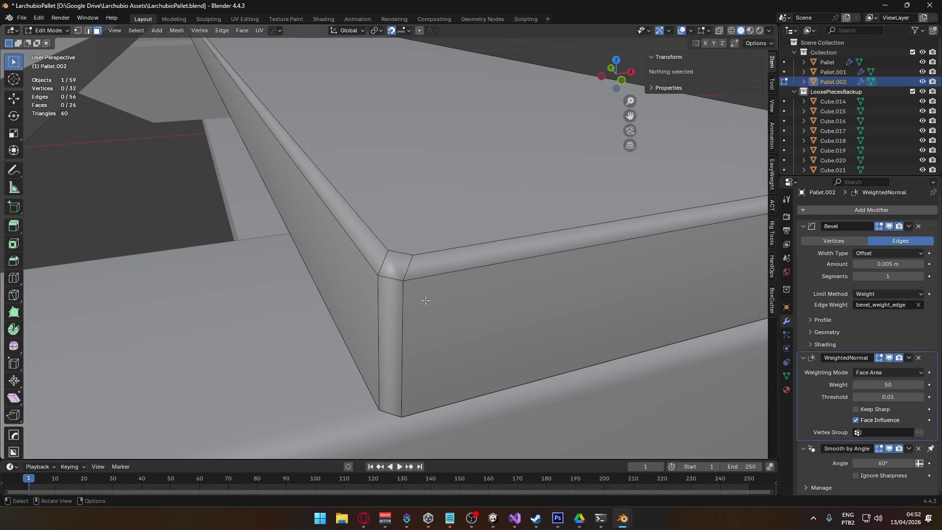
- Inspect the top board's bevelled corner face, then leave Edit Mode
{"action": "scroll", "coordinate": [546, 268], "scroll_direction": "down", "scroll_amount": 2}
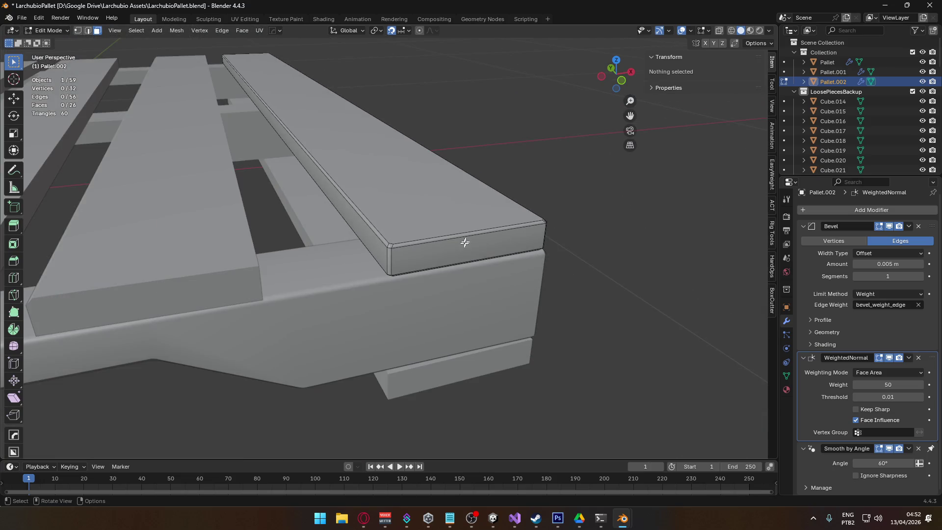
{"action": "scroll", "coordinate": [465, 238], "scroll_direction": "up", "scroll_amount": 1}
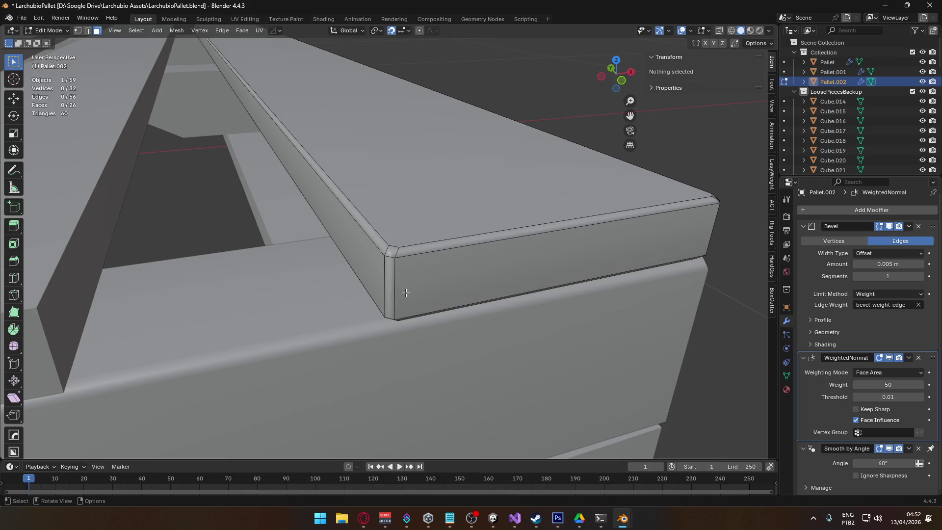
{"action": "scroll", "coordinate": [407, 293], "scroll_direction": "down", "scroll_amount": 3}
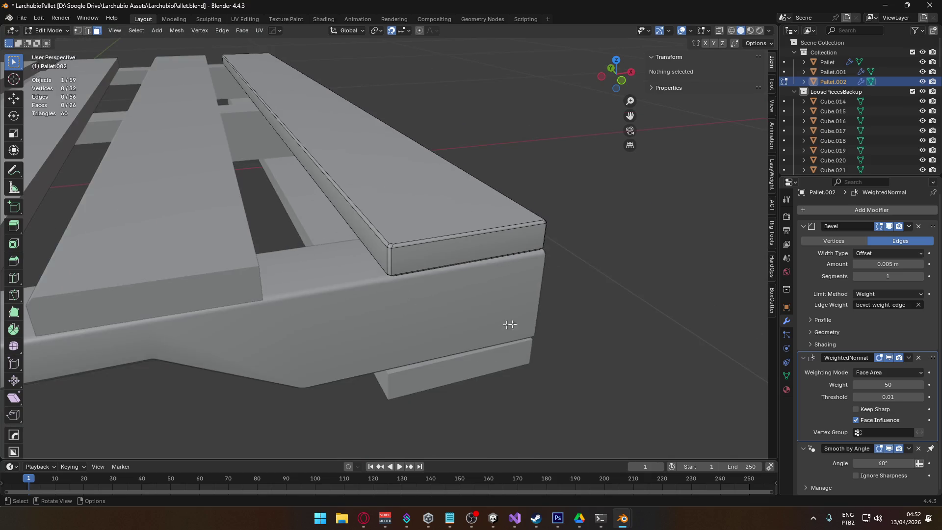
{"action": "scroll", "coordinate": [427, 316], "scroll_direction": "up", "scroll_amount": 4}
{"action": "scroll", "coordinate": [379, 304], "scroll_direction": "up", "scroll_amount": 2}
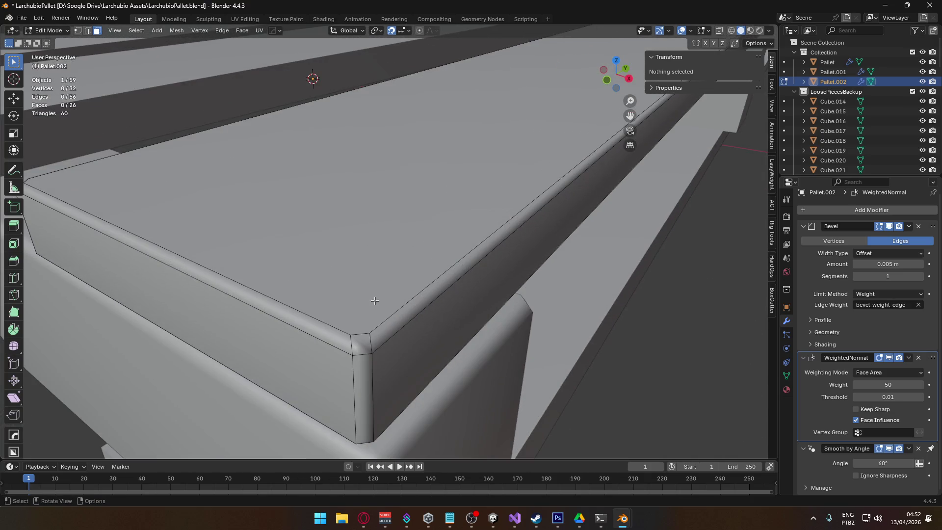
{"action": "left_click", "coordinate": [363, 334]}
{"action": "scroll", "coordinate": [598, 372], "scroll_direction": "down", "scroll_amount": 3}
{"action": "key", "text": "Tab"}
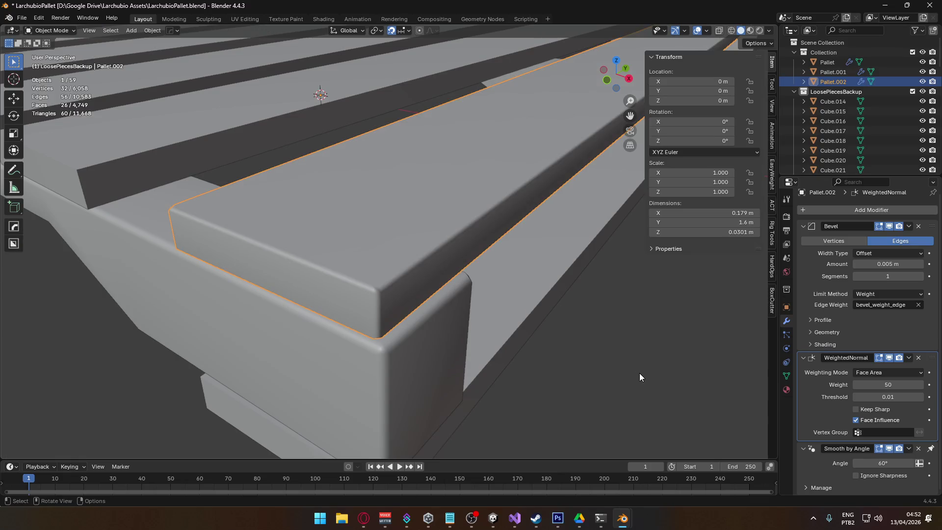
- Open the side beam Pallet.001 in Edit Mode and look down on the pallet
{"action": "scroll", "coordinate": [638, 381], "scroll_direction": "down", "scroll_amount": 3}
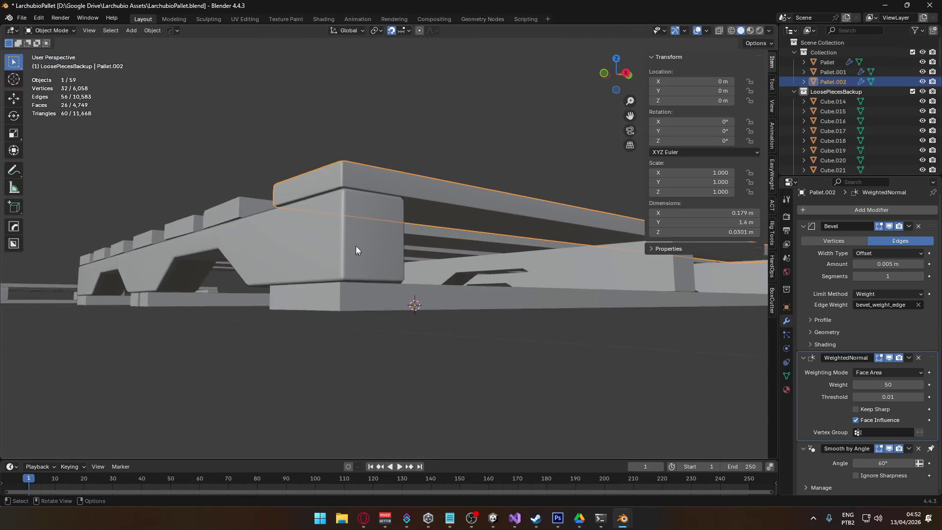
{"action": "left_click", "coordinate": [344, 243]}
{"action": "key", "text": "Tab"}
{"action": "left_click_drag", "start_coordinate": [327, 237], "coordinate": [366, 269]}
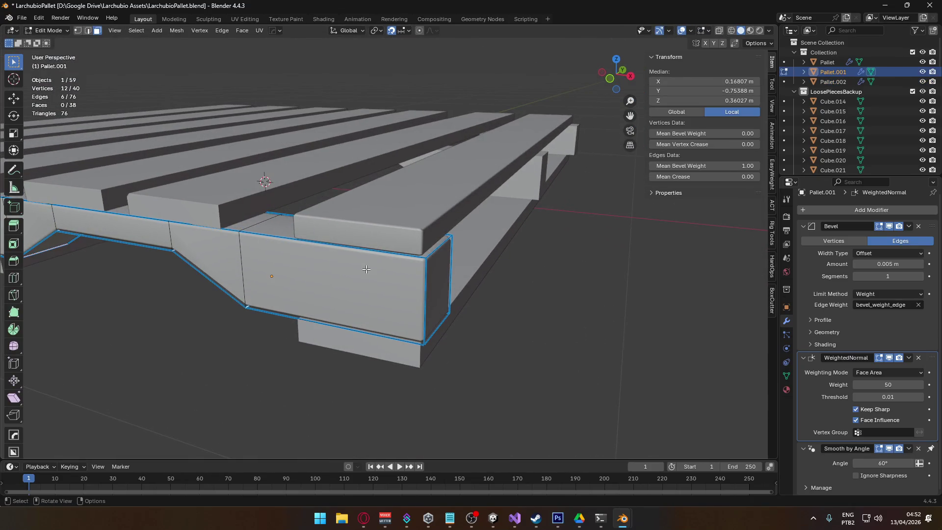
- Switch from the side beam back to the top board Pallet.002 in Object Mode
{"action": "left_click", "coordinate": [428, 308]}
{"action": "key", "text": "2"}
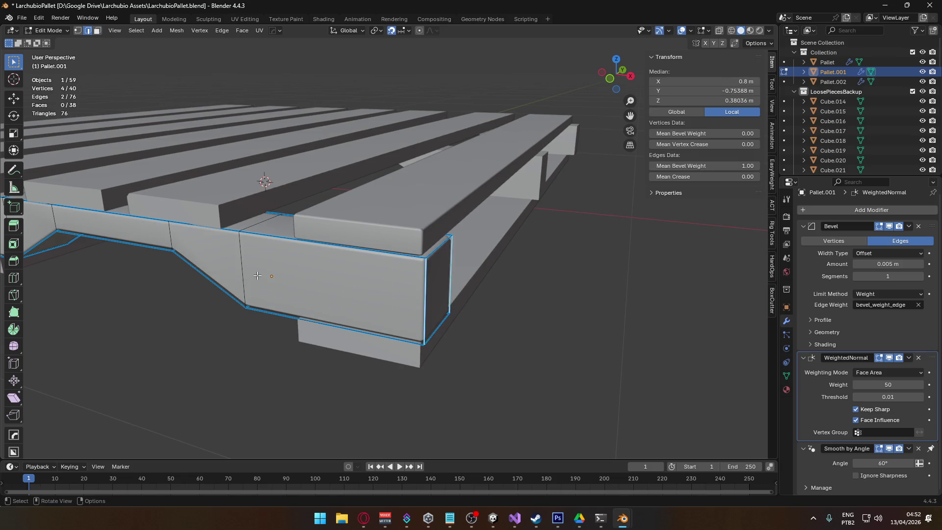
{"action": "scroll", "coordinate": [258, 276], "scroll_direction": "up", "scroll_amount": 2}
{"action": "key", "text": "Tab"}
{"action": "left_click", "coordinate": [455, 248]}
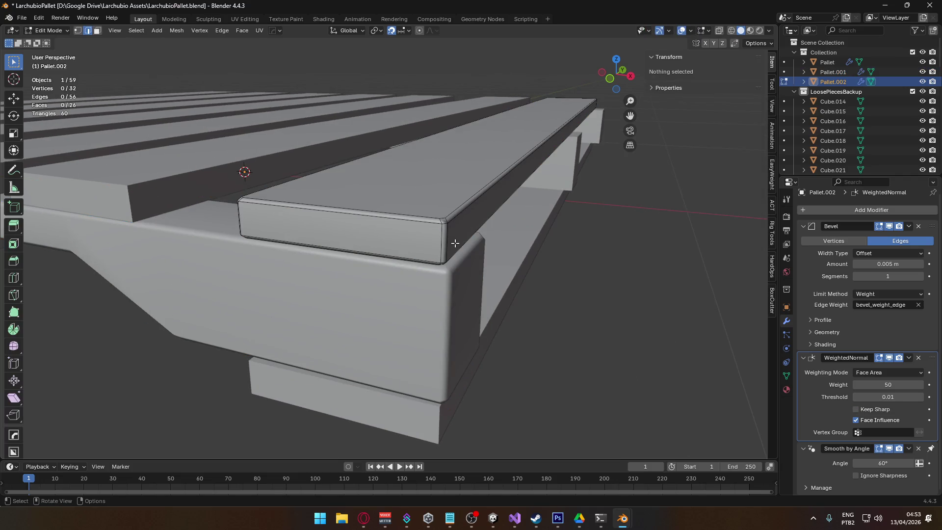
{"action": "key", "text": "ctrl+z"}
{"action": "key", "text": "ctrl+z"}
{"action": "key", "text": "ctrl+z"}
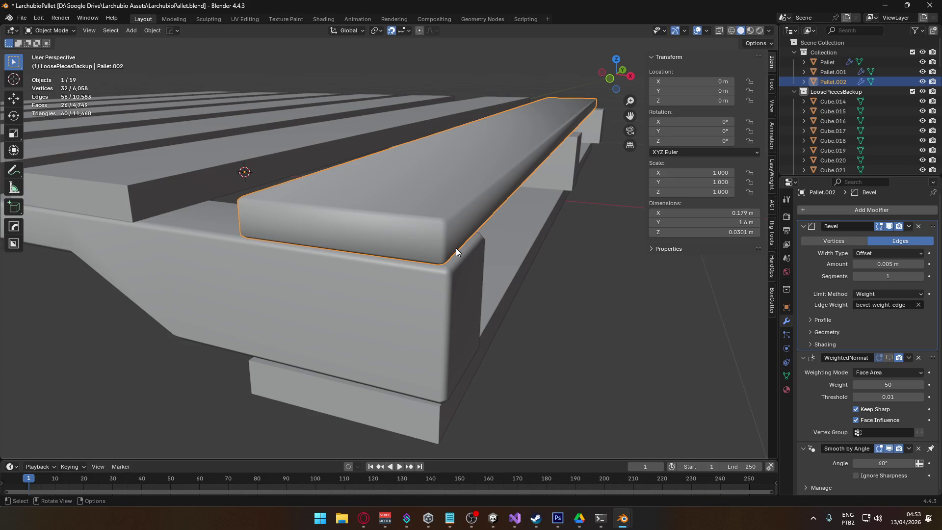
{"action": "key", "text": "Tab"}
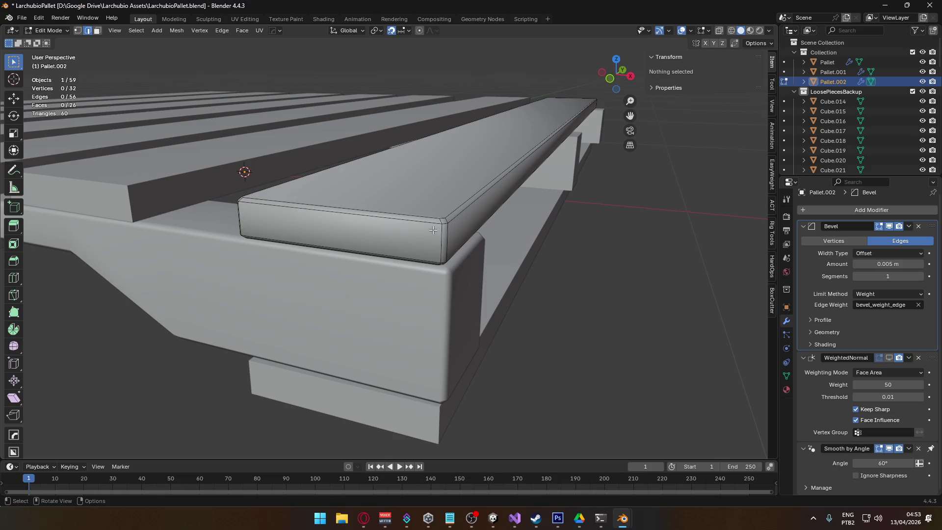
{"action": "key", "text": "Tab"}
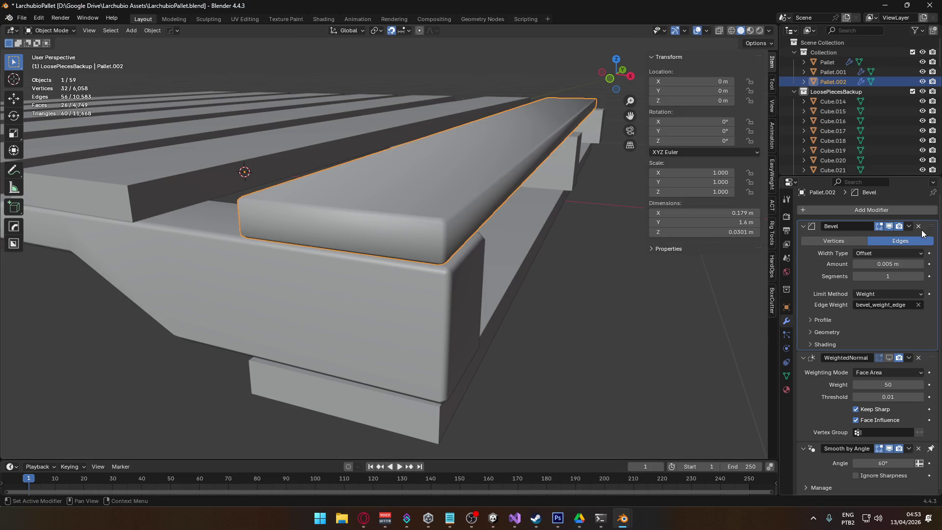
- Delete Pallet.002's Bevel modifier and show its weighted normals in Edit Mode
{"action": "left_click", "coordinate": [919, 226]}
{"action": "key", "text": "Tab"}
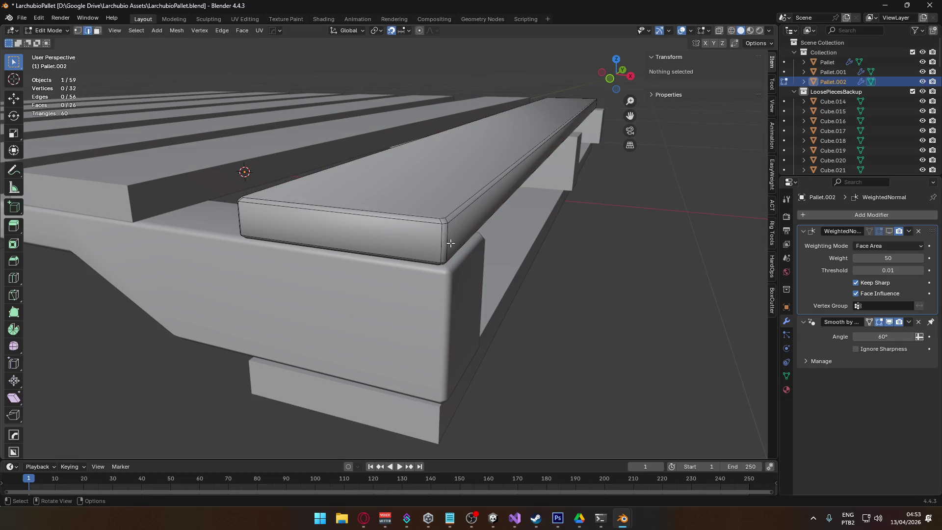
{"action": "mouse_move", "coordinate": [440, 253]}
{"action": "left_mouse_down"}
{"action": "mouse_move", "coordinate": [448, 237]}
{"action": "mouse_move", "coordinate": [372, 269]}
{"action": "mouse_move", "coordinate": [351, 266]}
{"action": "left_mouse_up"}
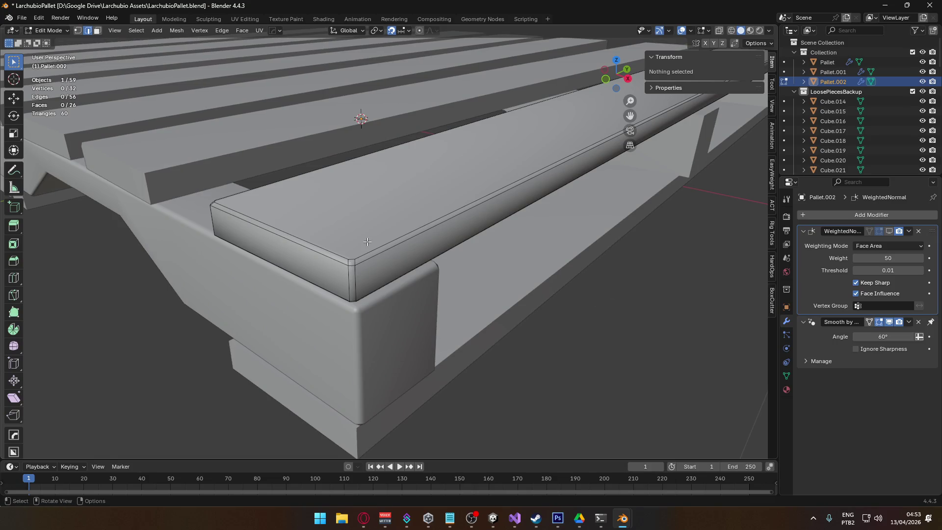
{"action": "mouse_move", "coordinate": [375, 290]}
{"action": "left_mouse_down"}
{"action": "mouse_move", "coordinate": [275, 344]}
{"action": "mouse_move", "coordinate": [417, 274]}
{"action": "left_mouse_up"}
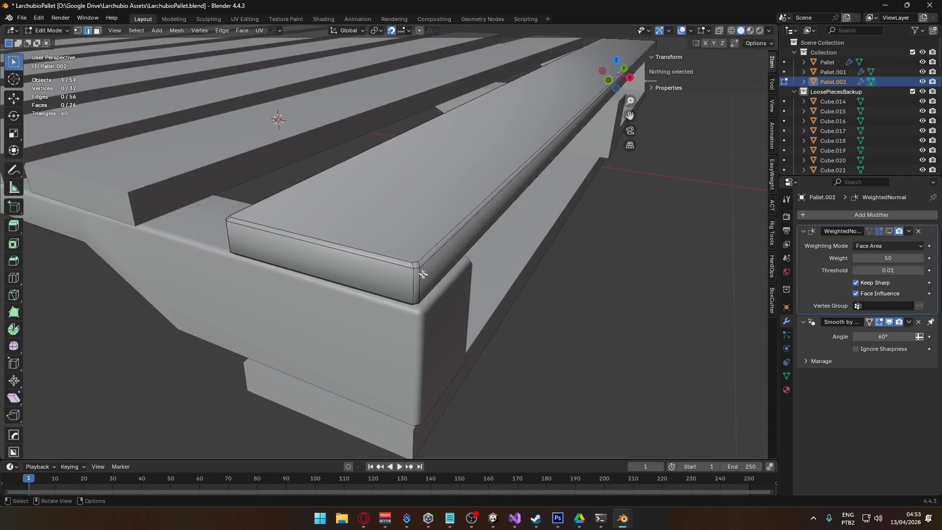
{"action": "left_click_drag", "start_coordinate": [521, 314], "coordinate": [520, 292]}
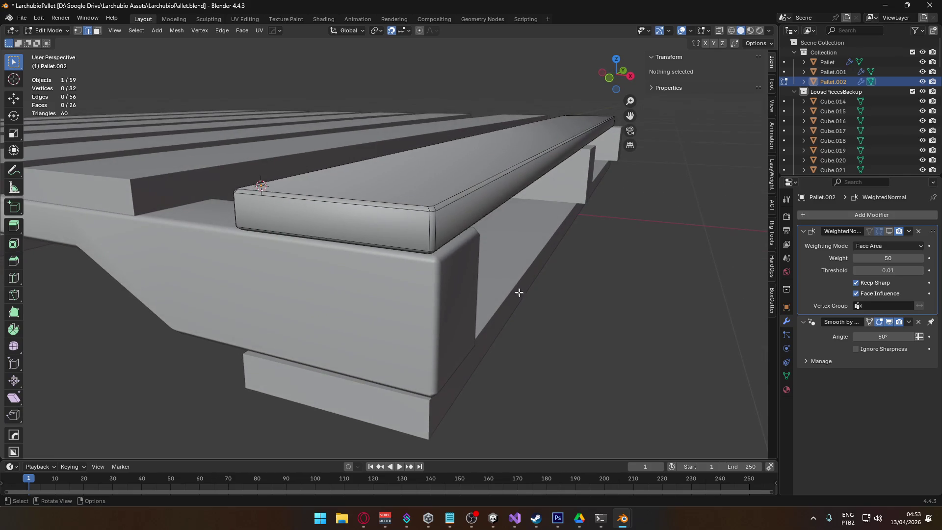
{"action": "left_click", "coordinate": [889, 230]}
{"action": "key", "text": "Tab"}
- Deselect the board and orbit in close to the beam's end
{"action": "left_click", "coordinate": [528, 352]}
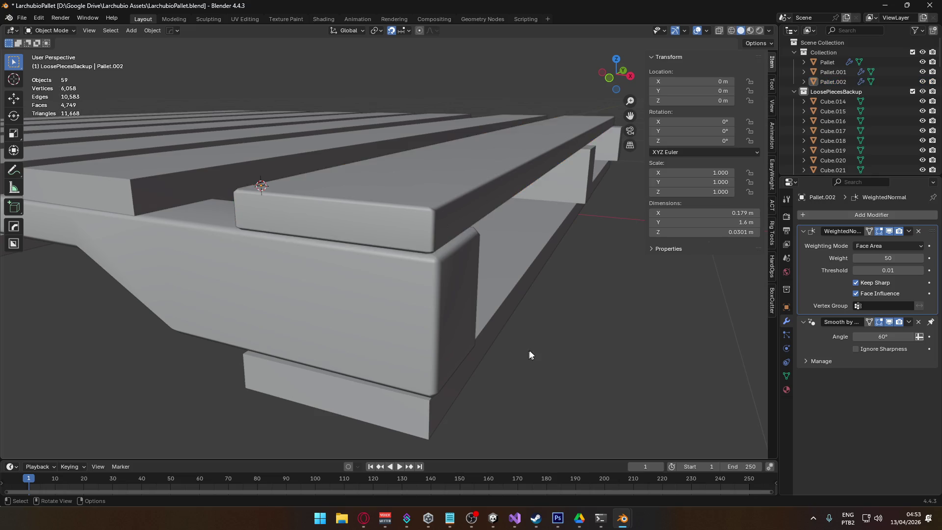
{"action": "scroll", "coordinate": [428, 311], "scroll_direction": "down", "scroll_amount": 2}
{"action": "scroll", "coordinate": [429, 311], "scroll_direction": "up", "scroll_amount": 3}
{"action": "mouse_move", "coordinate": [441, 320]}
{"action": "left_mouse_down"}
{"action": "mouse_move", "coordinate": [322, 298]}
{"action": "mouse_move", "coordinate": [358, 288]}
{"action": "left_mouse_up"}
- Set the bevel weight of Pallet.001's vertical end edges to zero
{"action": "left_click", "coordinate": [519, 289]}
{"action": "key", "text": "Tab"}
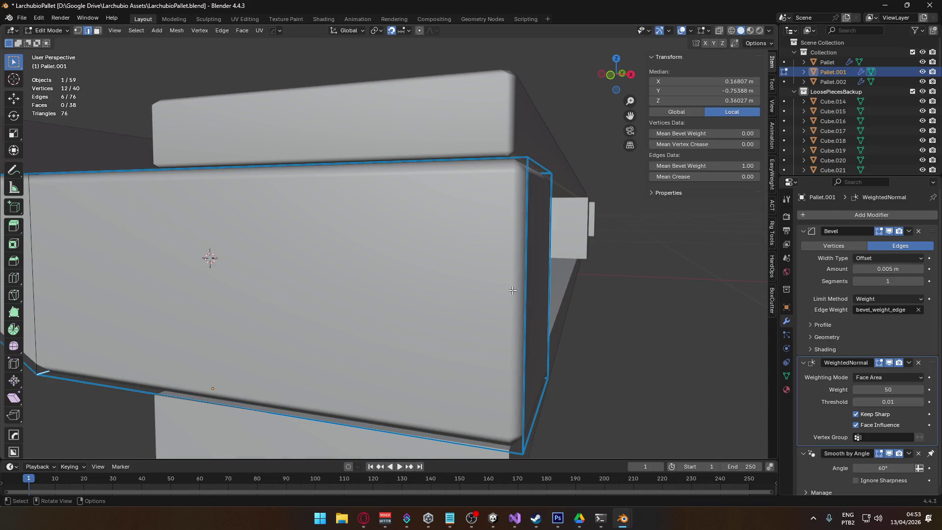
{"action": "left_click", "coordinate": [522, 290]}
{"action": "left_click_drag", "start_coordinate": [706, 166], "coordinate": [687, 166]}
{"action": "scroll", "coordinate": [661, 269], "scroll_direction": "down", "scroll_amount": 2}
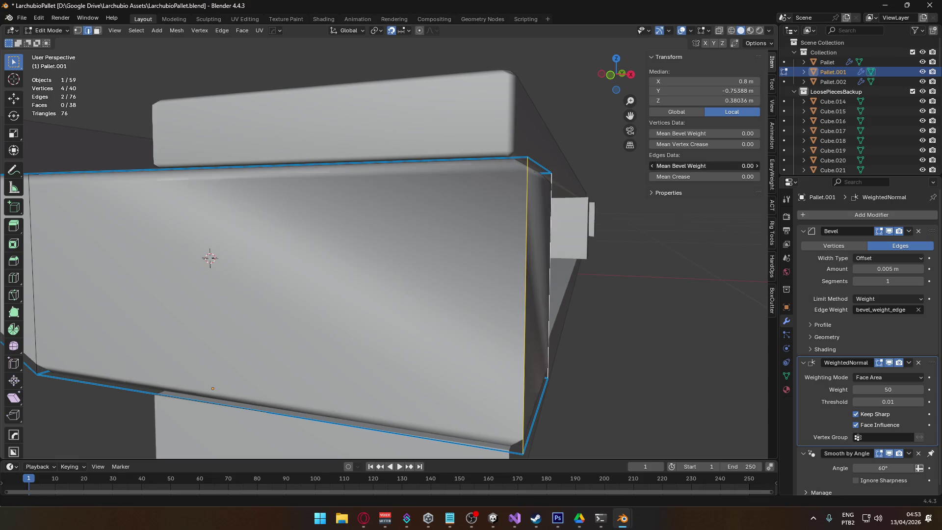
{"action": "mouse_move", "coordinate": [661, 269]}
{"action": "left_mouse_down"}
{"action": "mouse_move", "coordinate": [600, 368]}
{"action": "mouse_move", "coordinate": [494, 331]}
{"action": "mouse_move", "coordinate": [473, 343]}
{"action": "mouse_move", "coordinate": [389, 331]}
{"action": "mouse_move", "coordinate": [497, 320]}
{"action": "left_mouse_up"}
{"action": "key", "text": "Tab"}
{"action": "left_click", "coordinate": [599, 368]}
- Mark Pallet.001's vertical corner edge for bevelling, select two vertical edges, then switch to Unity
{"action": "left_click", "coordinate": [496, 320]}
{"action": "key", "text": "Tab"}
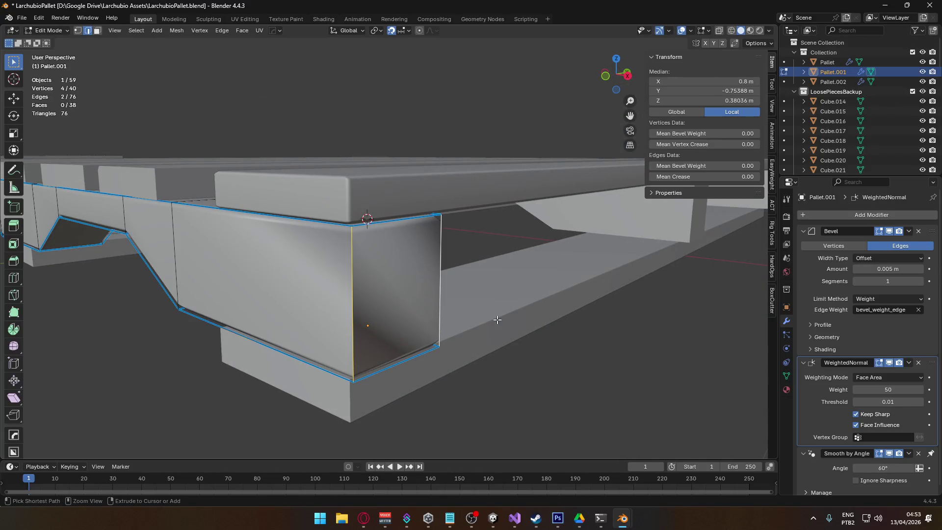
{"action": "key", "text": "ctrl+e"}
{"action": "left_click", "coordinate": [500, 336]}
{"action": "mouse_move", "coordinate": [551, 359]}
{"action": "left_mouse_down"}
{"action": "mouse_move", "coordinate": [491, 305]}
{"action": "mouse_move", "coordinate": [451, 297]}
{"action": "mouse_move", "coordinate": [572, 269]}
{"action": "mouse_move", "coordinate": [627, 225]}
{"action": "mouse_move", "coordinate": [630, 201]}
{"action": "mouse_move", "coordinate": [550, 246]}
{"action": "mouse_move", "coordinate": [495, 261]}
{"action": "left_mouse_up"}
{"action": "left_click", "coordinate": [398, 328]}
{"action": "mouse_move", "coordinate": [287, 281]}
{"action": "left_mouse_down"}
{"action": "mouse_move", "coordinate": [437, 236]}
{"action": "mouse_move", "coordinate": [439, 215]}
{"action": "mouse_move", "coordinate": [378, 228]}
{"action": "left_mouse_up"}
{"action": "left_click", "coordinate": [437, 235], "text": "shift"}
{"action": "mouse_move", "coordinate": [296, 264]}
{"action": "left_mouse_down"}
{"action": "mouse_move", "coordinate": [398, 261]}
{"action": "mouse_move", "coordinate": [655, 222]}
{"action": "mouse_move", "coordinate": [698, 234]}
{"action": "mouse_move", "coordinate": [502, 223]}
{"action": "mouse_move", "coordinate": [414, 254]}
{"action": "mouse_move", "coordinate": [530, 247]}
{"action": "mouse_move", "coordinate": [568, 255]}
{"action": "mouse_move", "coordinate": [509, 264]}
{"action": "mouse_move", "coordinate": [671, 254]}
{"action": "mouse_move", "coordinate": [709, 86]}
{"action": "mouse_move", "coordinate": [776, 313]}
{"action": "mouse_move", "coordinate": [614, 193]}
{"action": "mouse_move", "coordinate": [606, 116]}
{"action": "mouse_move", "coordinate": [583, 318]}
{"action": "mouse_move", "coordinate": [589, 291]}
{"action": "mouse_move", "coordinate": [541, 267]}
{"action": "mouse_move", "coordinate": [347, 267]}
{"action": "mouse_move", "coordinate": [526, 288]}
{"action": "mouse_move", "coordinate": [535, 265]}
{"action": "mouse_move", "coordinate": [433, 267]}
{"action": "mouse_move", "coordinate": [608, 272]}
{"action": "mouse_move", "coordinate": [537, 267]}
{"action": "left_mouse_up"}
{"action": "key", "text": "alt+Tab"}
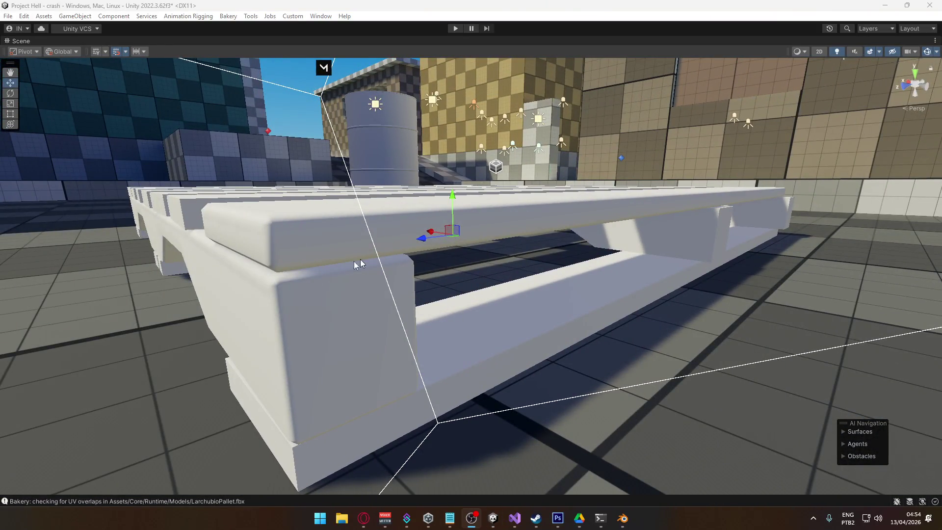
- Return to Blender, orbit around the pallet and select the whole side beam mesh
{"action": "key", "text": "alt+Tab"}
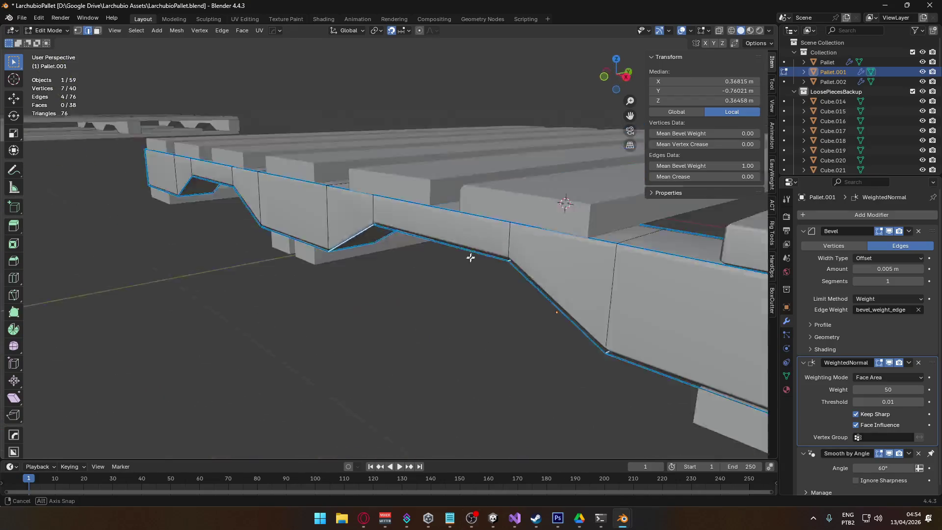
{"action": "mouse_move", "coordinate": [471, 258]}
{"action": "left_mouse_down"}
{"action": "mouse_move", "coordinate": [470, 279]}
{"action": "mouse_move", "coordinate": [528, 293]}
{"action": "mouse_move", "coordinate": [491, 275]}
{"action": "mouse_move", "coordinate": [419, 270]}
{"action": "mouse_move", "coordinate": [532, 242]}
{"action": "left_mouse_up"}
{"action": "left_click_drag", "start_coordinate": [483, 282], "coordinate": [518, 284]}
{"action": "key", "text": "a"}
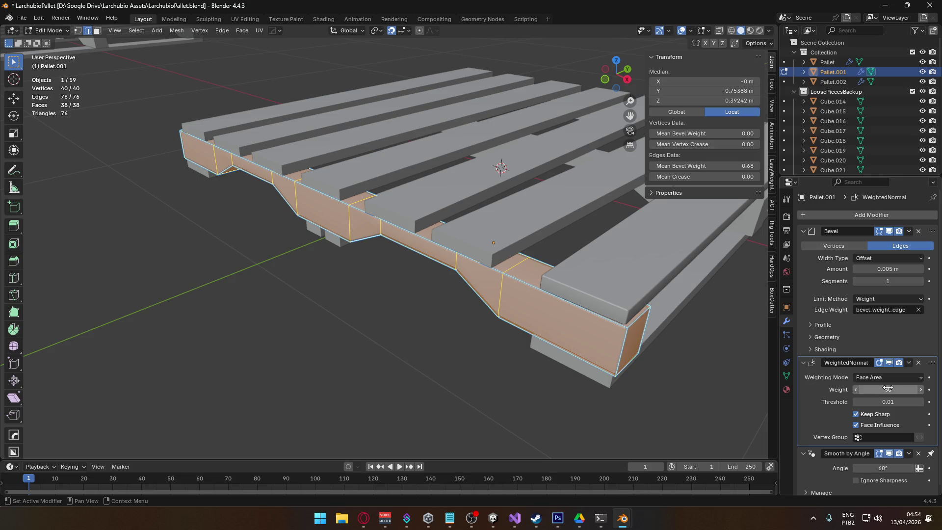
- Remove the side beam's Bevel modifier and reset all edge bevel weights to 0
{"action": "left_click_drag", "start_coordinate": [888, 269], "coordinate": [714, 265]}
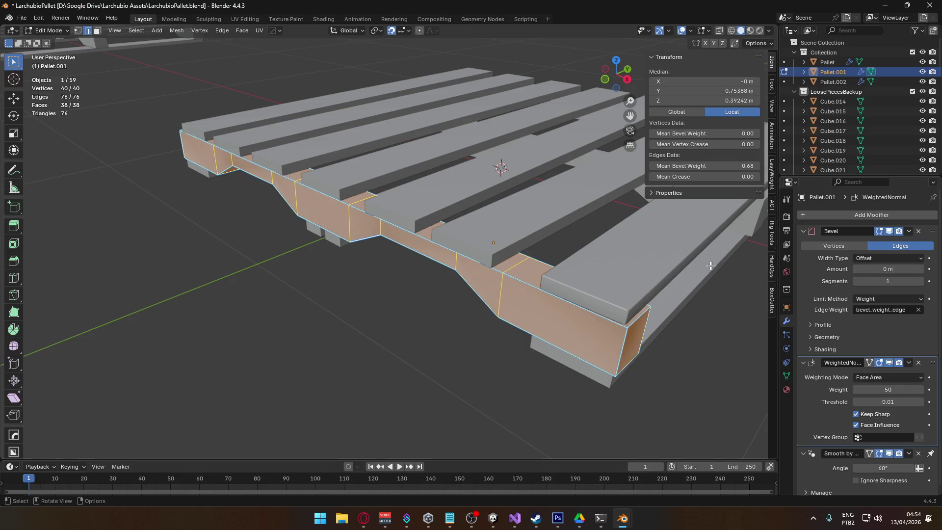
{"action": "left_click", "coordinate": [919, 230]}
{"action": "key", "text": "Tab"}
{"action": "key", "text": "Tab"}
{"action": "left_click_drag", "start_coordinate": [706, 166], "coordinate": [678, 165]}
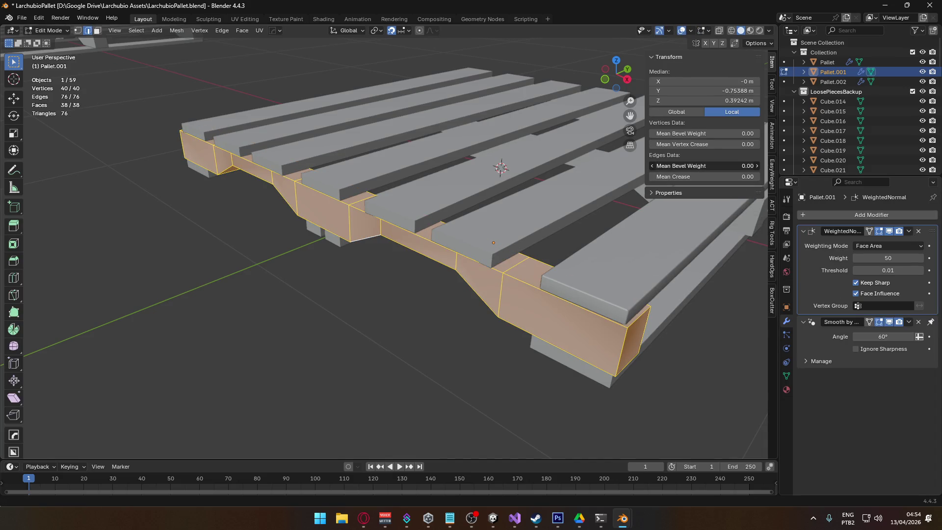
{"action": "key", "text": "Tab"}
{"action": "key", "text": "KP_Decimal"}
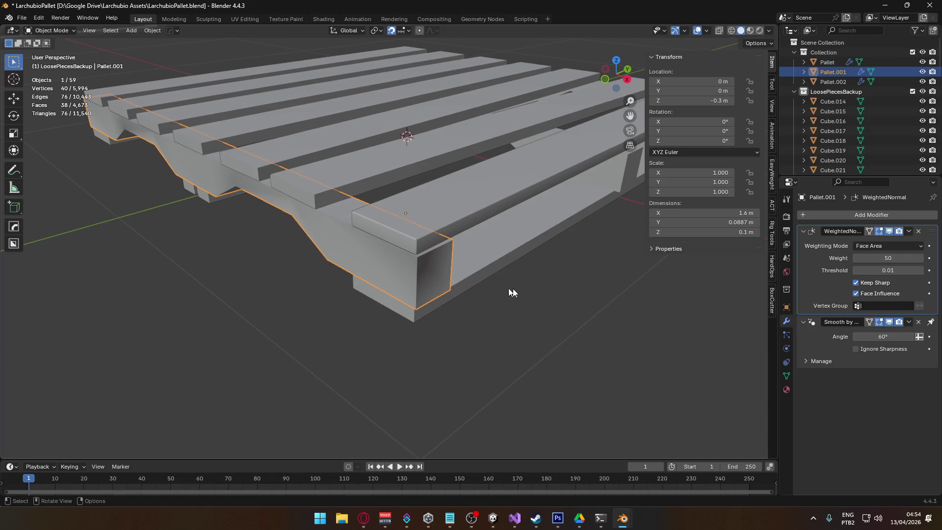
- Shade the side beam Pallet.001 flat
{"action": "right_click", "coordinate": [397, 245]}
{"action": "left_click", "coordinate": [373, 257]}
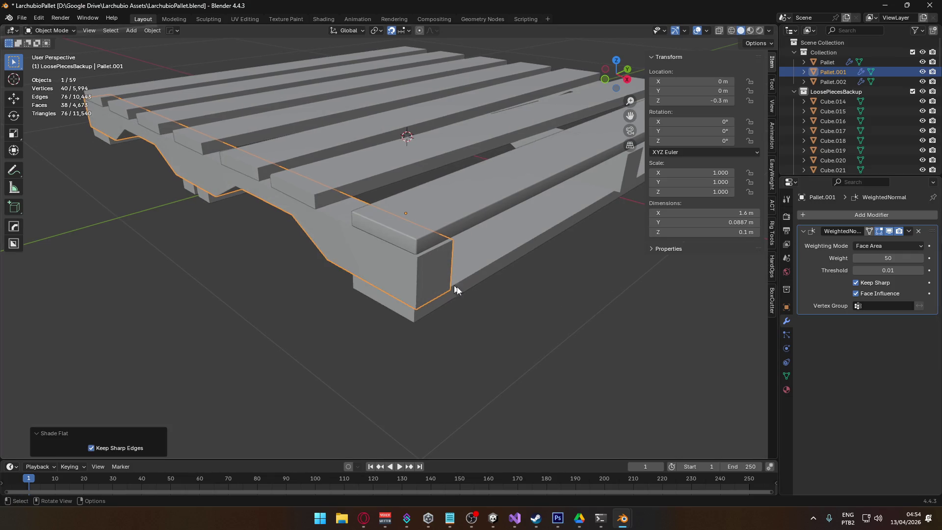
{"action": "key", "text": "ctrl+z"}
{"action": "key", "text": "ctrl+shift+z"}
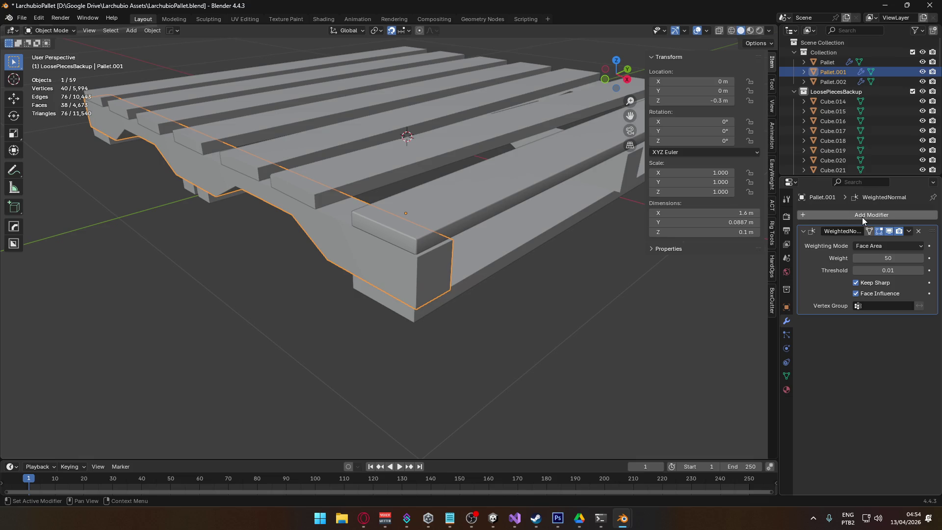
- Add a Subdivision Surface modifier with viewport level 2 and render level 3
{"action": "left_click", "coordinate": [863, 218]}
{"action": "mouse_move", "coordinate": [843, 199]}
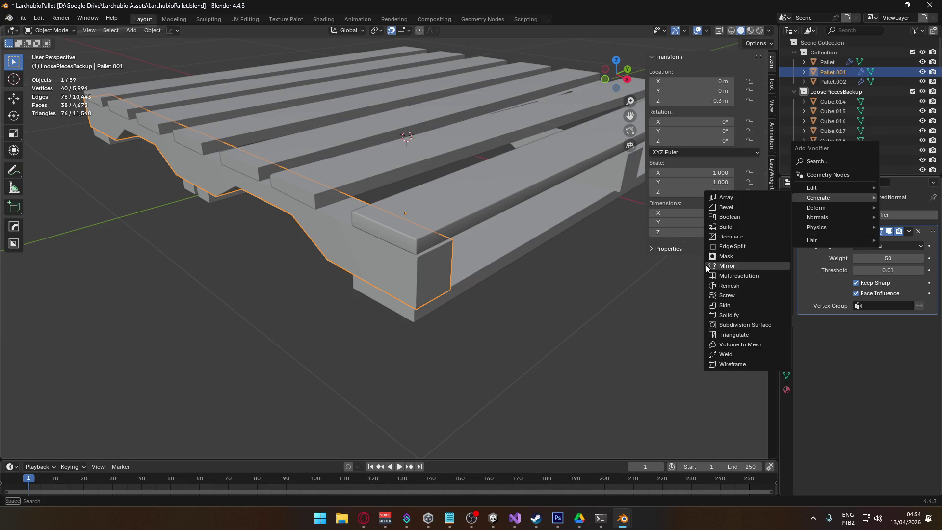
{"action": "left_click", "coordinate": [847, 216]}
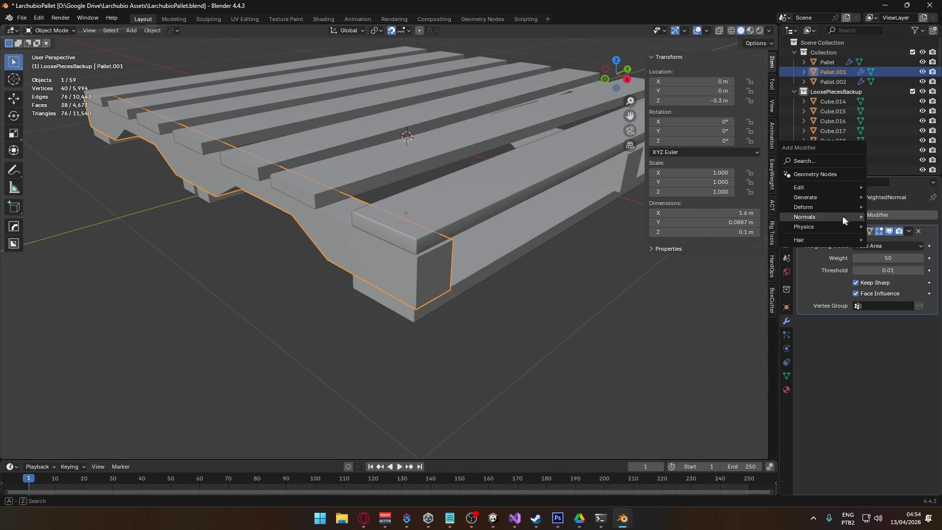
{"action": "mouse_move", "coordinate": [796, 195]}
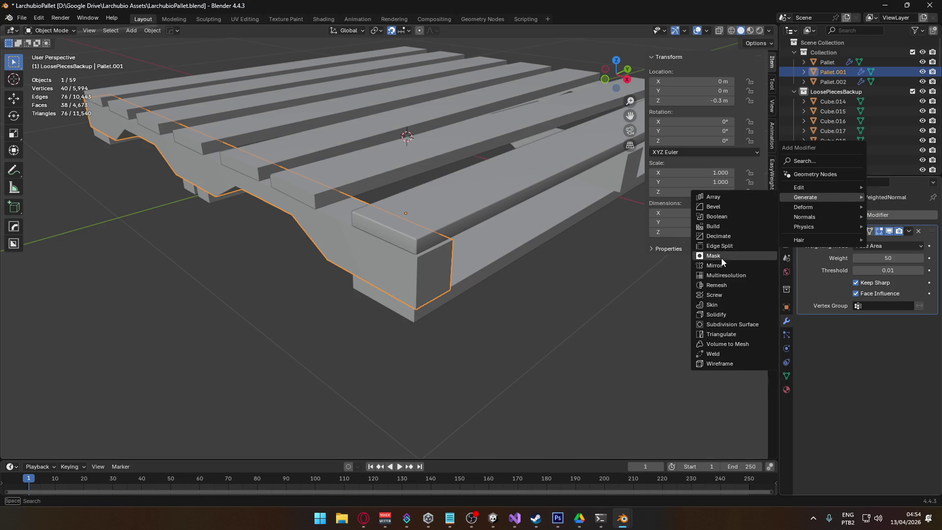
{"action": "left_click", "coordinate": [721, 324]}
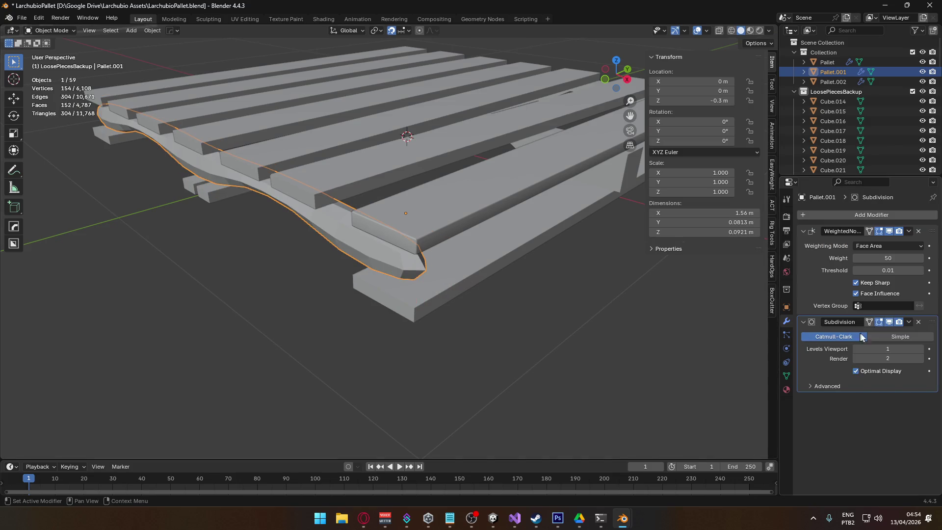
{"action": "left_click", "coordinate": [921, 349]}
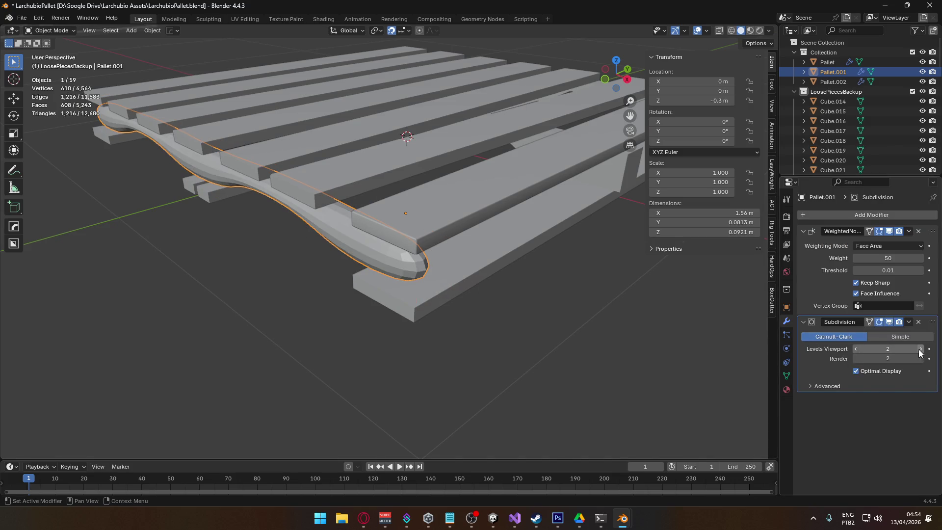
{"action": "left_click", "coordinate": [920, 359]}
- Set Keep Corners boundary smoothing, quality 2, Optimal Display off, and render level 5
{"action": "left_click", "coordinate": [844, 385]}
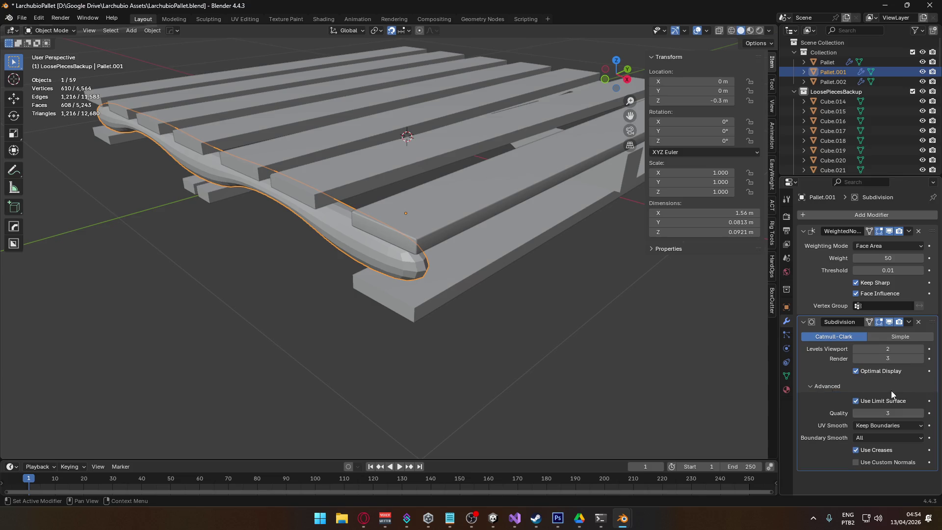
{"action": "left_click", "coordinate": [886, 427]}
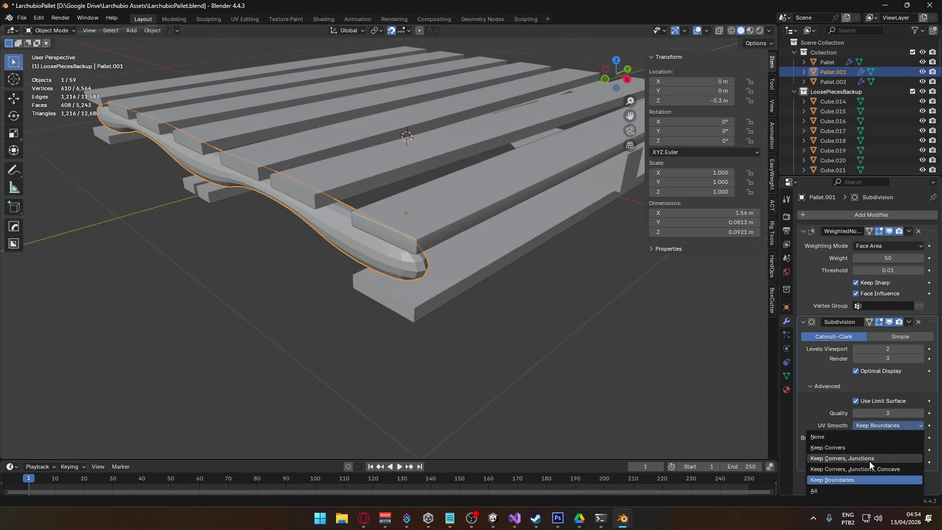
{"action": "left_click", "coordinate": [837, 452]}
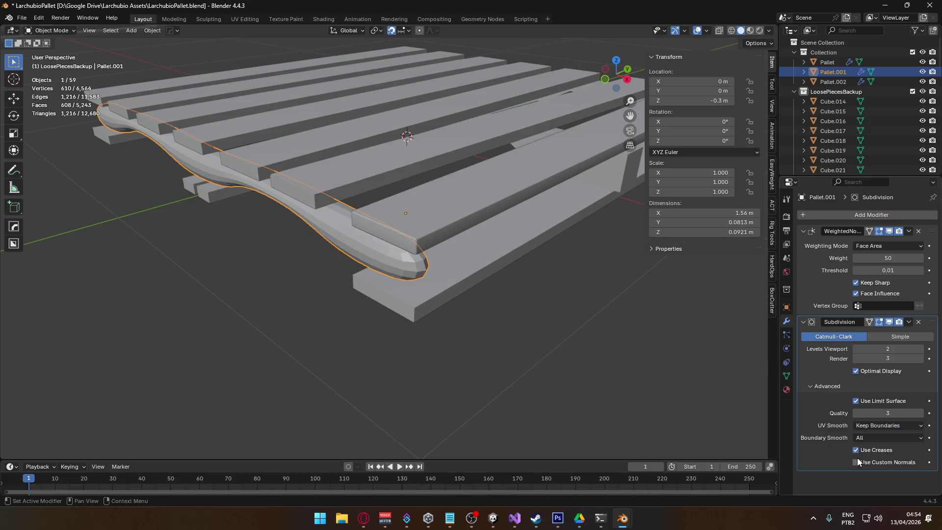
{"action": "left_click", "coordinate": [860, 438]}
{"action": "left_click", "coordinate": [870, 449]}
{"action": "left_click_drag", "start_coordinate": [922, 413], "coordinate": [908, 413]}
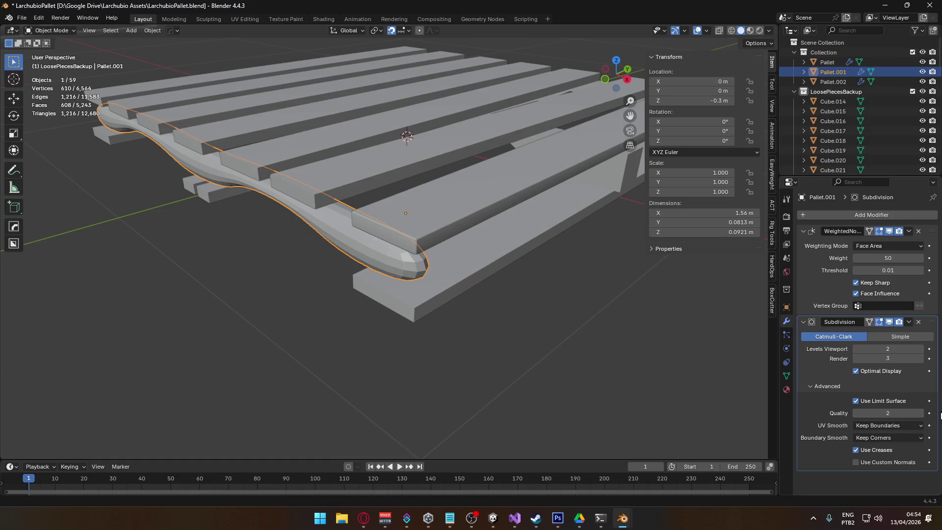
{"action": "left_click", "coordinate": [922, 413]}
{"action": "left_click", "coordinate": [921, 414]}
{"action": "left_click", "coordinate": [856, 414]}
{"action": "left_click", "coordinate": [856, 371]}
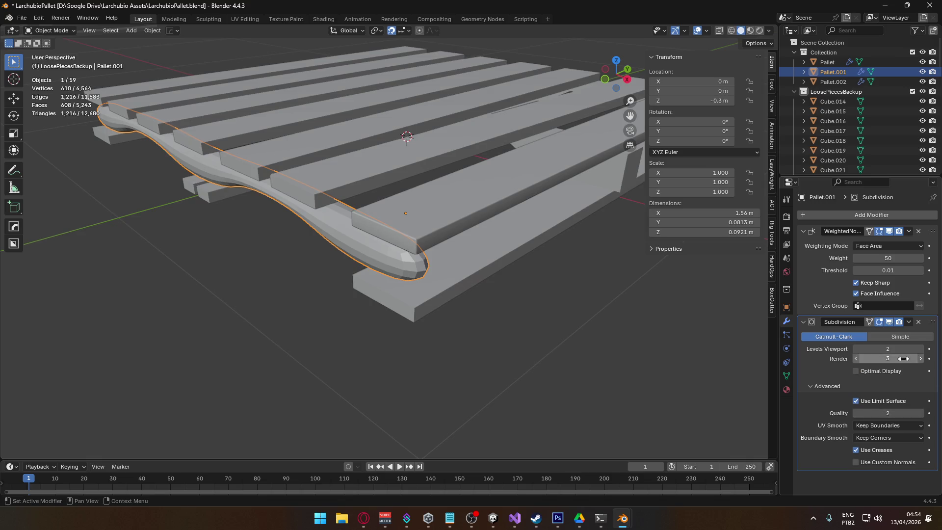
{"action": "left_click_drag", "start_coordinate": [888, 359], "coordinate": [901, 359]}
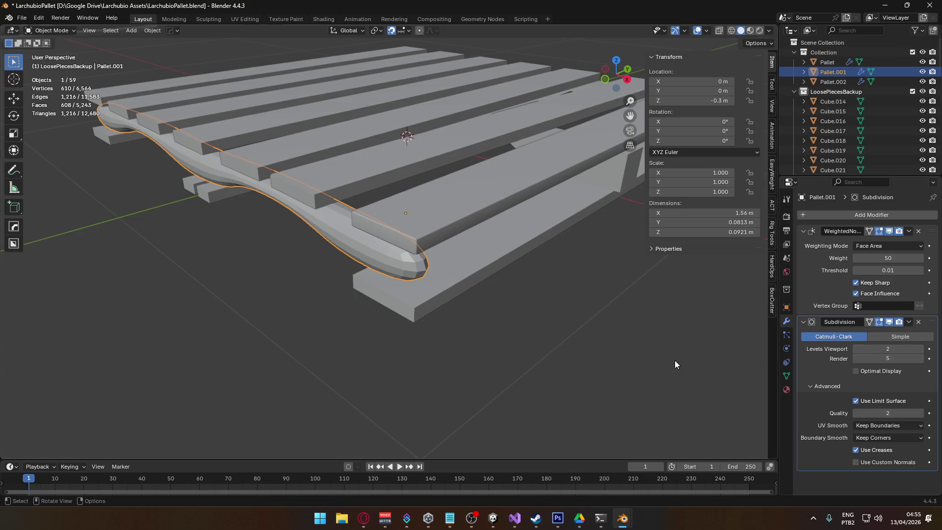
- In Edit Mode, select the beam cage's top, side and end-face edge loops
{"action": "key", "text": "Tab"}
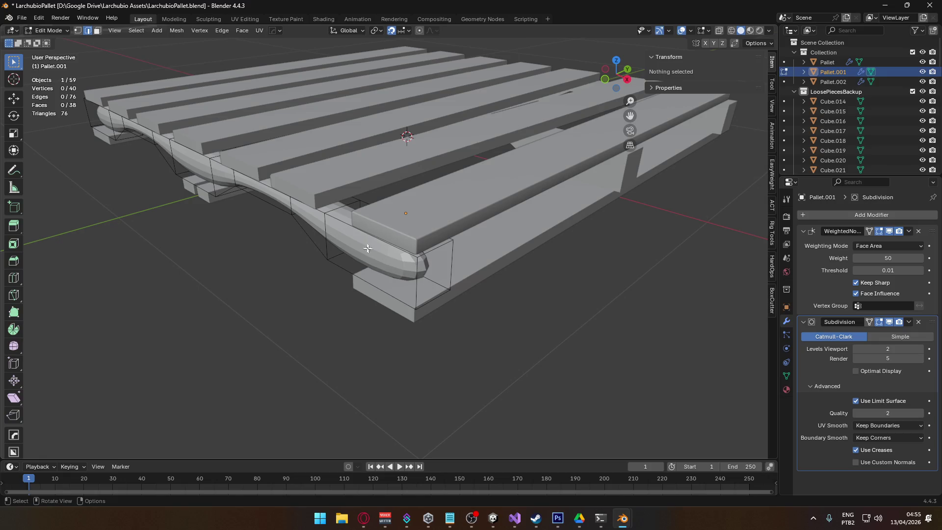
{"action": "left_click", "coordinate": [374, 250]}
{"action": "left_click", "coordinate": [374, 251], "text": "alt"}
{"action": "left_click", "coordinate": [378, 290], "text": "alt+shift"}
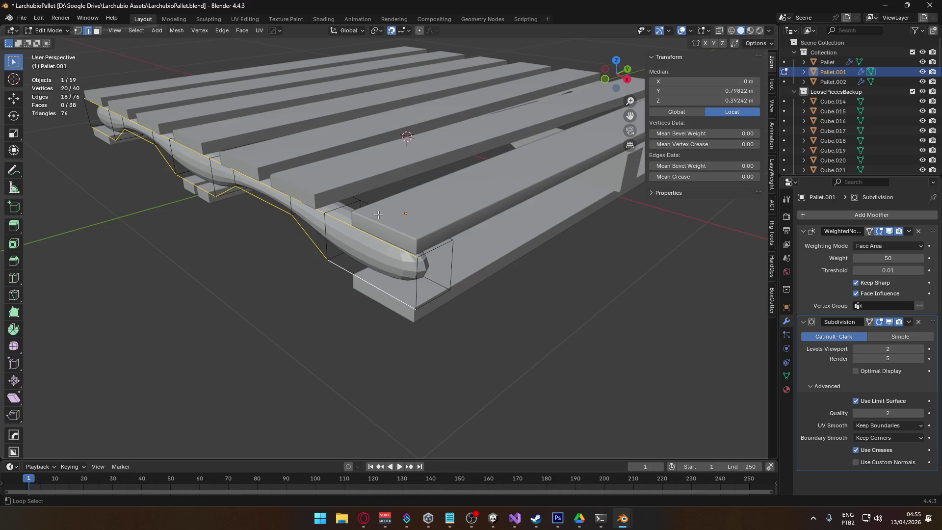
{"action": "left_click", "coordinate": [437, 285], "text": "alt+shift"}
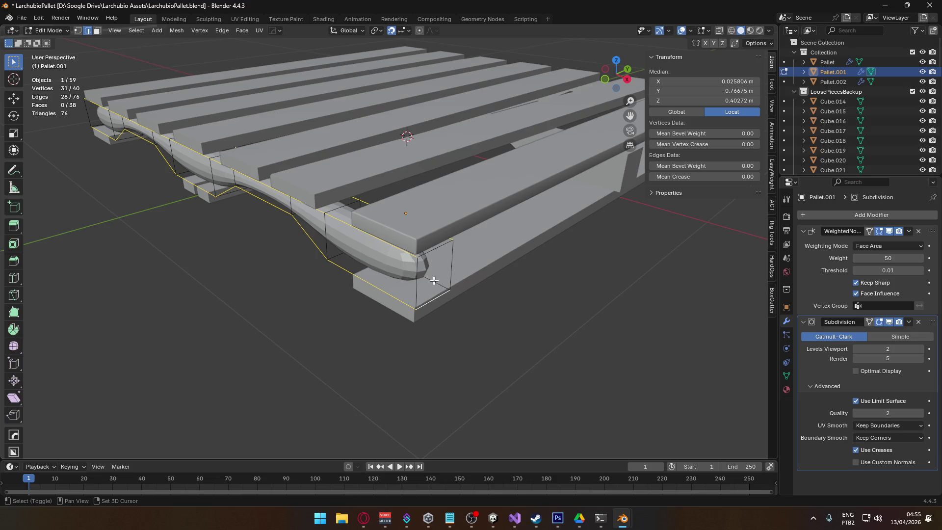
{"action": "mouse_move", "coordinate": [444, 281]}
{"action": "left_mouse_down"}
{"action": "mouse_move", "coordinate": [391, 226]}
{"action": "mouse_move", "coordinate": [333, 199]}
{"action": "mouse_move", "coordinate": [354, 263]}
{"action": "mouse_move", "coordinate": [319, 253]}
{"action": "mouse_move", "coordinate": [391, 231]}
{"action": "mouse_move", "coordinate": [259, 278]}
{"action": "left_mouse_up"}
{"action": "left_click", "coordinate": [334, 198], "text": "alt+shift"}
{"action": "left_click", "coordinate": [386, 278], "text": "alt+shift"}
{"action": "left_click", "coordinate": [239, 274], "text": "shift"}
{"action": "left_click", "coordinate": [254, 257], "text": "shift"}
{"action": "left_click", "coordinate": [251, 309], "text": "shift"}
{"action": "mouse_move", "coordinate": [323, 295]}
{"action": "left_mouse_down"}
{"action": "mouse_move", "coordinate": [414, 270]}
{"action": "mouse_move", "coordinate": [401, 268]}
{"action": "mouse_move", "coordinate": [596, 278]}
{"action": "left_mouse_up"}
- Give the selected edges a Mean Crease of 0.95 and raise subdivision quality to 3
{"action": "mouse_move", "coordinate": [702, 177]}
{"action": "left_mouse_down"}
{"action": "mouse_move", "coordinate": [736, 177]}
{"action": "mouse_move", "coordinate": [727, 176]}
{"action": "left_mouse_up"}
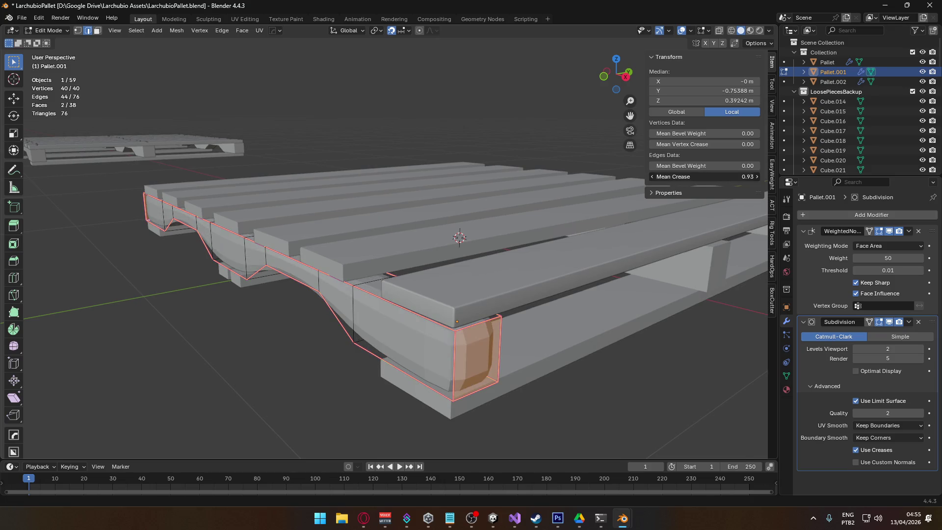
{"action": "left_click", "coordinate": [709, 175]}
{"action": "type", "text": "95"}
{"action": "key", "text": "Return"}
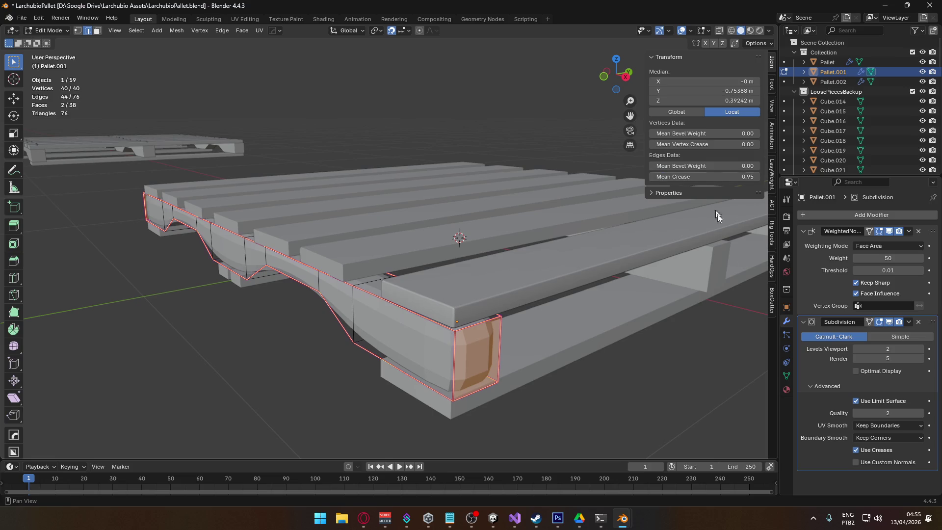
{"action": "left_click", "coordinate": [920, 413]}
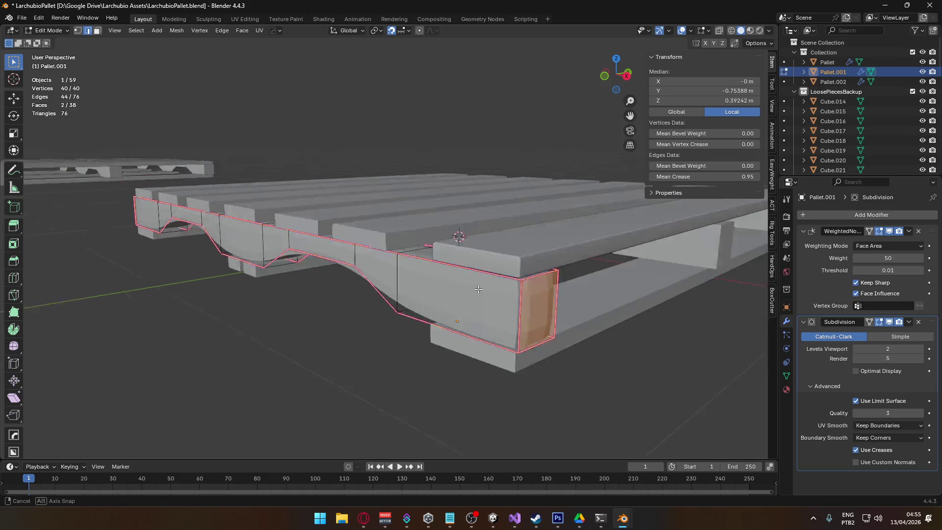
- Undo the crease and the Subdivision modifier, returning the beam to its blocky shape
{"action": "key", "text": "ctrl+z"}
{"action": "key", "text": "ctrl+z"}
{"action": "key", "text": "ctrl+z"}
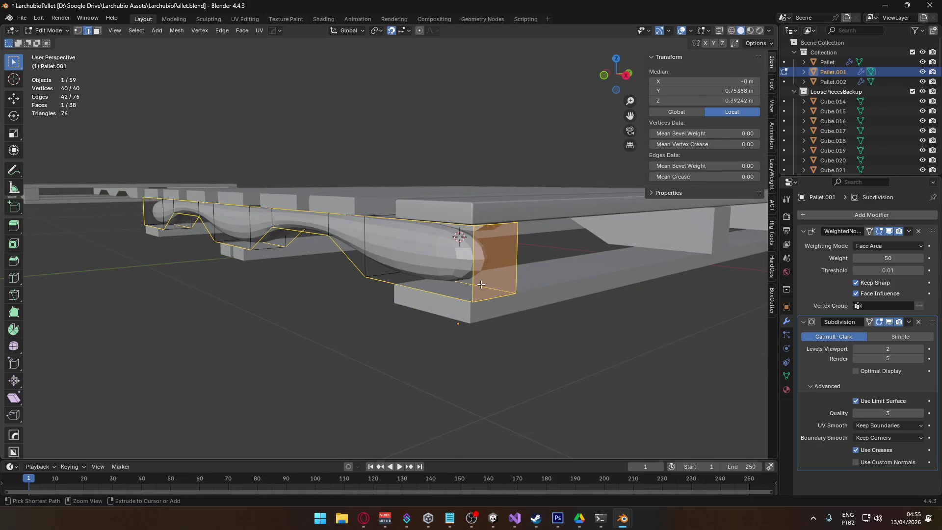
{"action": "key", "text": "ctrl+z"}
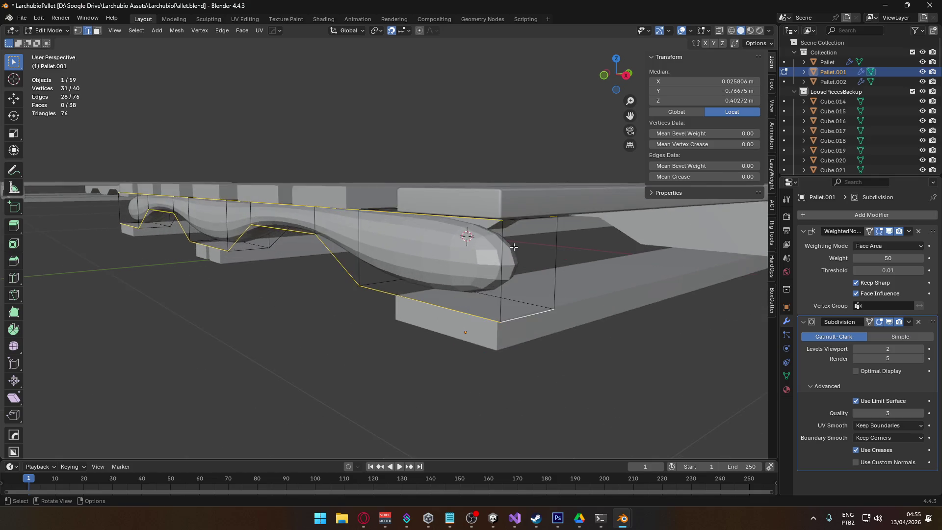
{"action": "key", "text": "ctrl+z"}
{"action": "key", "text": "ctrl+z"}
{"action": "key", "text": "ctrl+z"}
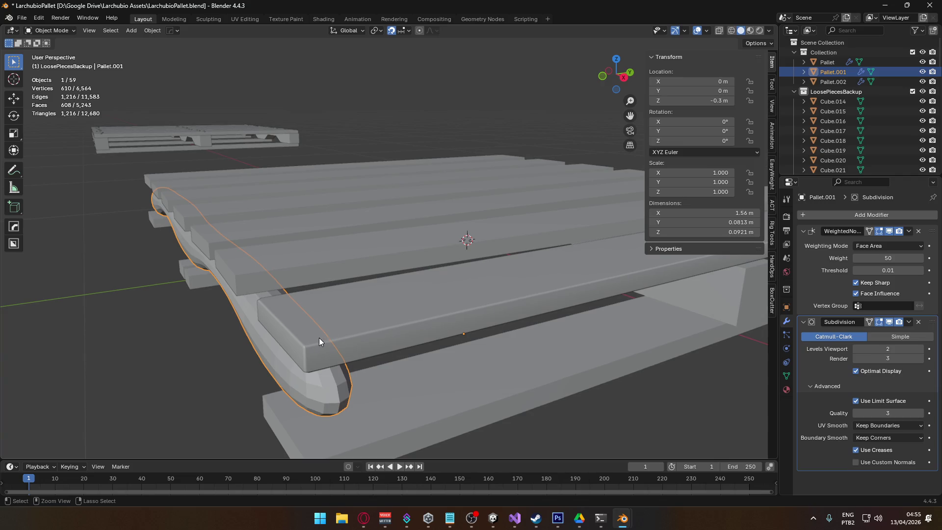
{"action": "key", "text": "ctrl+z"}
{"action": "left_click_drag", "start_coordinate": [410, 389], "coordinate": [491, 295]}
{"action": "left_click_drag", "start_coordinate": [546, 227], "coordinate": [520, 248]}
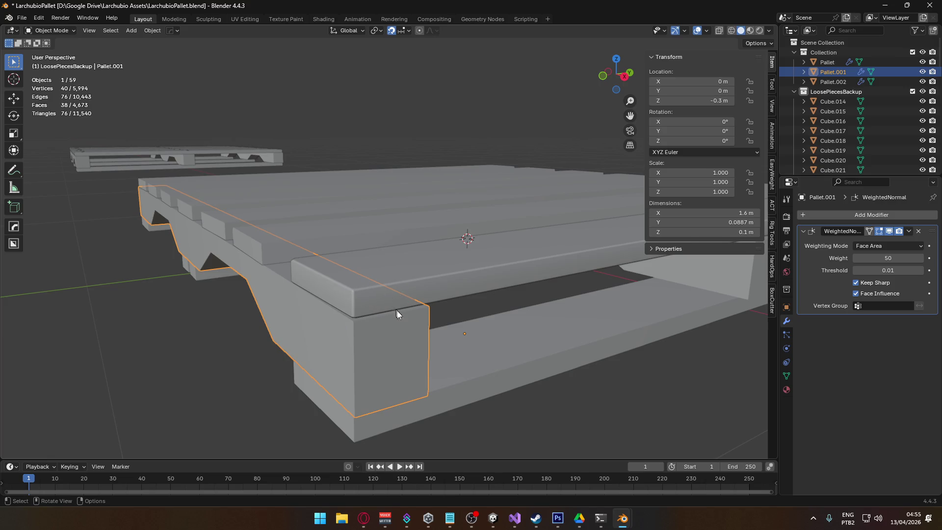
- Revert the pallet file to its last saved version
{"action": "left_click", "coordinate": [22, 17]}
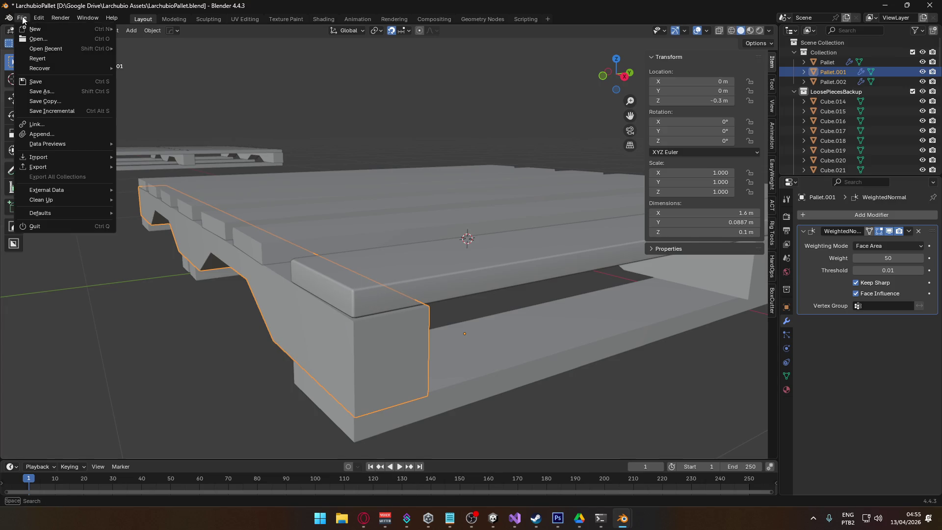
{"action": "left_click", "coordinate": [96, 58]}
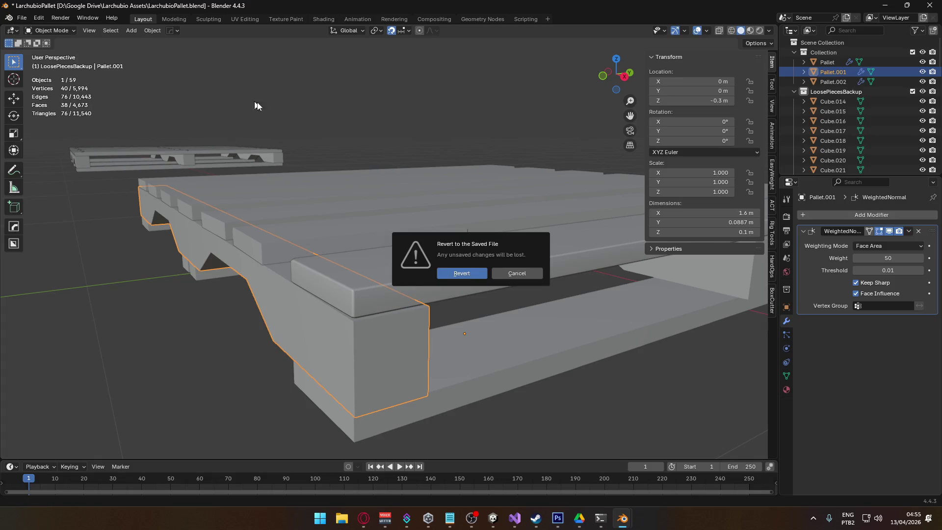
{"action": "left_click", "coordinate": [467, 272]}
- Select the whole Pallet object and frame it in the view for inspection
{"action": "left_click", "coordinate": [449, 340]}
{"action": "scroll", "coordinate": [467, 350], "scroll_direction": "up", "scroll_amount": 5}
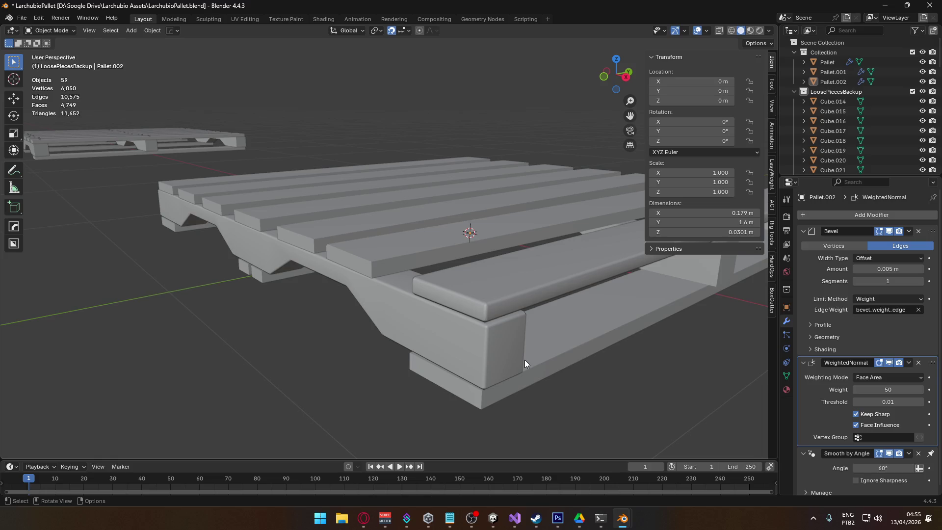
{"action": "scroll", "coordinate": [484, 329], "scroll_direction": "up", "scroll_amount": 4}
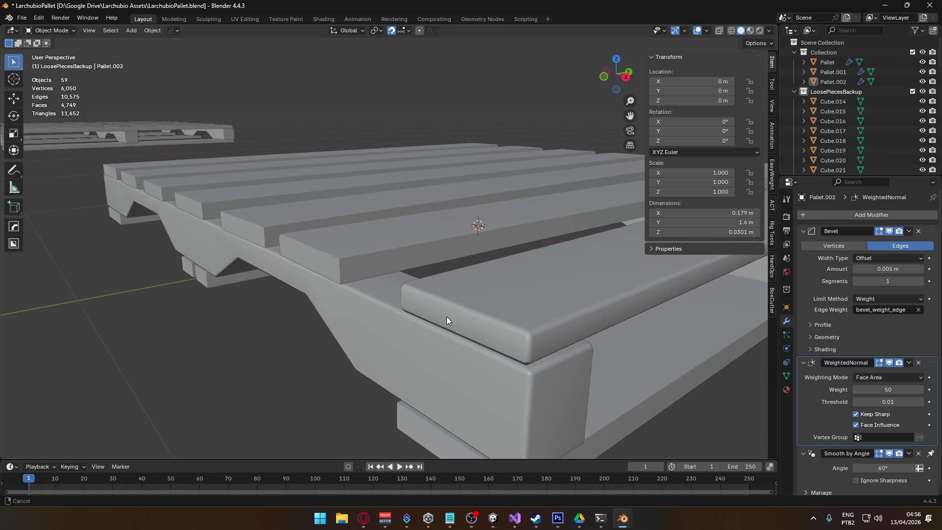
{"action": "mouse_move", "coordinate": [273, 249]}
{"action": "left_mouse_down"}
{"action": "mouse_move", "coordinate": [309, 264]}
{"action": "mouse_move", "coordinate": [362, 248]}
{"action": "mouse_move", "coordinate": [412, 252]}
{"action": "mouse_move", "coordinate": [380, 269]}
{"action": "mouse_move", "coordinate": [306, 242]}
{"action": "left_mouse_up"}
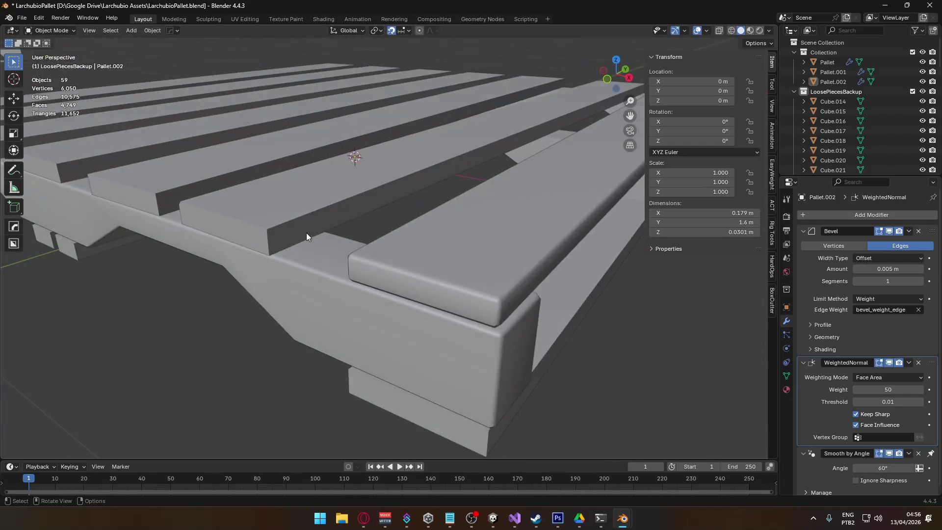
{"action": "left_click", "coordinate": [191, 211]}
{"action": "mouse_move", "coordinate": [191, 211]}
{"action": "left_mouse_down"}
{"action": "mouse_move", "coordinate": [428, 320]}
{"action": "mouse_move", "coordinate": [371, 279]}
{"action": "mouse_move", "coordinate": [417, 275]}
{"action": "mouse_move", "coordinate": [419, 233]}
{"action": "mouse_move", "coordinate": [373, 245]}
{"action": "mouse_move", "coordinate": [240, 249]}
{"action": "mouse_move", "coordinate": [238, 262]}
{"action": "mouse_move", "coordinate": [210, 232]}
{"action": "mouse_move", "coordinate": [352, 264]}
{"action": "left_mouse_up"}
{"action": "mouse_move", "coordinate": [421, 328]}
{"action": "left_mouse_down"}
{"action": "mouse_move", "coordinate": [458, 296]}
{"action": "mouse_move", "coordinate": [425, 313]}
{"action": "mouse_move", "coordinate": [339, 314]}
{"action": "left_mouse_up"}
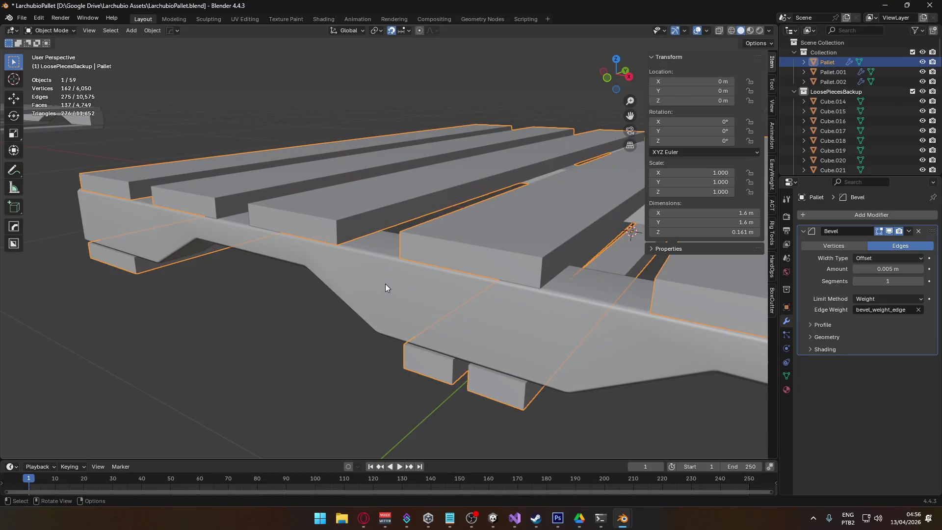
{"action": "key", "text": "KP_Decimal"}
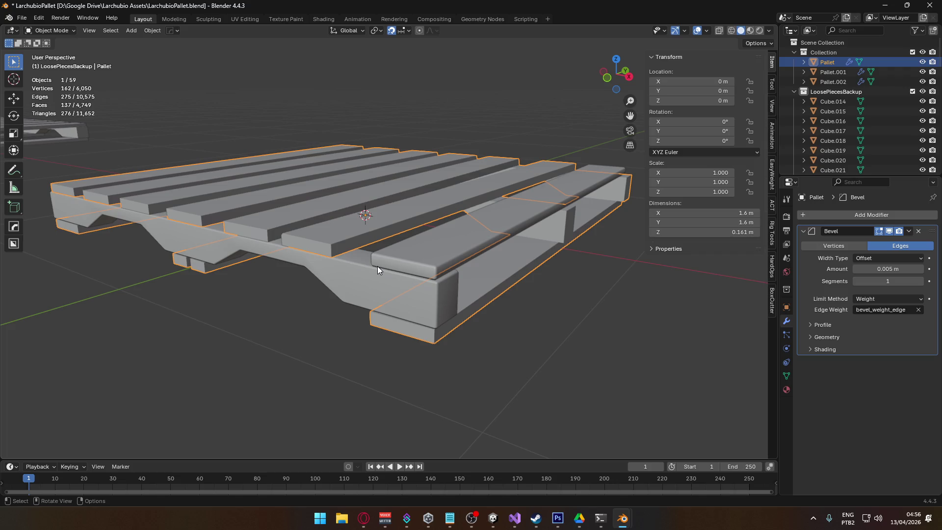
{"action": "scroll", "coordinate": [378, 266], "scroll_direction": "down", "scroll_amount": 3}
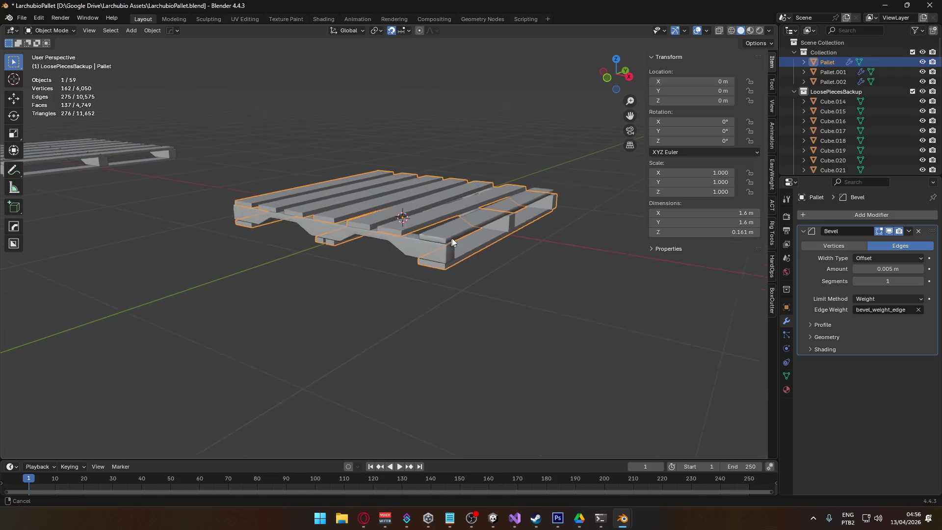